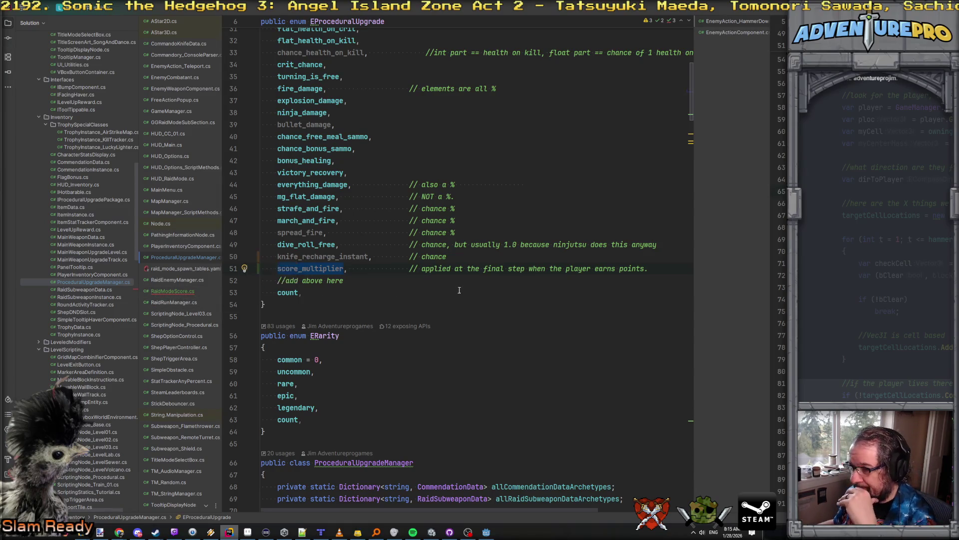
Add flags_captured after score_multiplier in EProceduralUpgrade, commented '// 1 per flag capture.'.
left_click(499, 268)
left_click(646, 269)
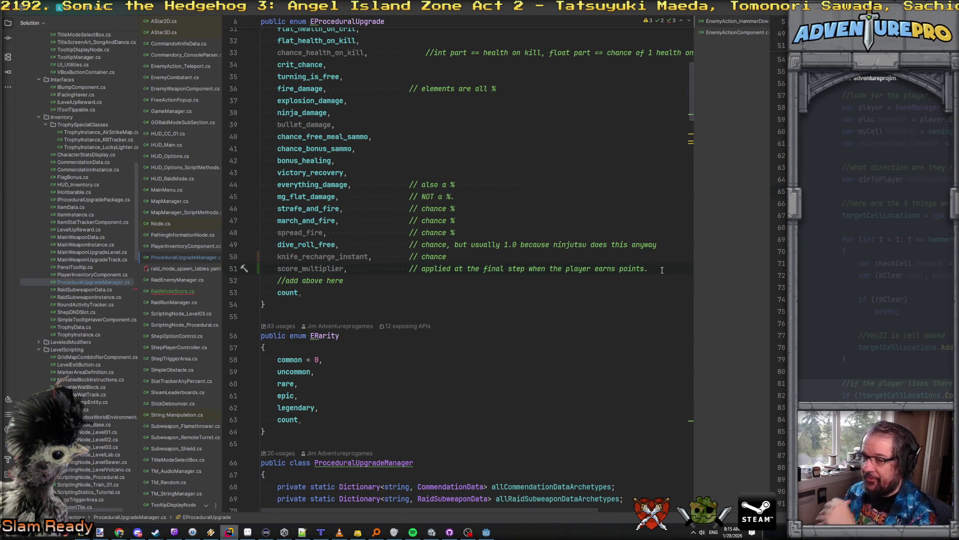
key("Return")
type("fl")
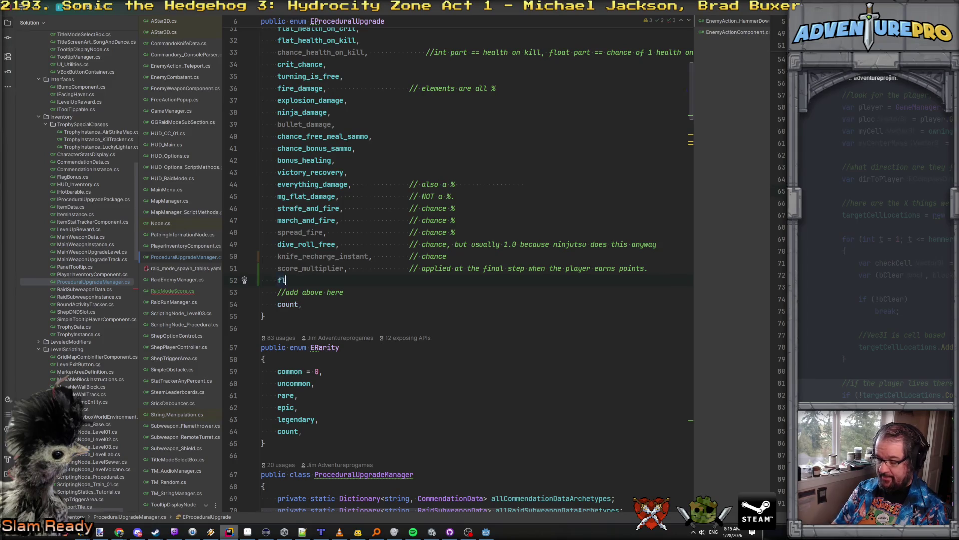
type("ags_captu")
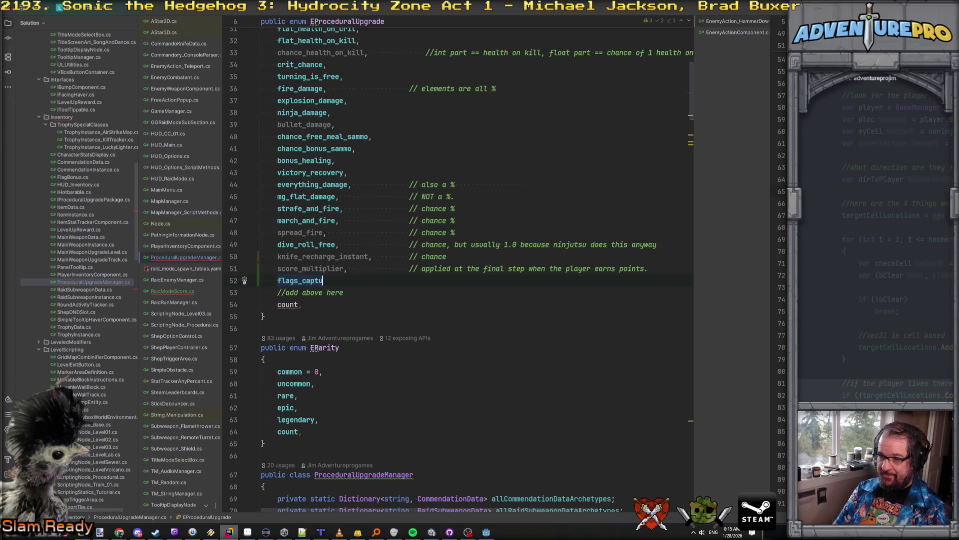
type("red,")
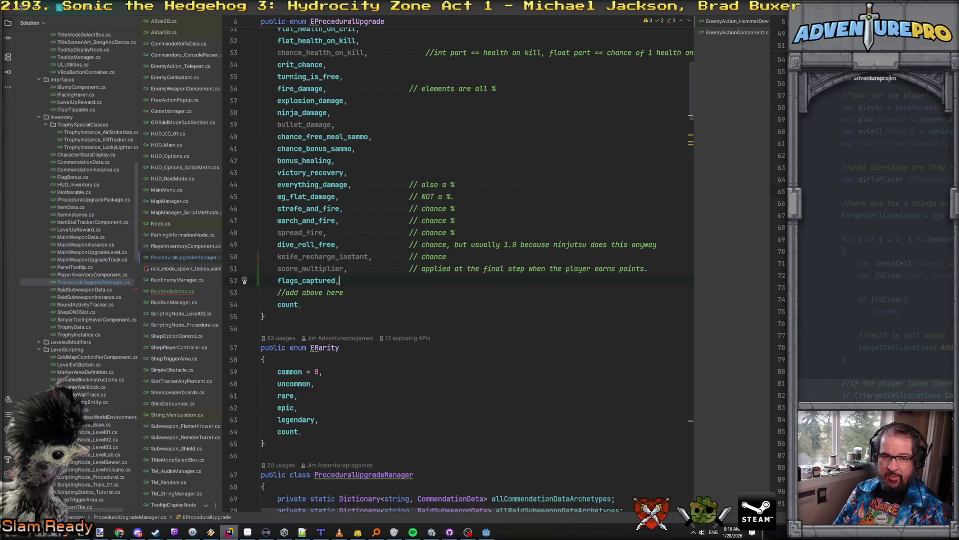
key("Tab")
key("Tab")
key("Tab")
type("// ")
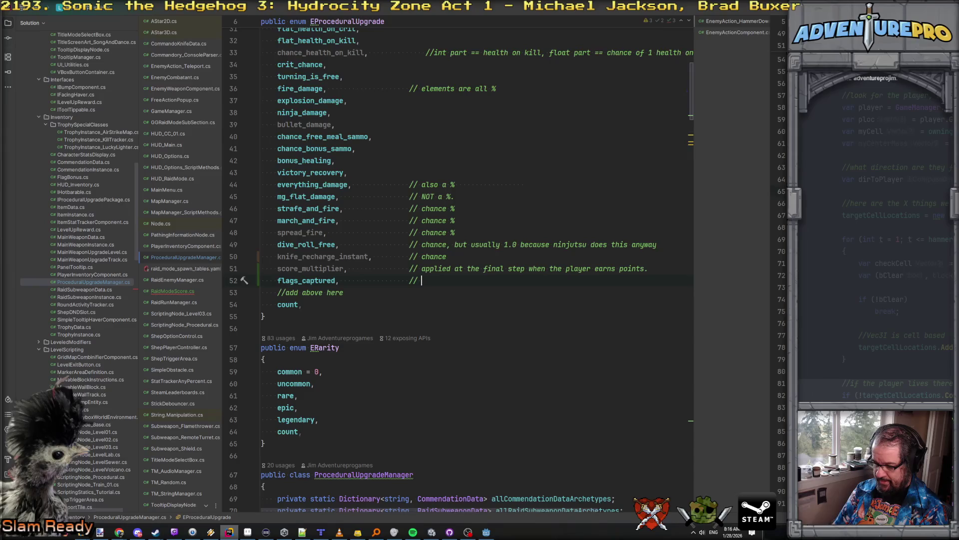
type("1 per flag capture.")
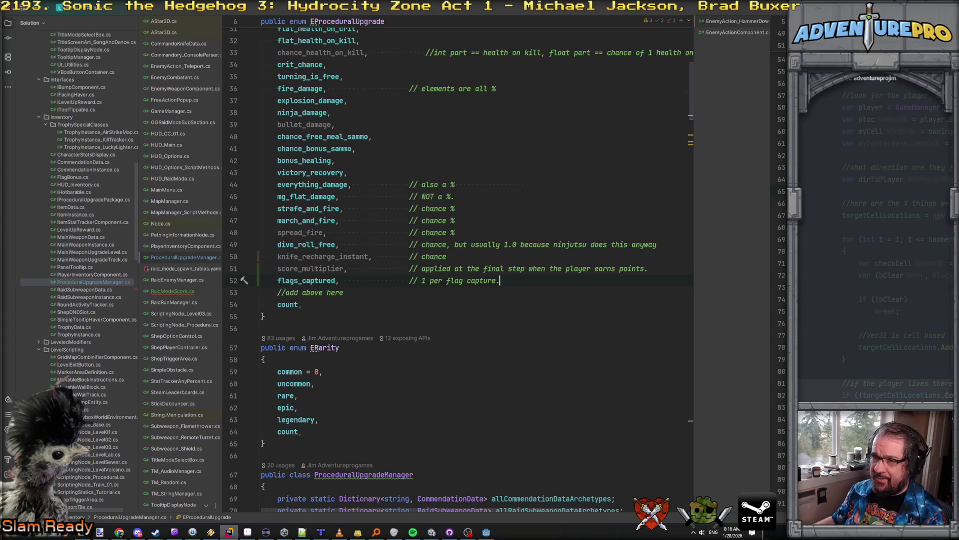
Look over the enum, then switch to RaidModeScore.cs.
scroll(657, 270, "up", 7)
scroll(657, 270, "up", 3)
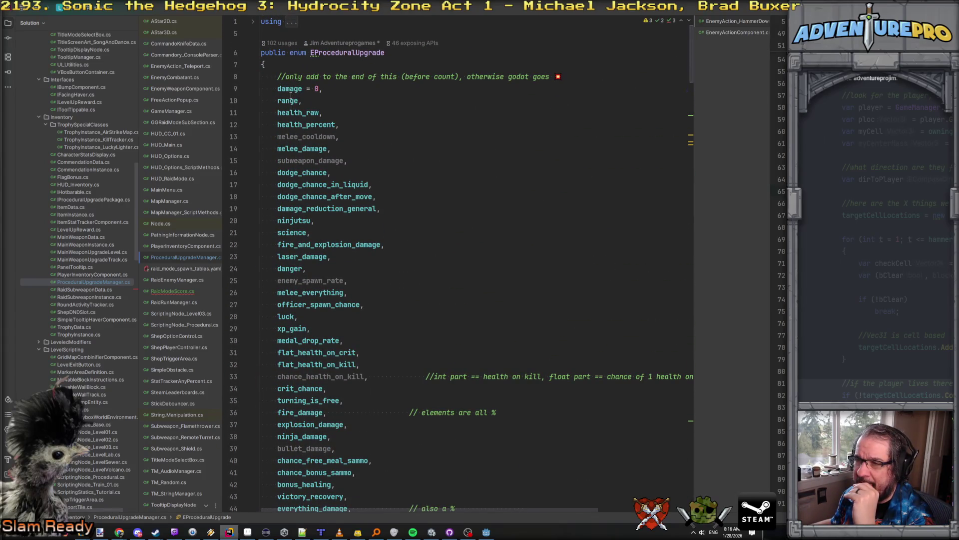
mouse_move(290, 94)
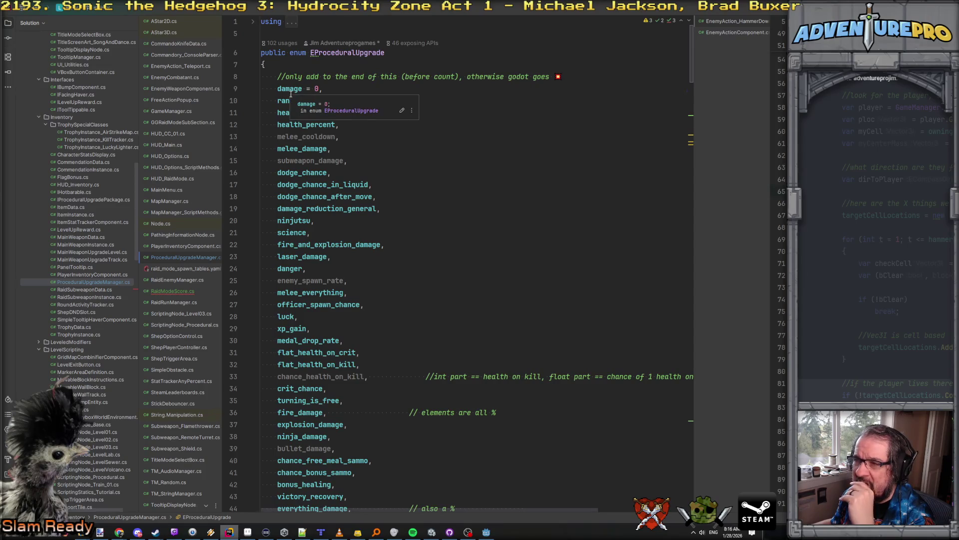
scroll(290, 94, "down", 10)
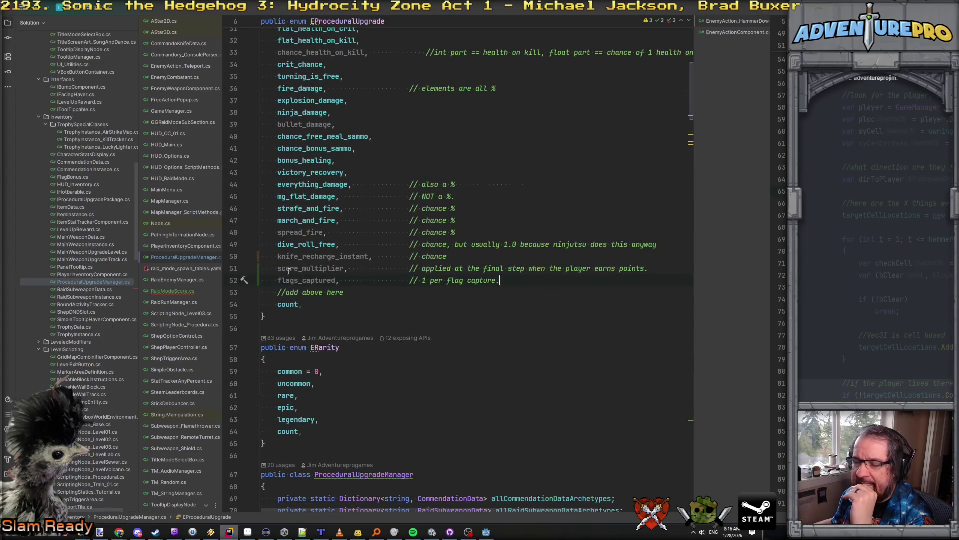
left_click(168, 294)
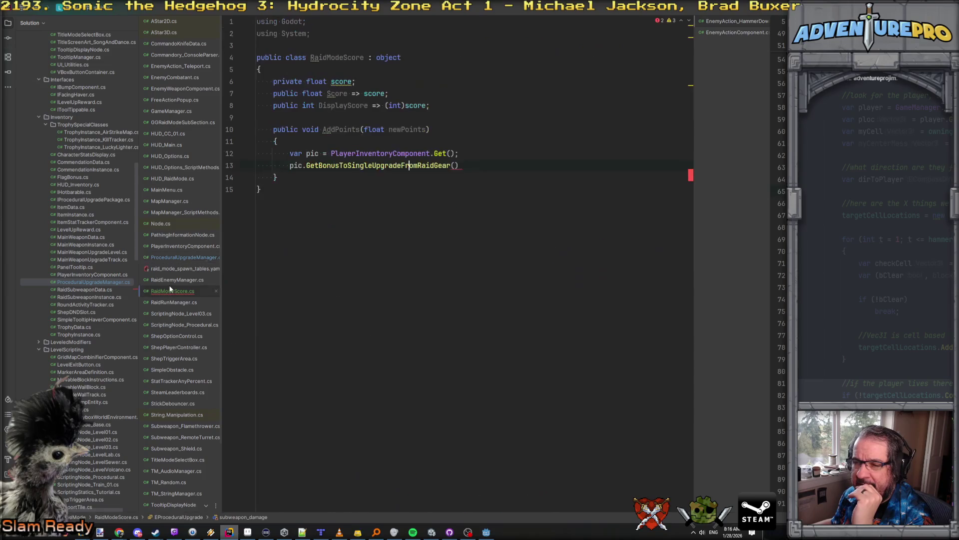
Declare flagBucket as the flags_captured raid-gear bonus times a per-flag multiplier.
left_click(457, 165)
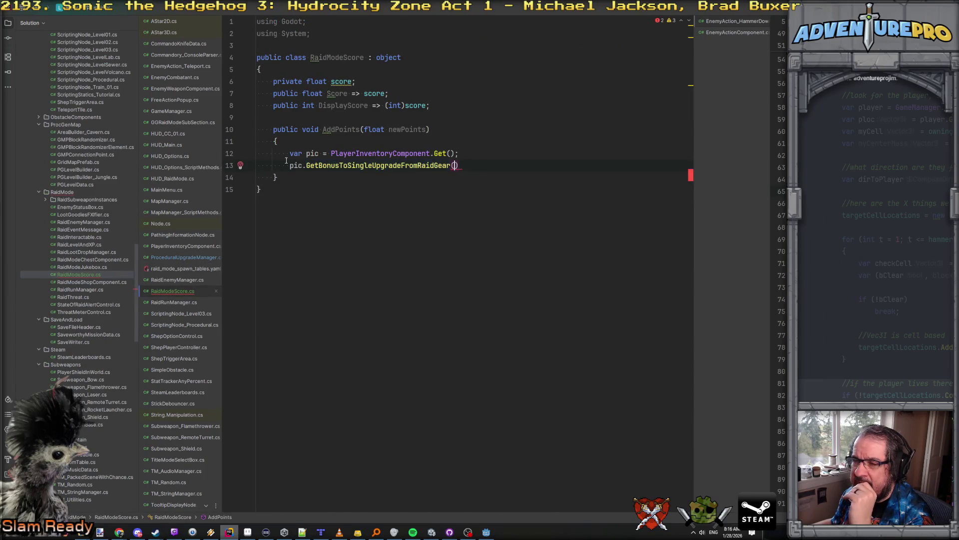
type("var flag")
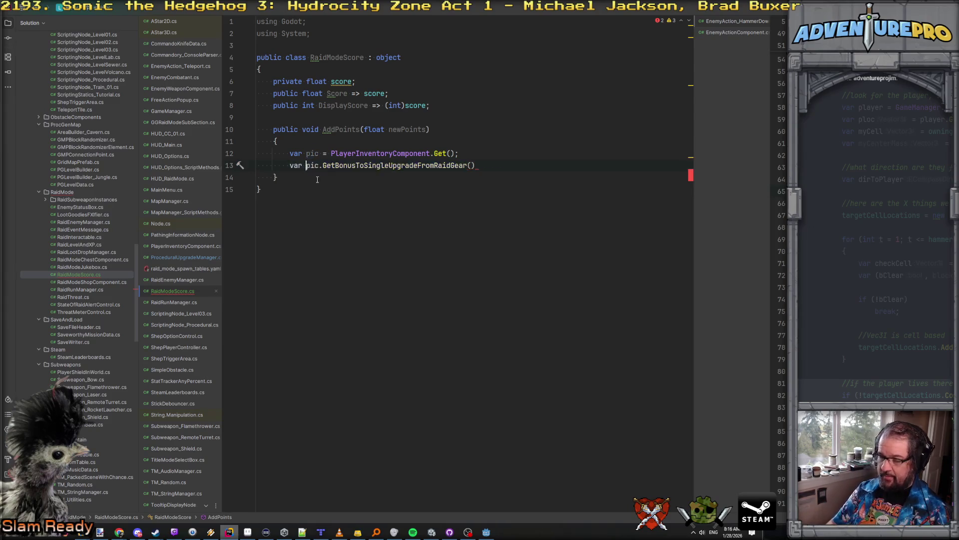
type("Bucket =")
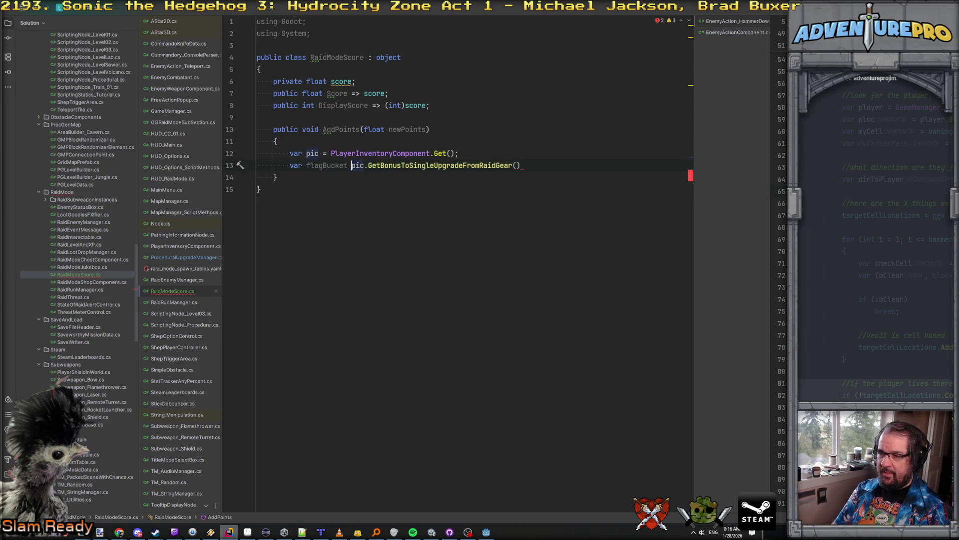
key("Escape")
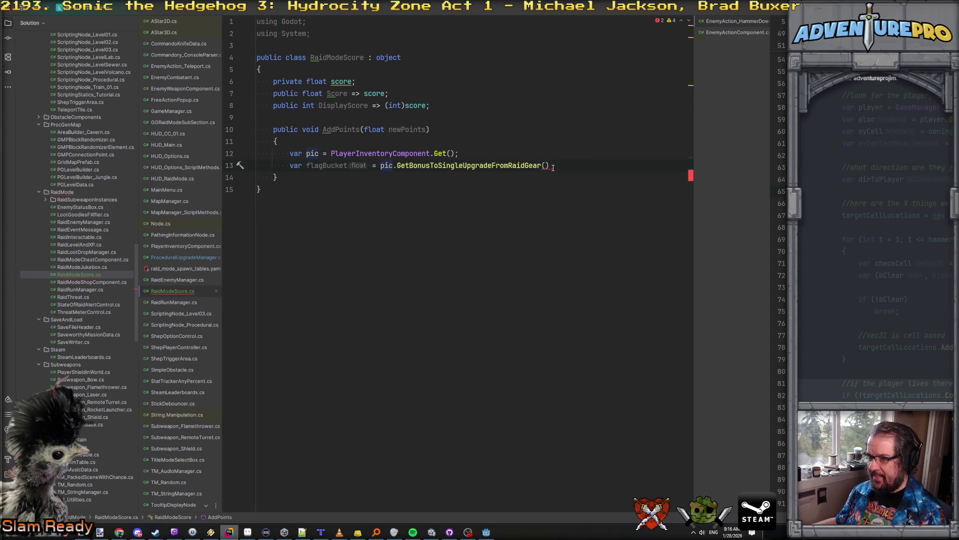
left_click(544, 165)
type("flag")
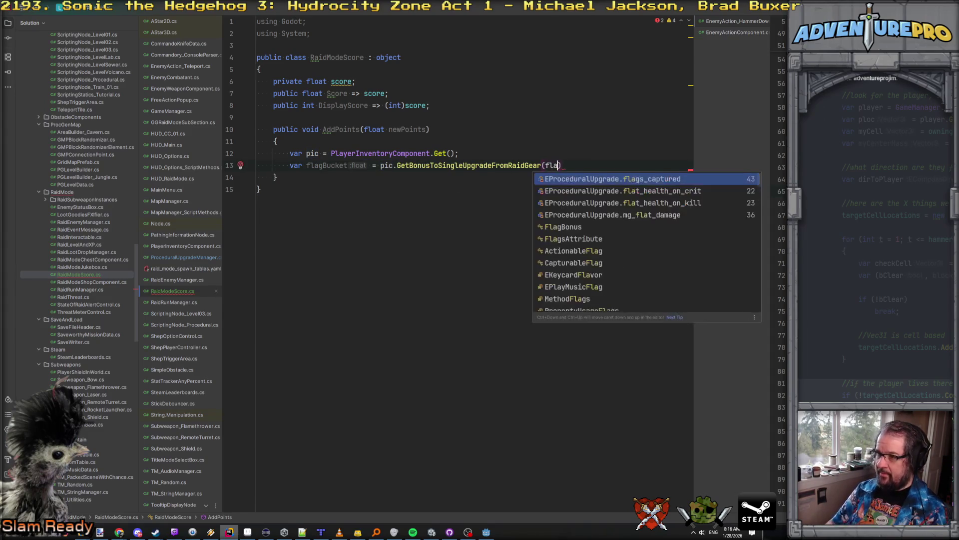
key("Return")
key("End")
type("* 0.04")
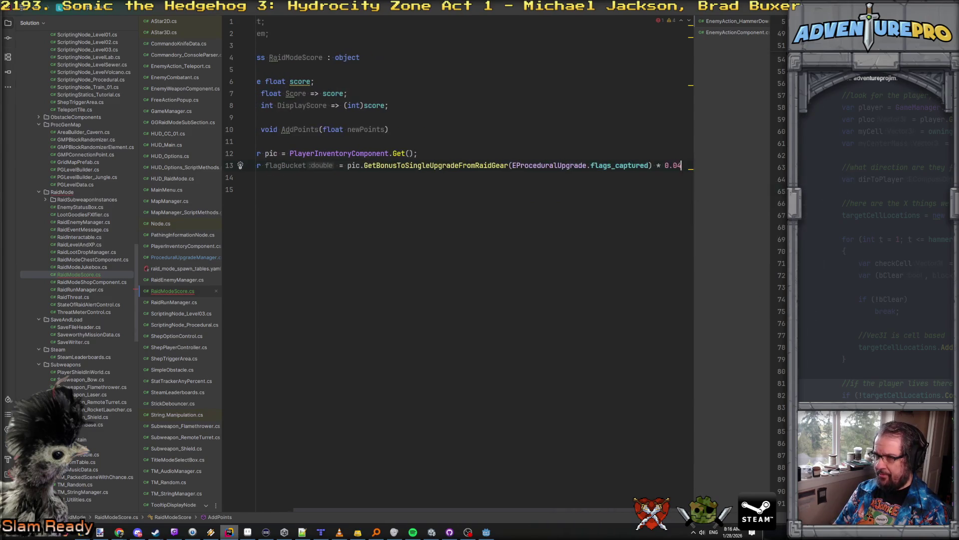
key("BackSpace")
type("5f;")
key("Return")
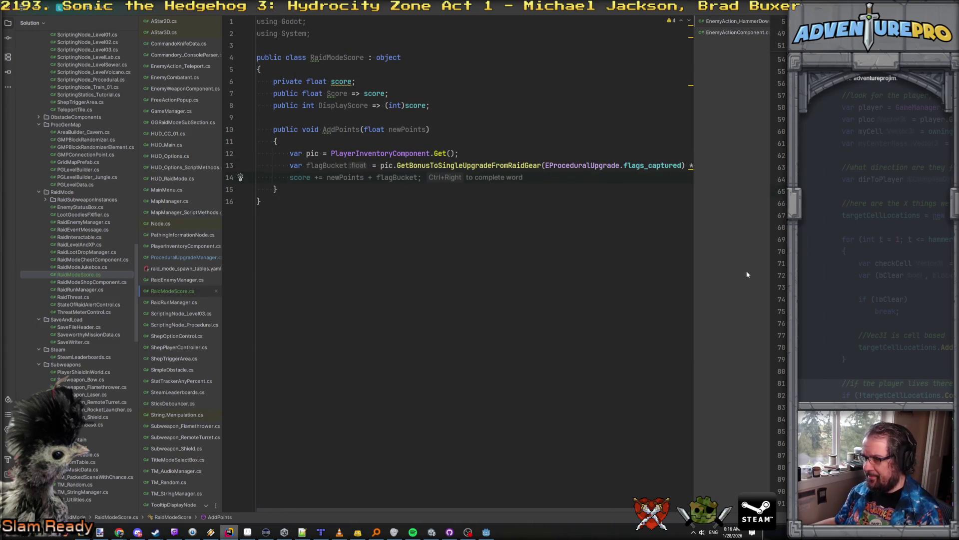
left_click_drag(693, 277, 782, 285)
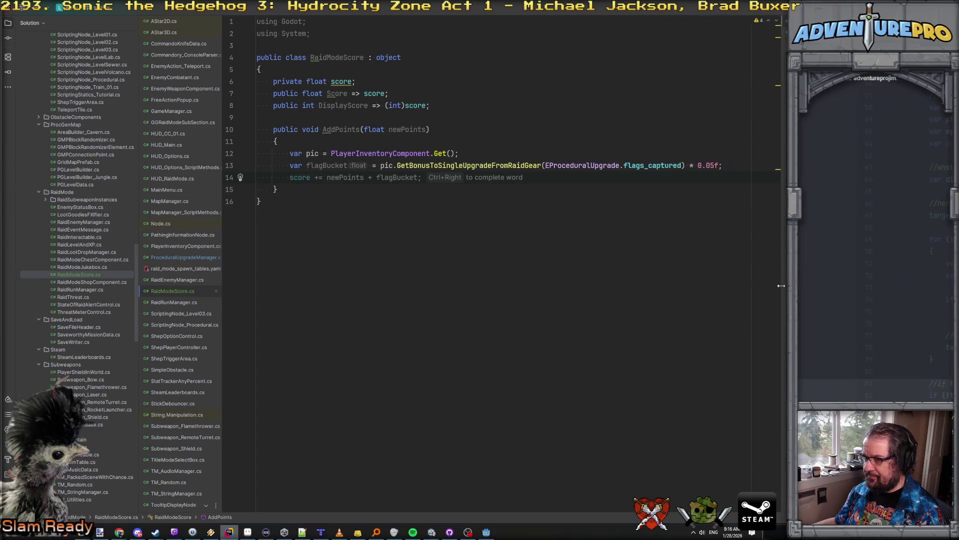
Declare bonusBucket = pic.GetBonusToSingleUpgradeFromRaidGear(EProceduralUpgrade.score_multiplier).
type("v")
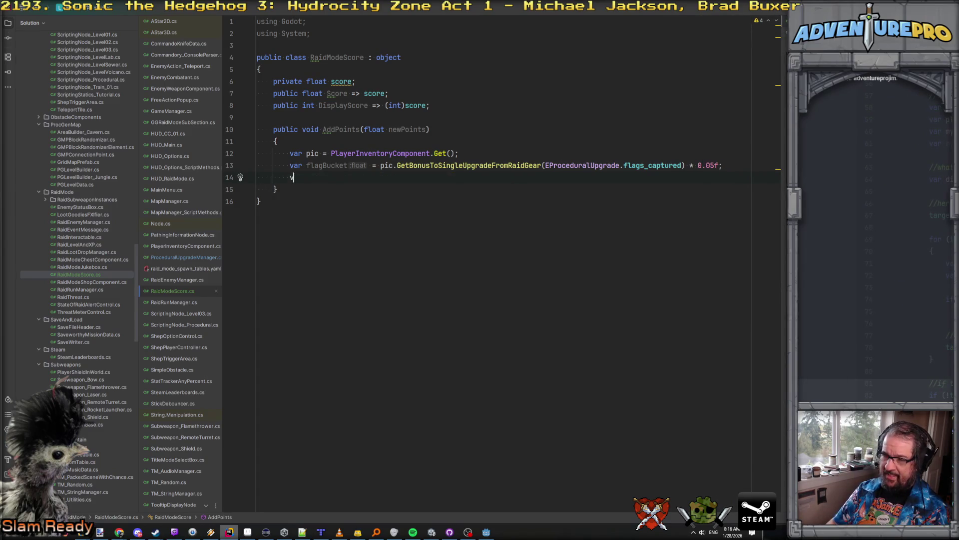
type("ar bonusBuy")
key("BackSpace")
type("cket = pic")
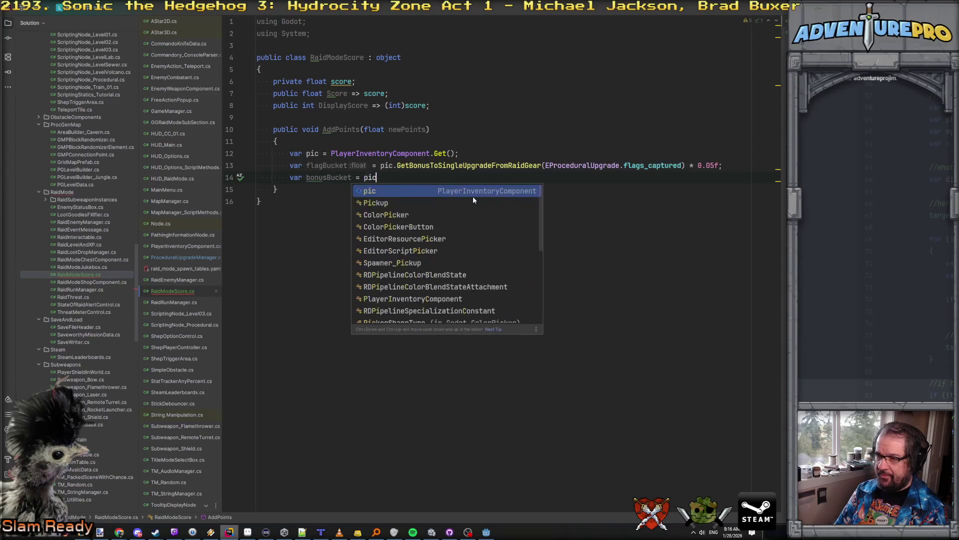
type(".")
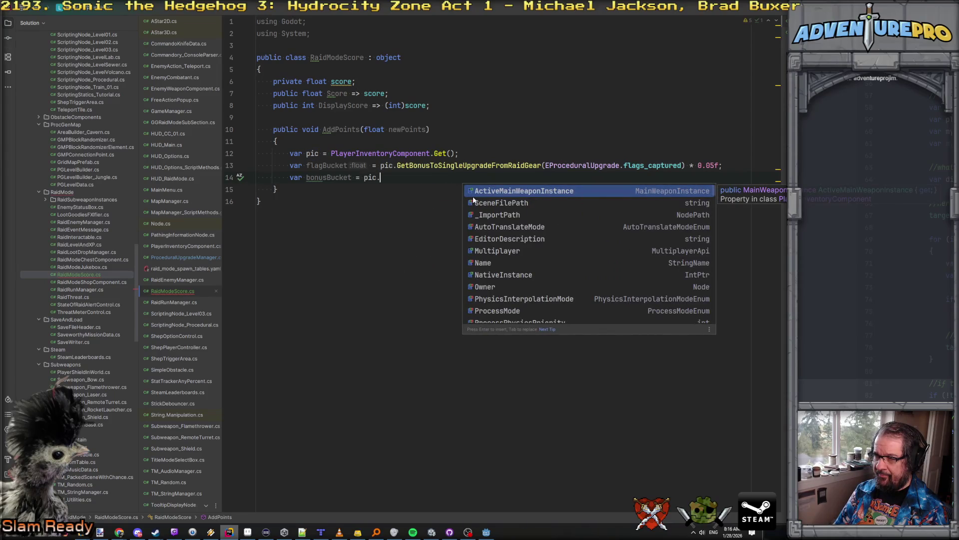
type("Get")
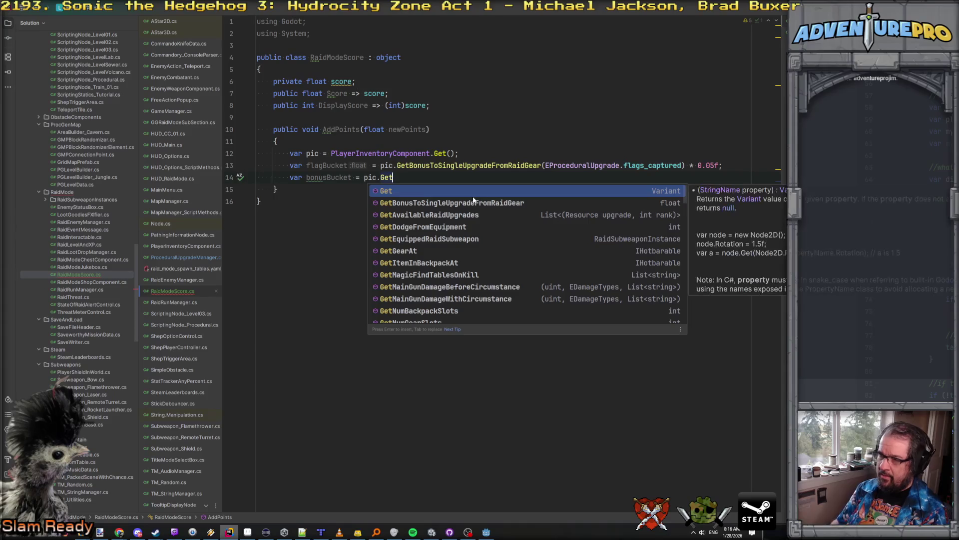
key("Return")
type("EP")
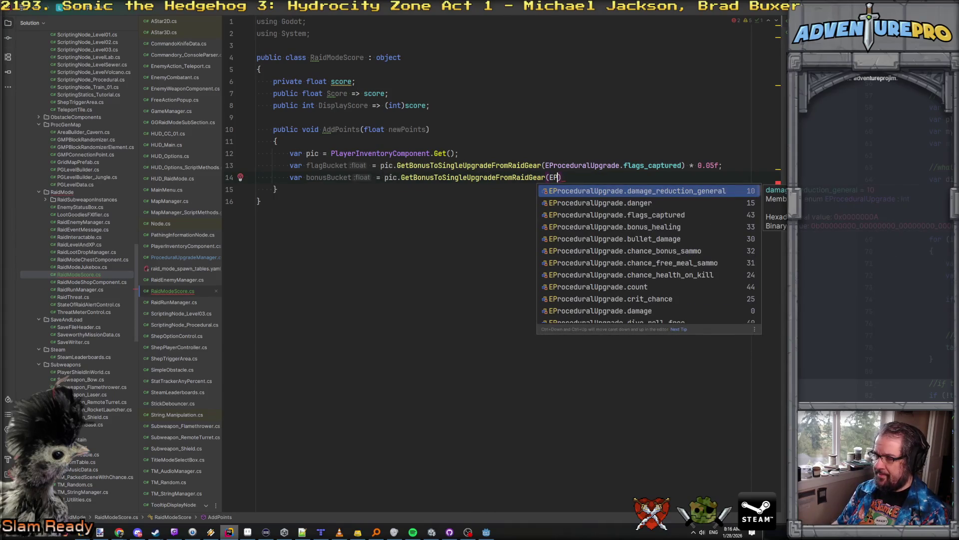
key("Down")
key("Down")
key("Down")
key("Down")
key("Down")
key("Down")
key("Return")
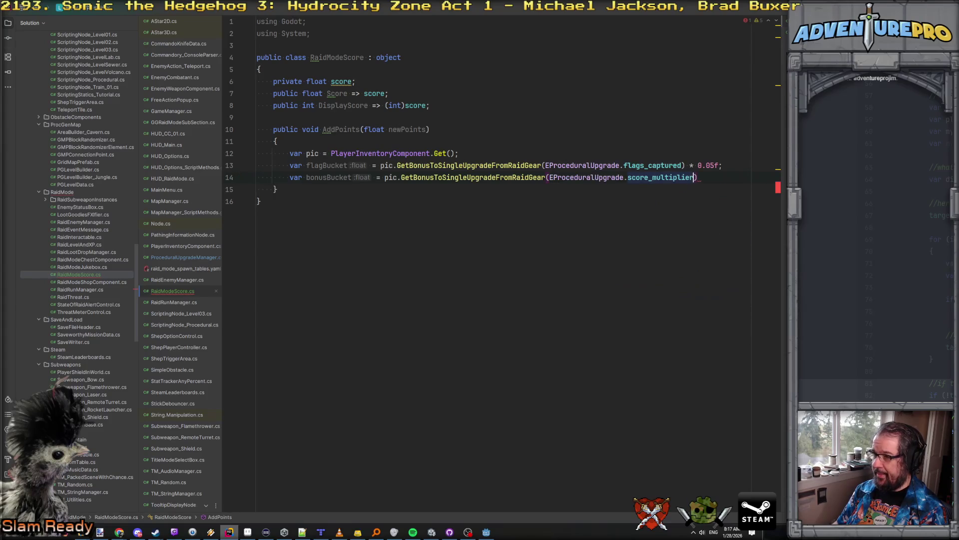
key("End")
type(";")
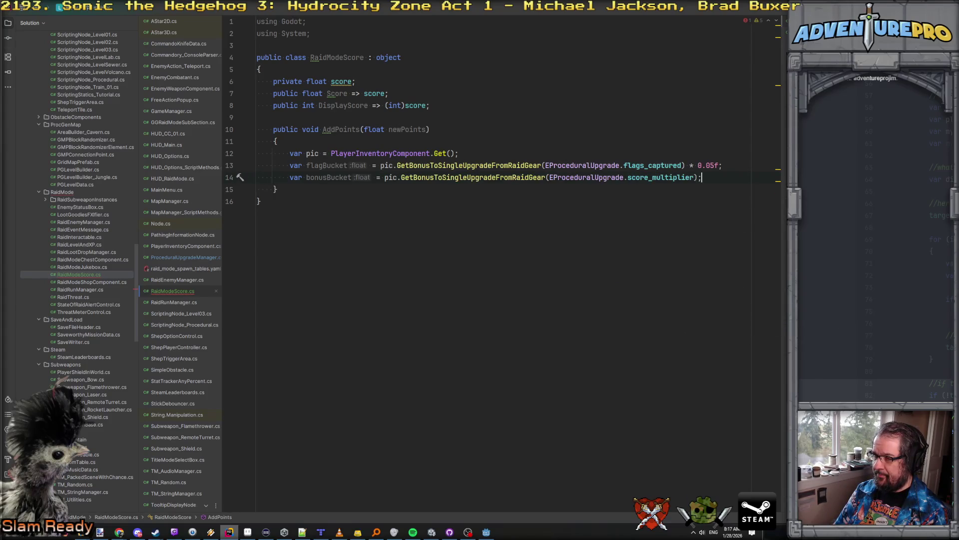
key("Return")
key("Return")
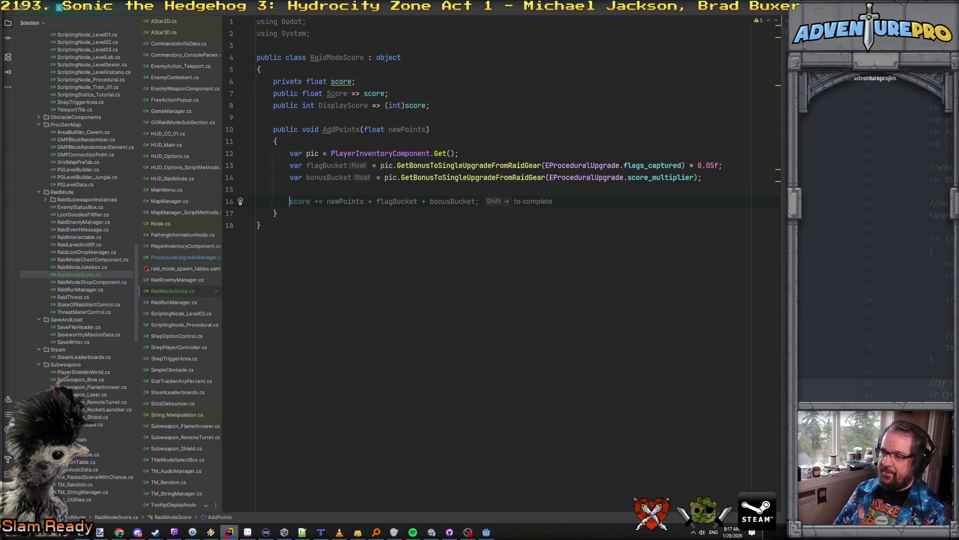
Replace the started score line with 'var flagBoost = newPoints * flagBucket;'.
type("score")
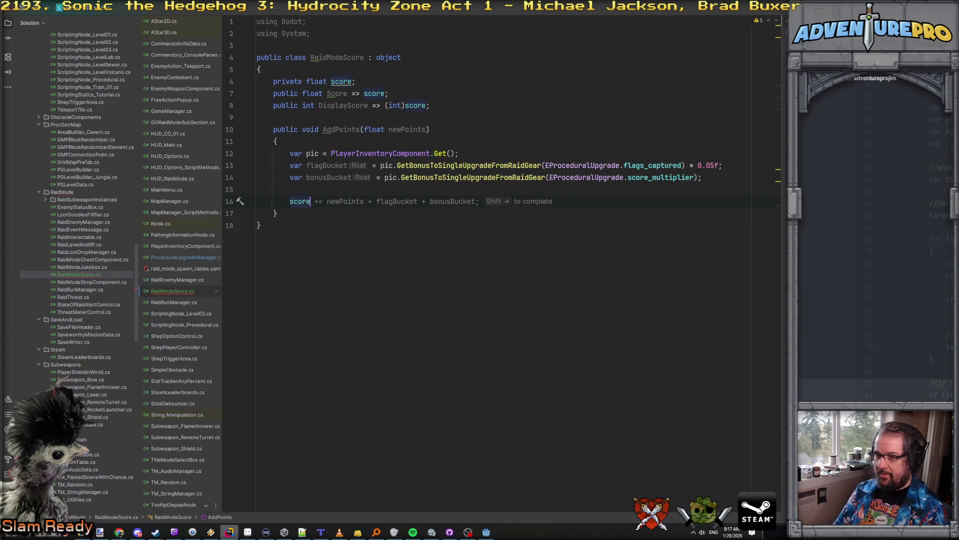
type(" += (new")
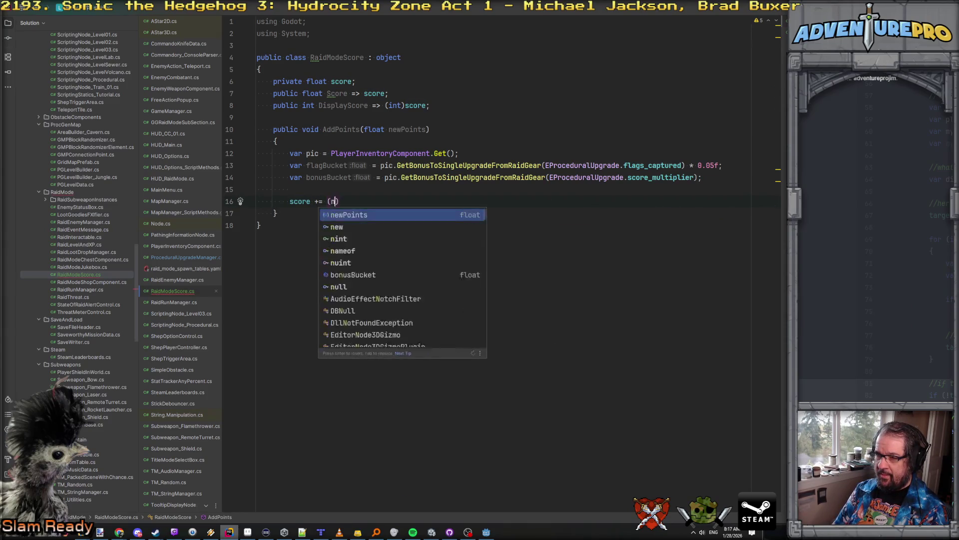
key("BackSpace")
key("BackSpace")
key("BackSpace")
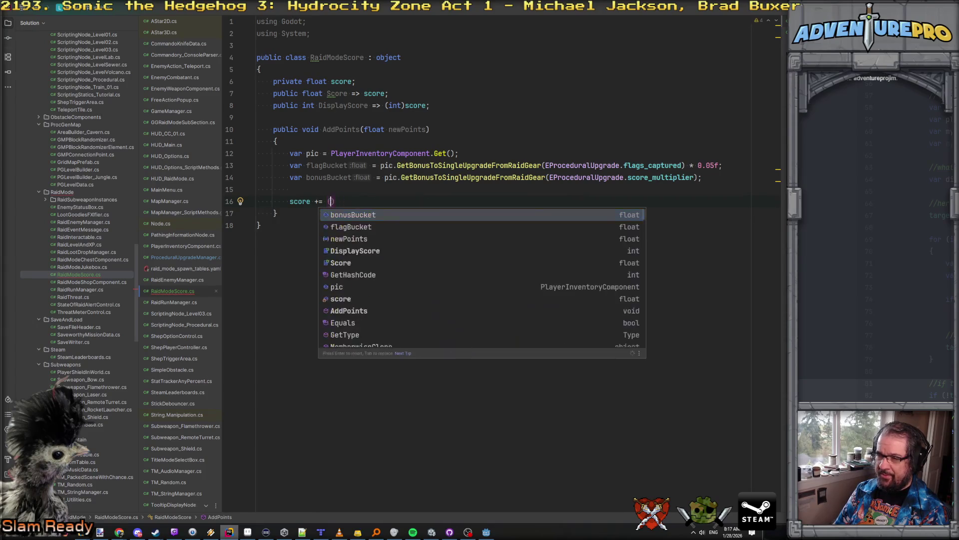
key("Escape")
key("BackSpace")
key("BackSpace")
key("BackSpace")
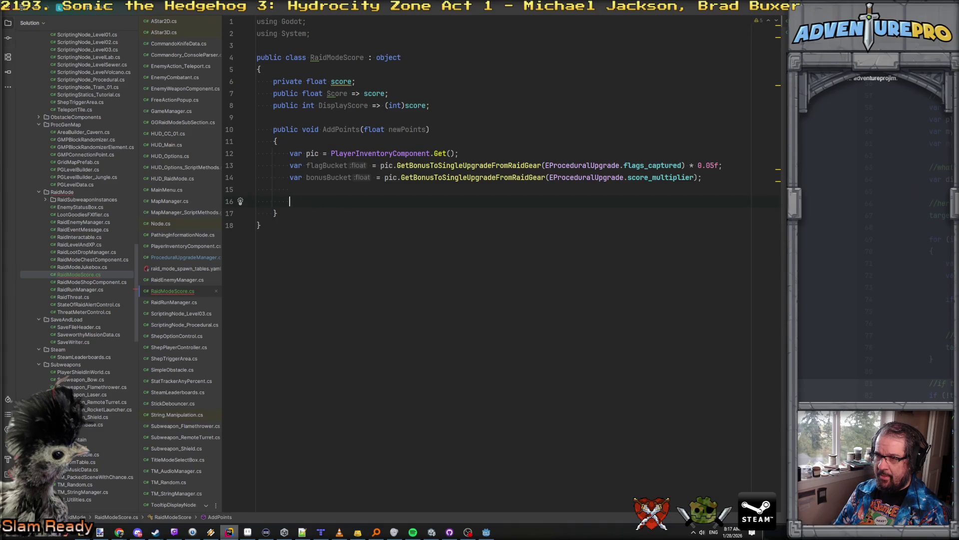
type("var flagBoost = newPo")
key("Return")
type("* f")
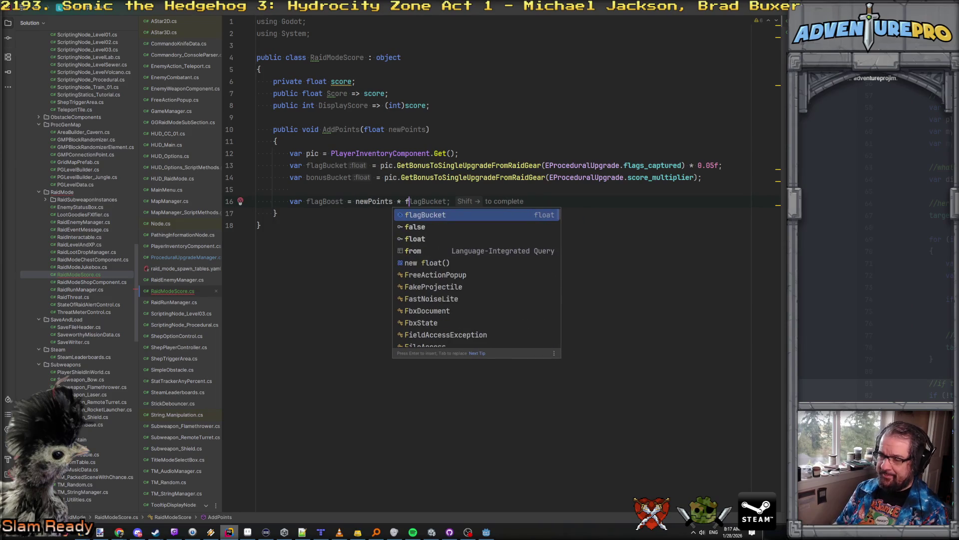
key("ctrl+shift+Return")
Add 'var bonusBoost = flagBoost * bonusBucket;' on the next line.
type("var bonusBu")
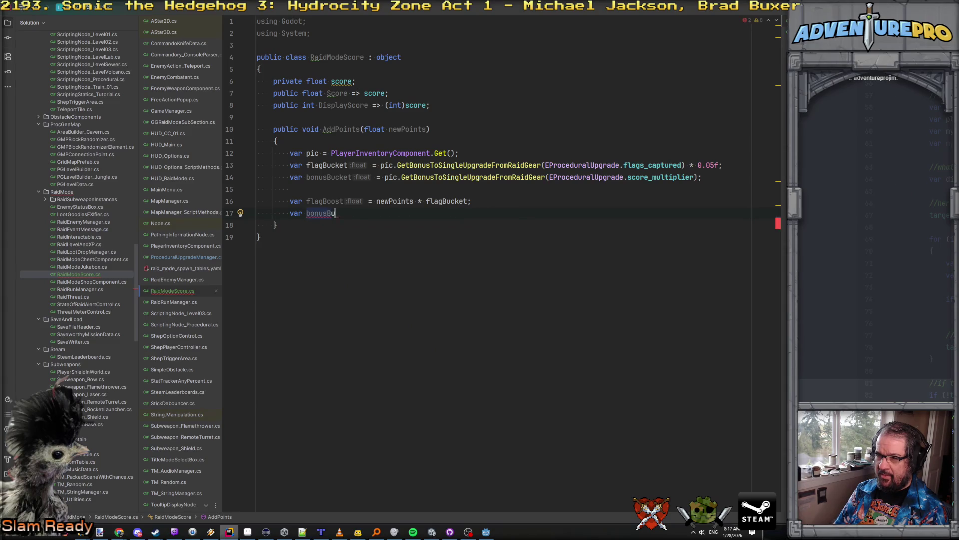
key("BackSpace")
type("oost")
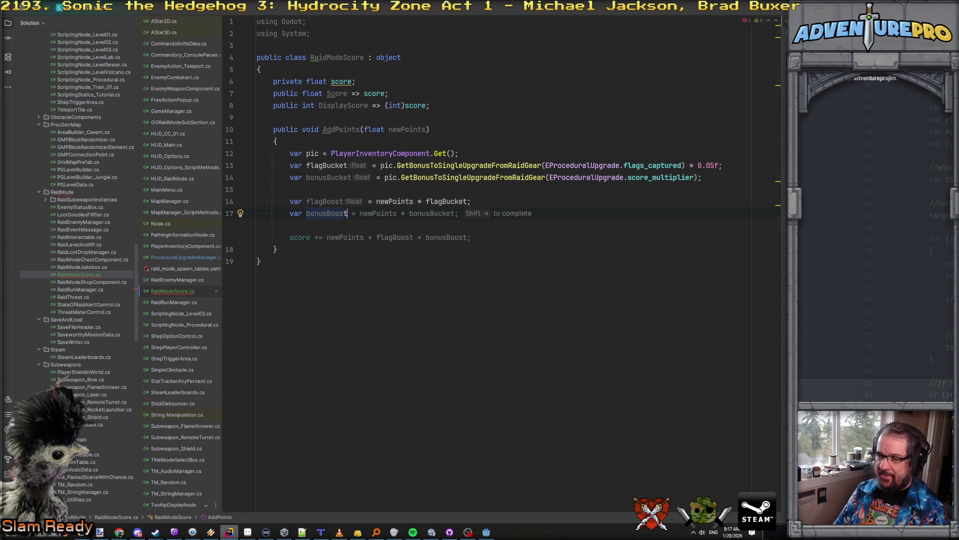
type(" = flagBoost *")
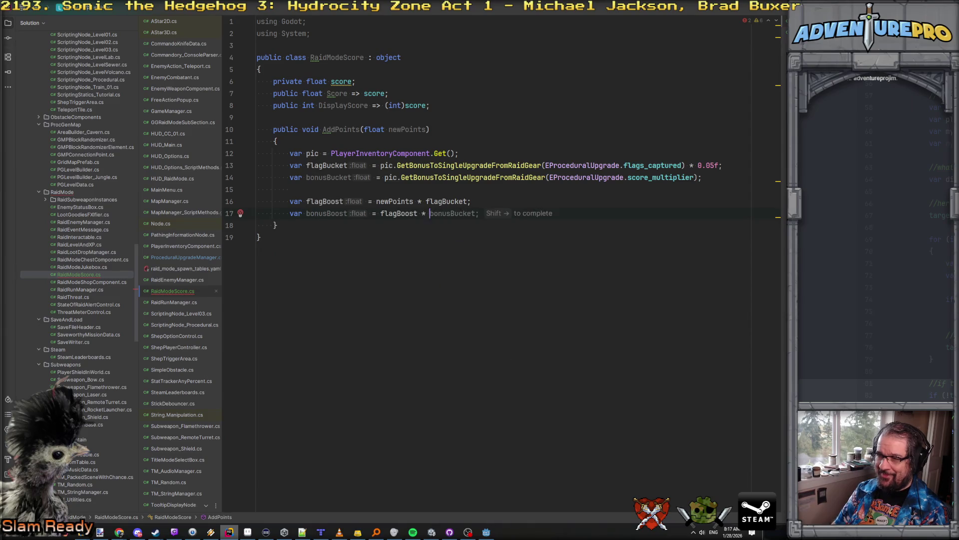
key("ctrl+space")
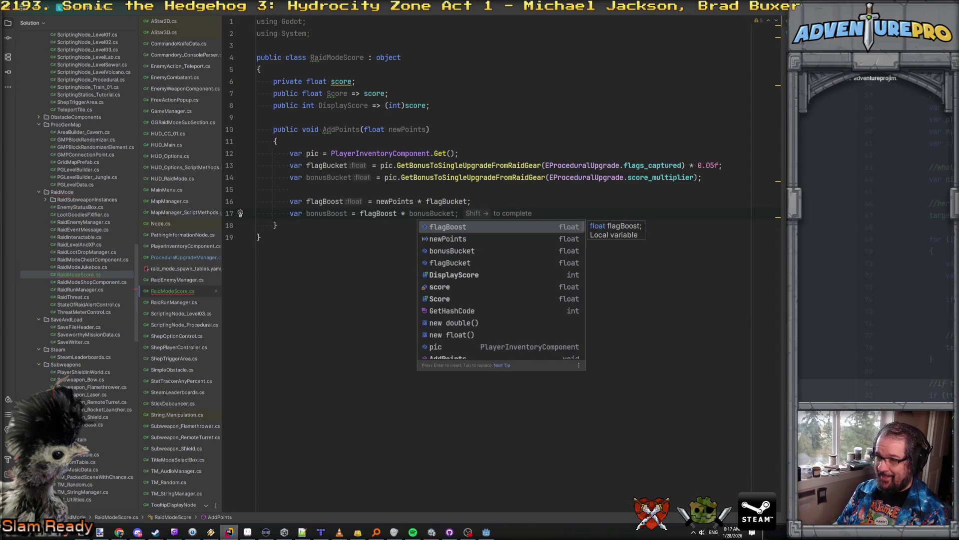
key("Escape")
key("shift+Right")
Review the newPoints, flagBucket, flagBoost and bonusBucket references in the new lines.
left_click(381, 214)
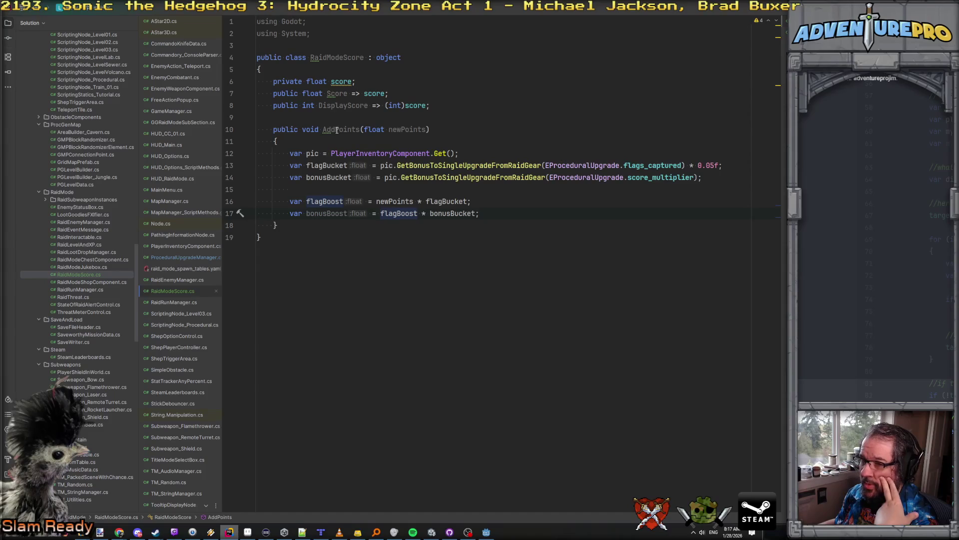
left_click(400, 129)
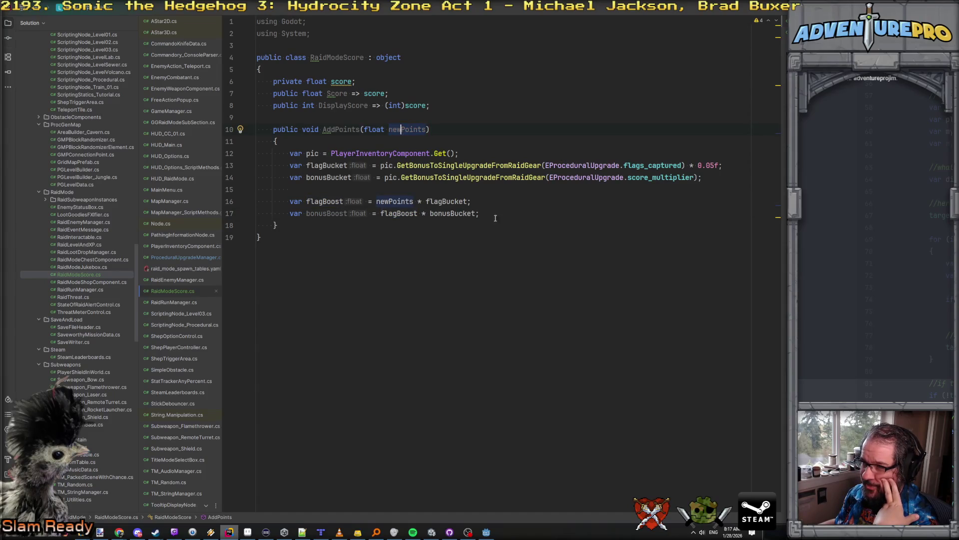
left_click(383, 200)
left_click(454, 202)
left_click(396, 214)
double_click(449, 213)
left_click(382, 213)
left_click(344, 204)
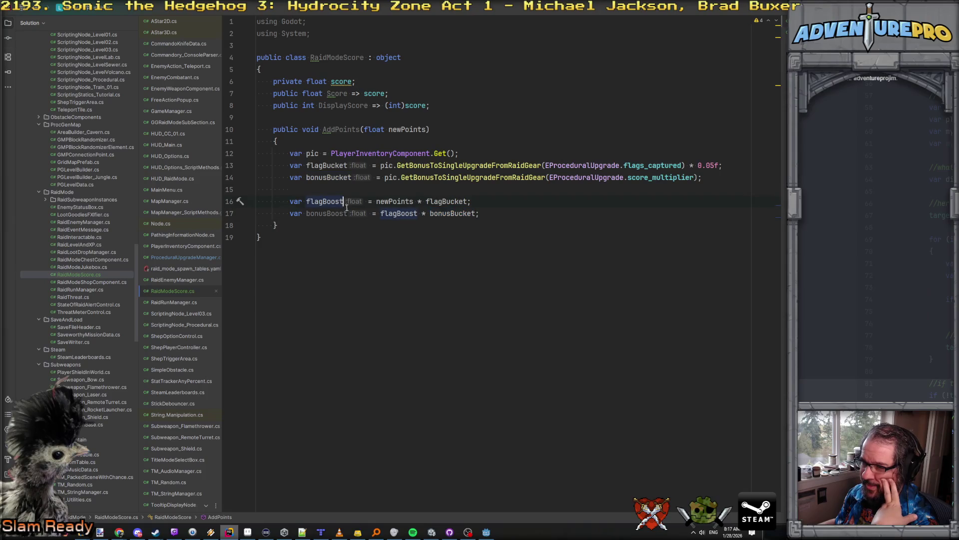
left_click(402, 213)
left_click(433, 202)
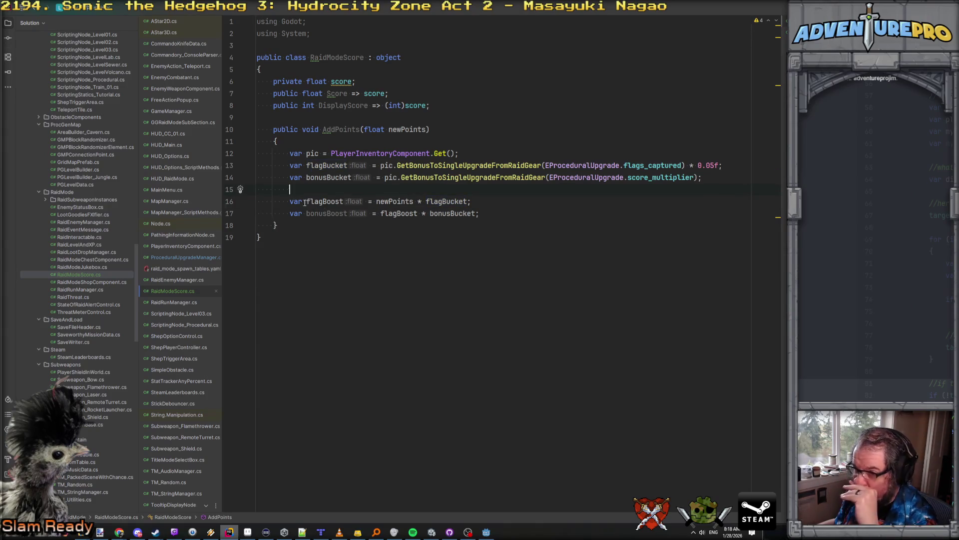
Add the comment '//to stack them as buckets, the typical 0-based modifiers don't work.'.
key("Return")
key("Return")
key("Up")
type("//to stack them as ")
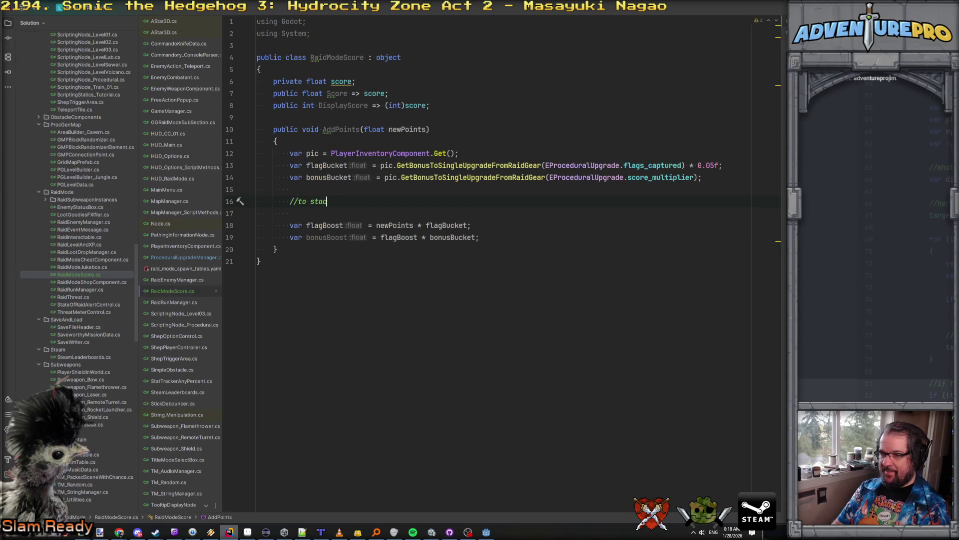
type("buck")
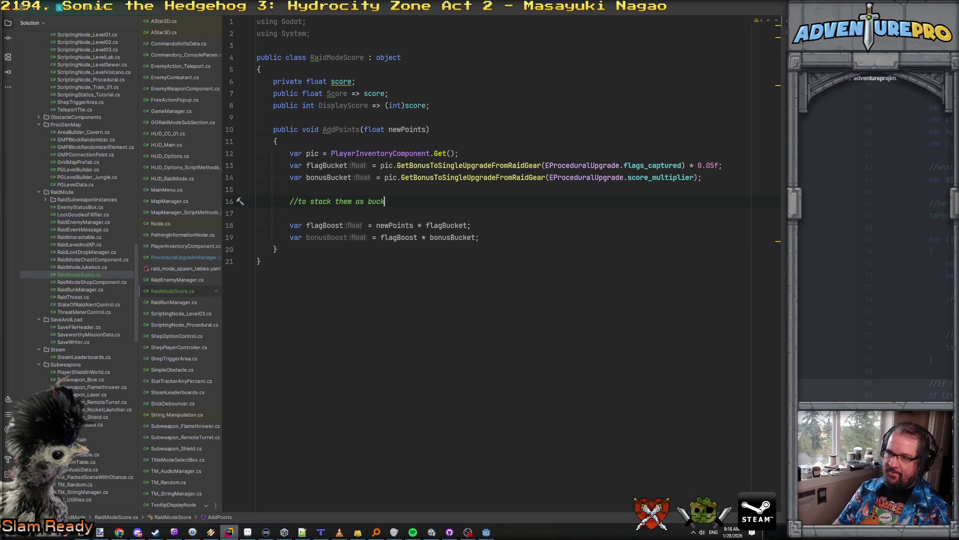
type("ets, the typical c")
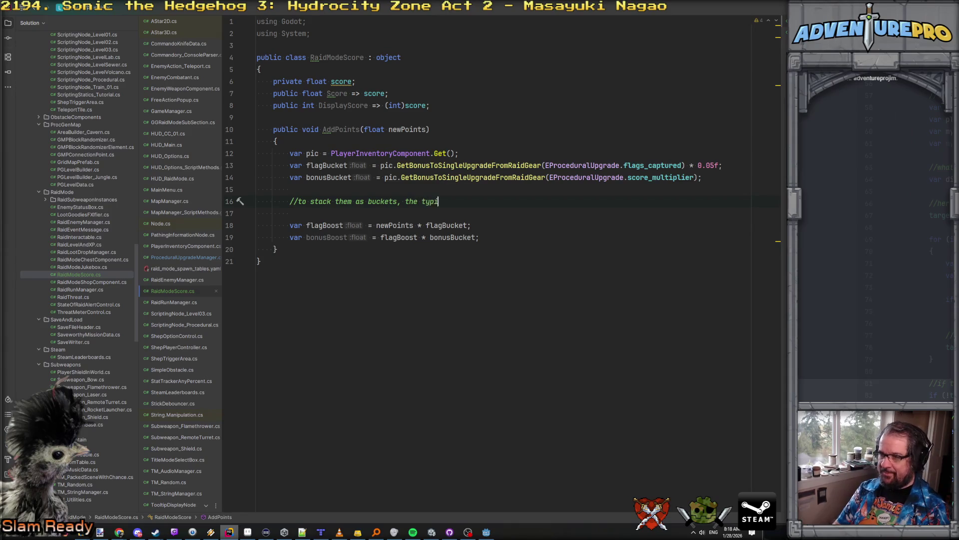
key("BackSpace")
type("0-based modifiers don't ")
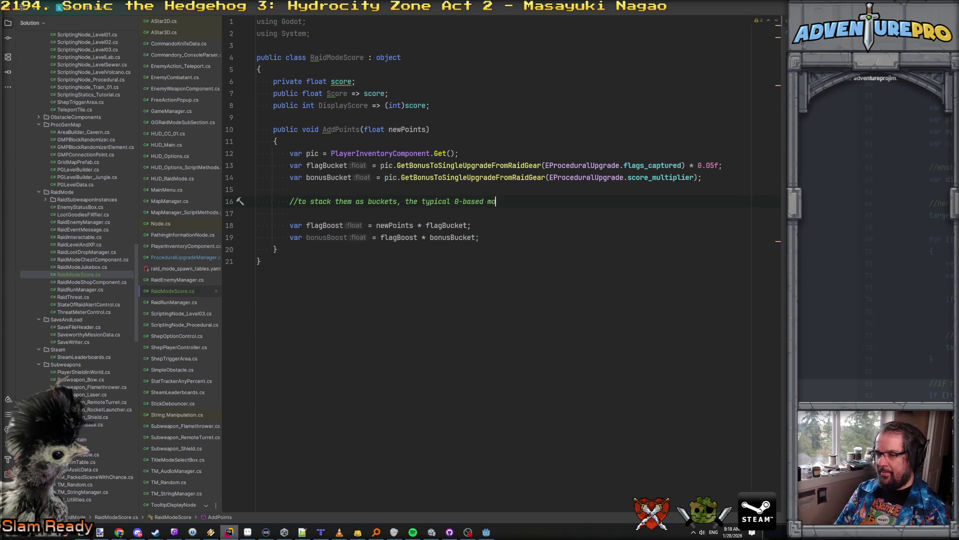
type("work.")
key("Return")
Add 'flagBucket += 1.0f;' and 'bonusBucket += 1.0f;' below the comment.
type("fl")
key("Return")
type("+= 1.0f;")
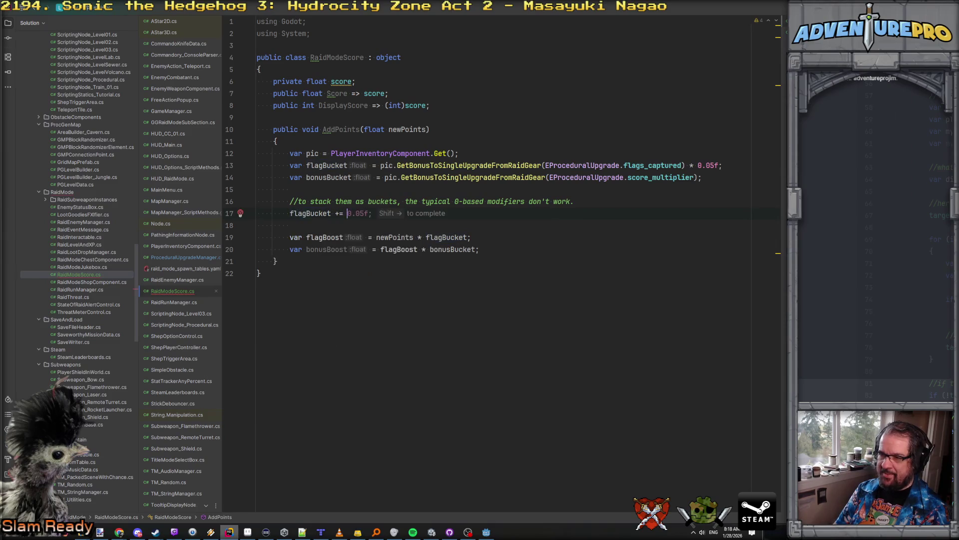
key("Return")
type("bo")
key("Return")
type("+= 1.0f;")
key("Return")
key("Return")
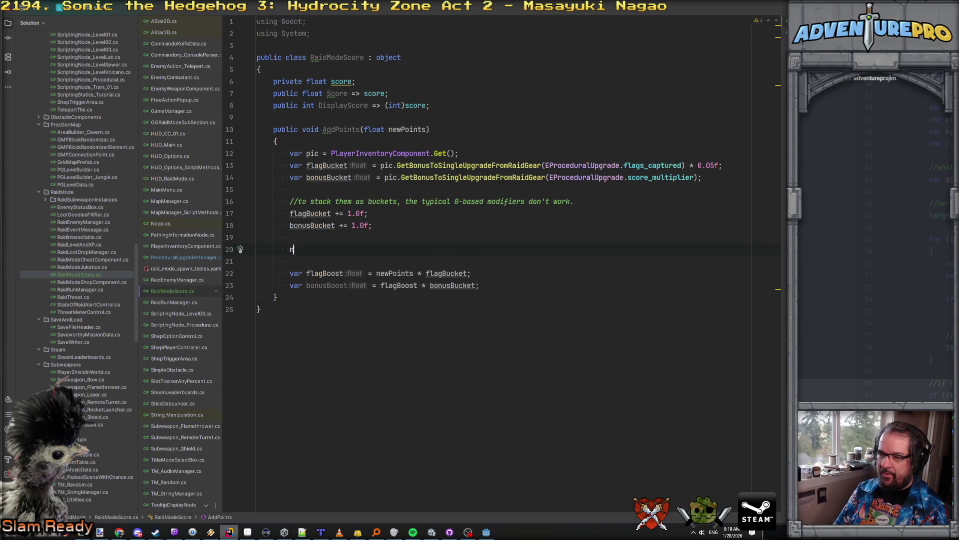
Add 'newPoints *= bonusBucket * flagBucket;'.
type("newPoints")
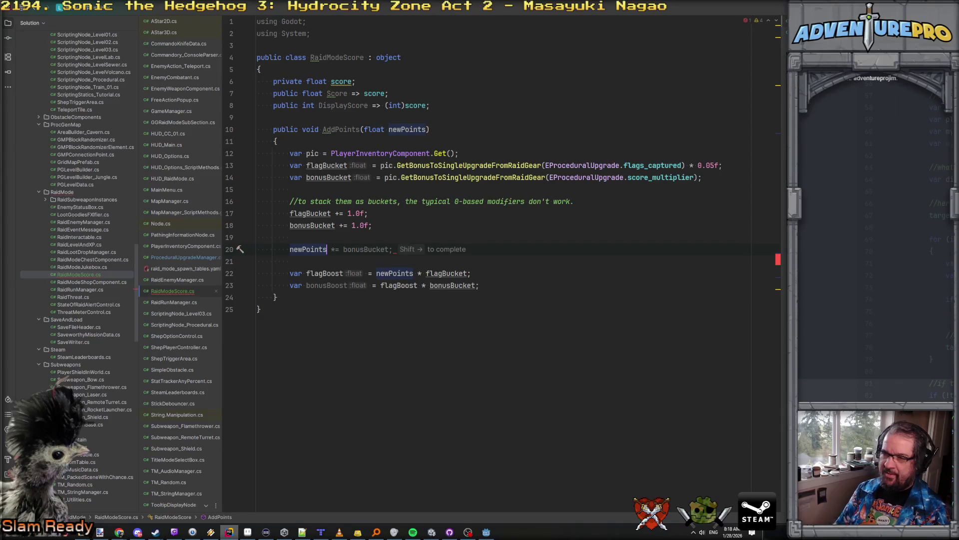
key("shift+Right")
type("* flag")
key("Return")
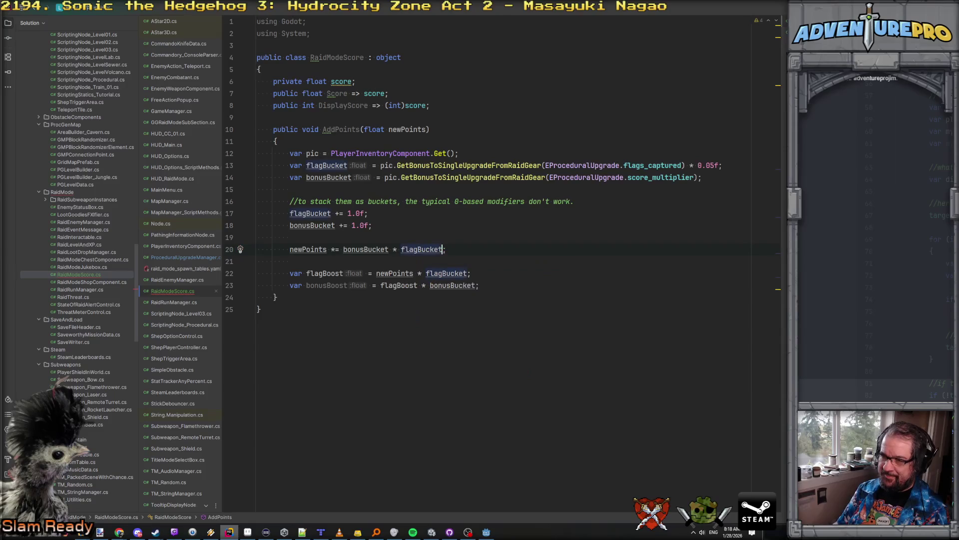
Delete the flagBoost and bonusBoost lines and add 'score += newPoints;'.
key("Down")
key("shift+Down")
key("shift+Down")
key("shift+Down")
key("BackSpace")
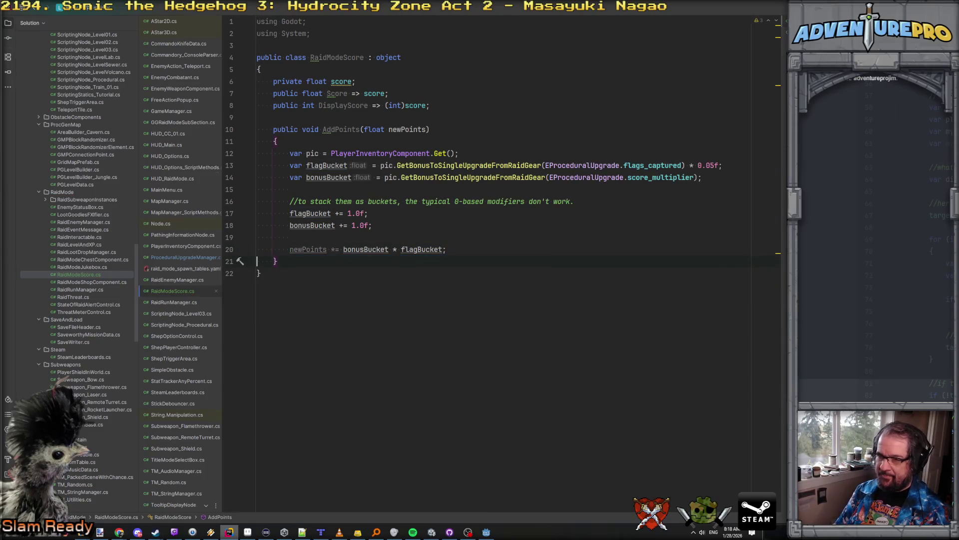
type("score += newPoints;")
key("Up")
key("Up")
key("Up")
key("Down")
key("Delete")
key("End")
key("Return")
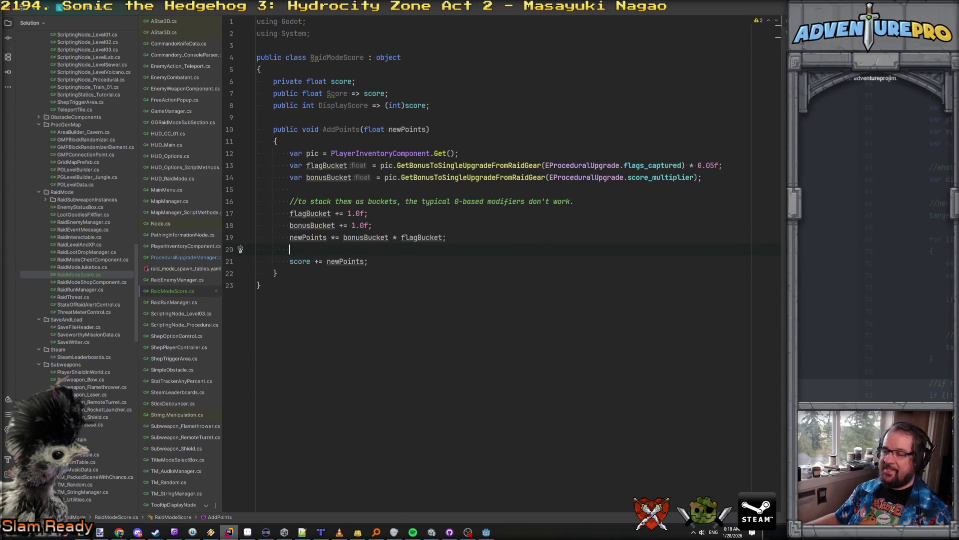
double_click(382, 57)
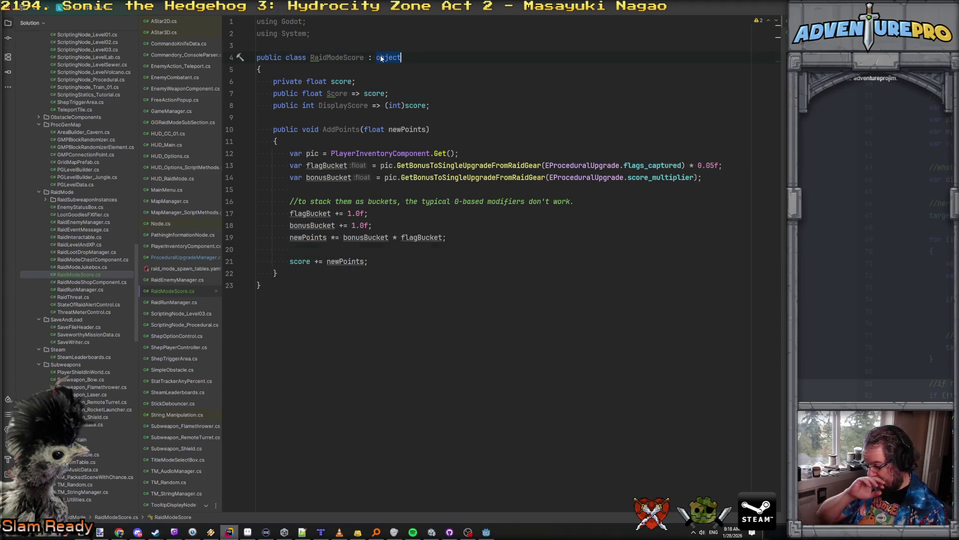
Change RaidModeScore's base type from object to Node and mark the class partial.
type("Node")
key("Return")
left_click(392, 106)
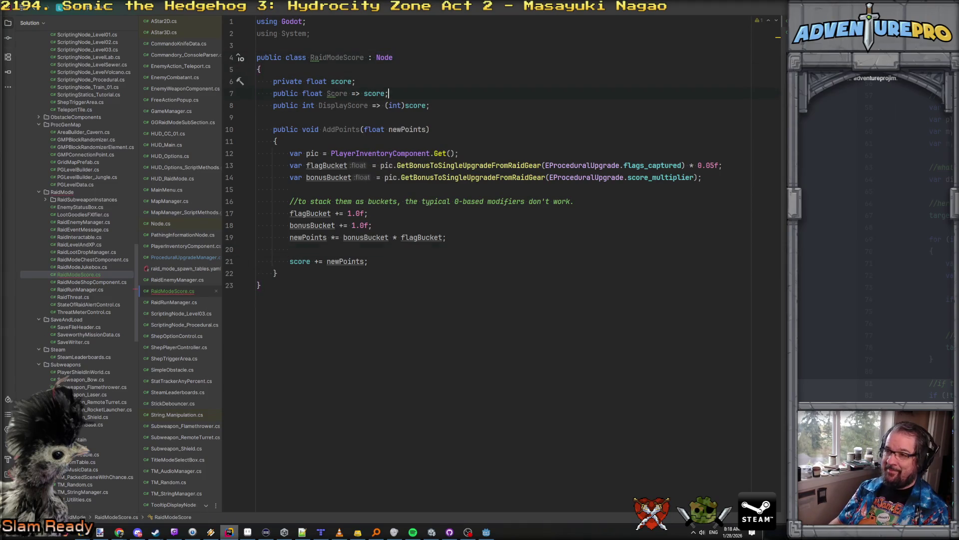
left_click(286, 57)
type("partial")
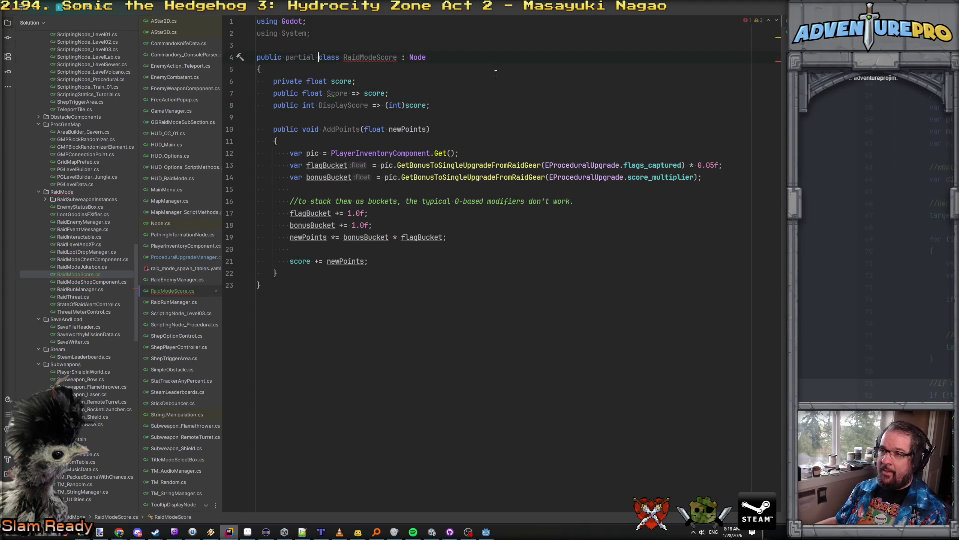
left_click(371, 57)
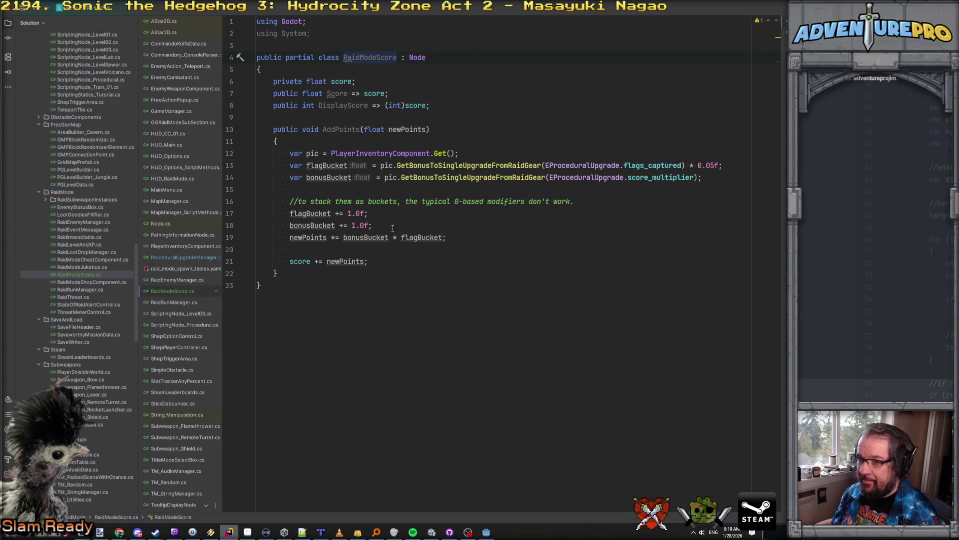
left_click(379, 274)
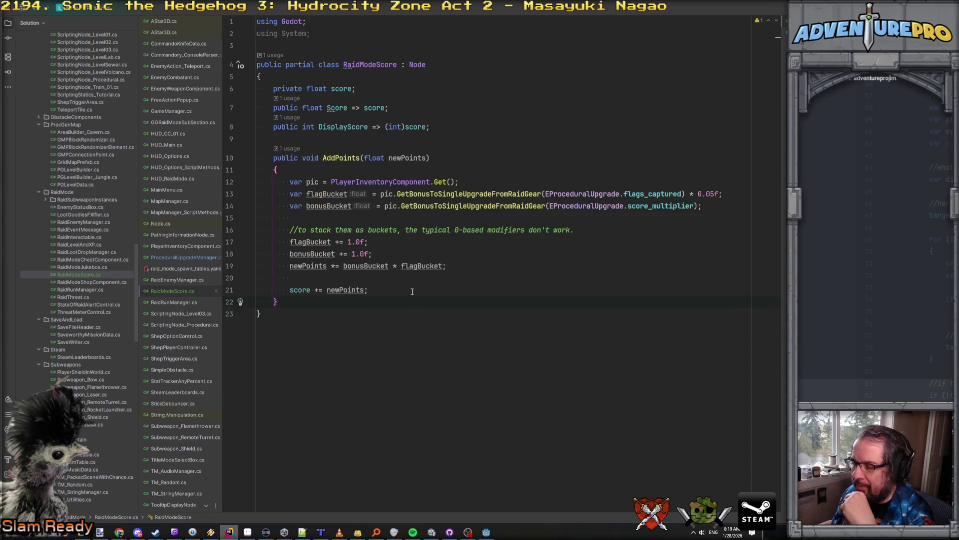
Declare a [Signal] delegate OnScoreChangedEventHandler(float newScore, float delta) below DisplayScore.
left_click(449, 122)
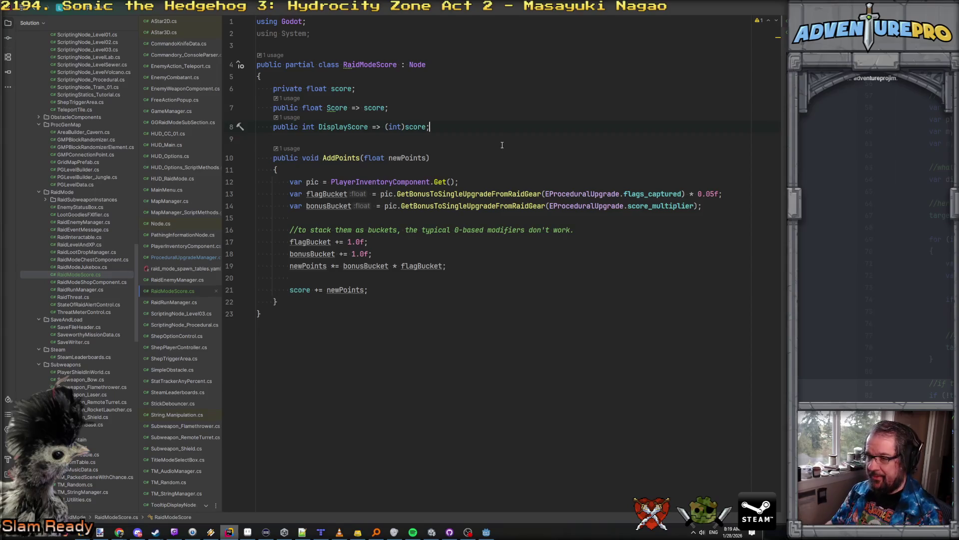
key("Return")
key("Return")
type("[Sig")
key("Return")
key("Return")
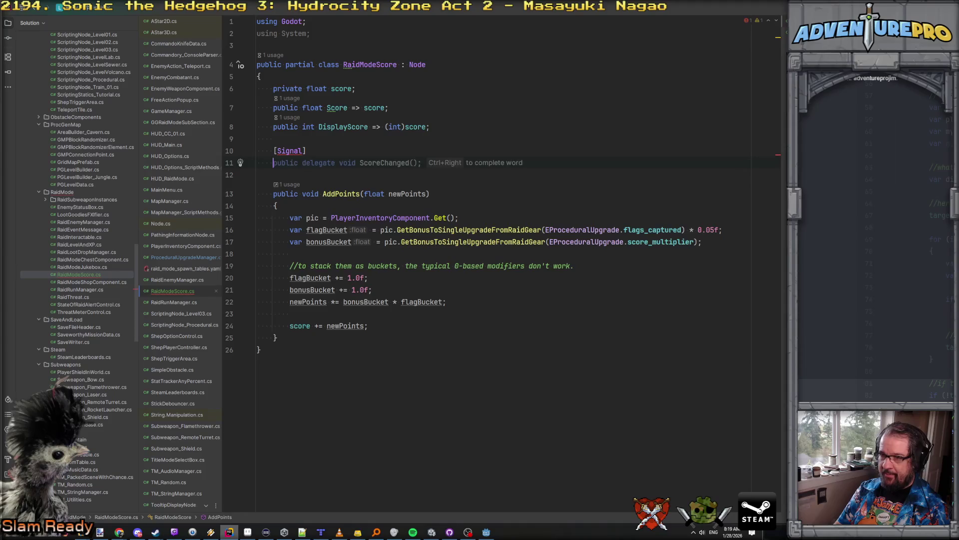
type("pu")
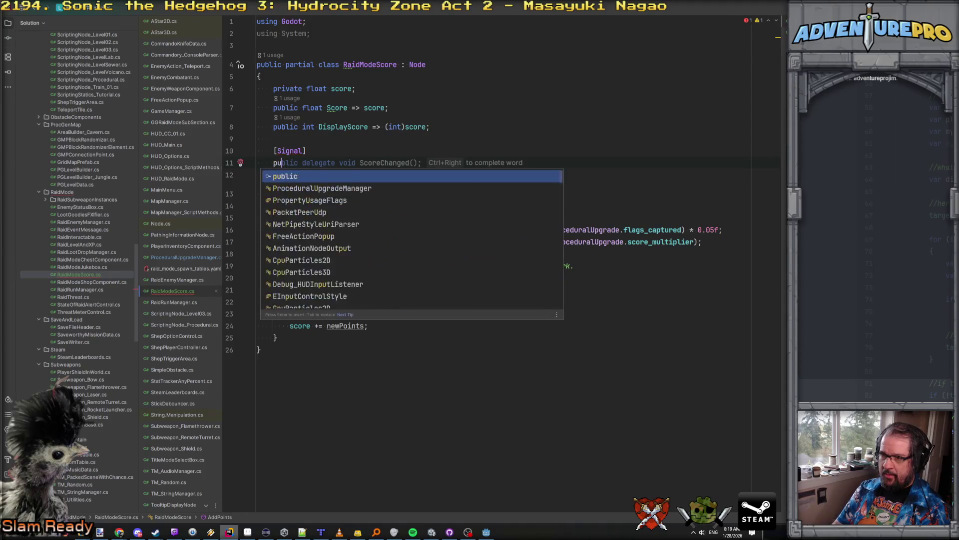
type("blic de")
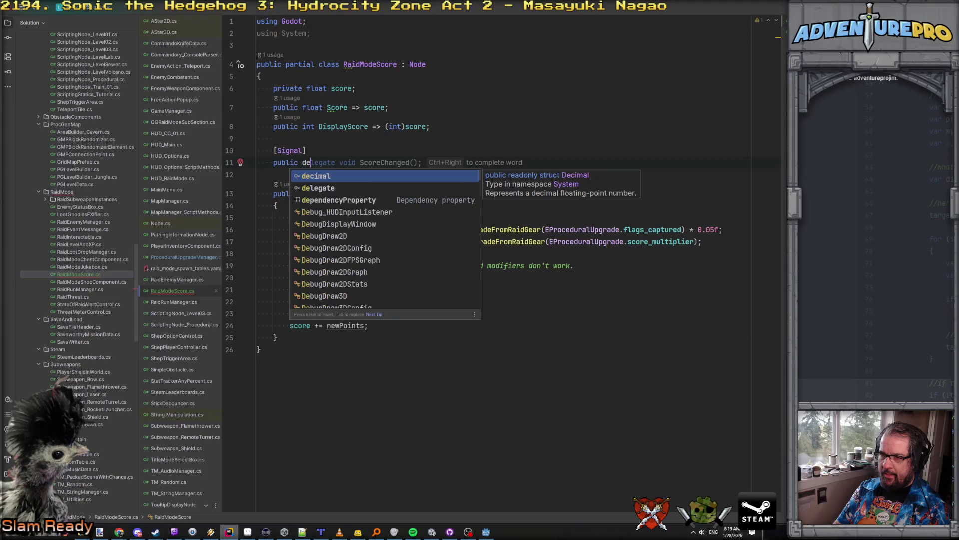
type("legate vo")
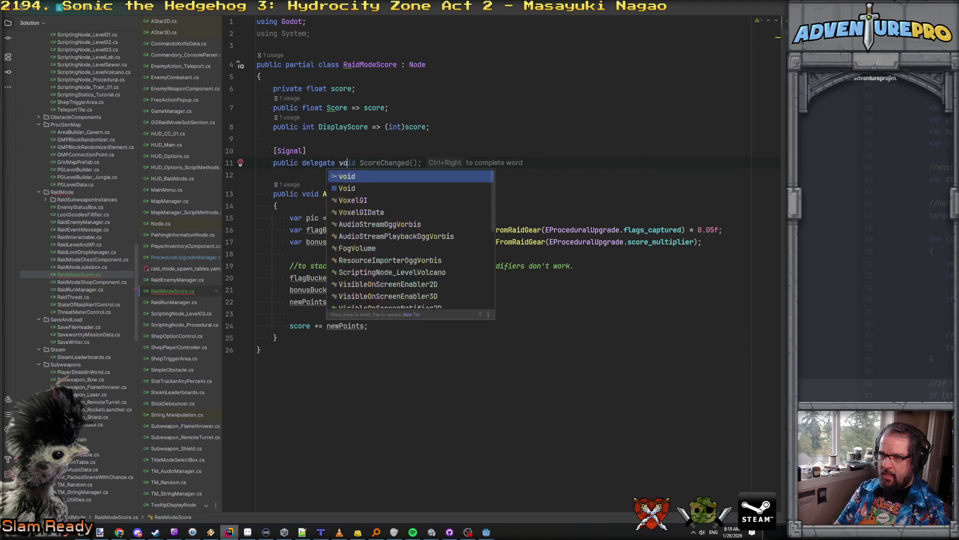
type("id OnScor")
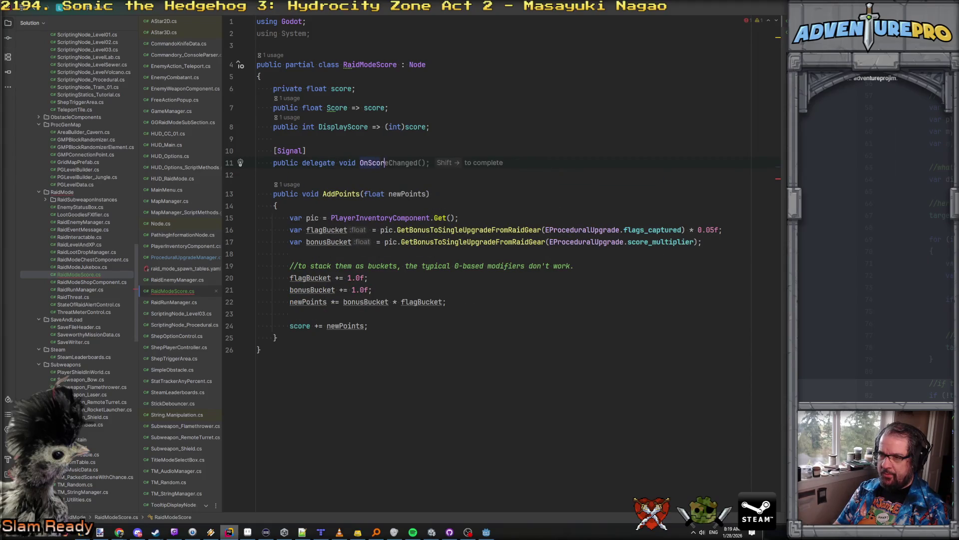
type("eChang")
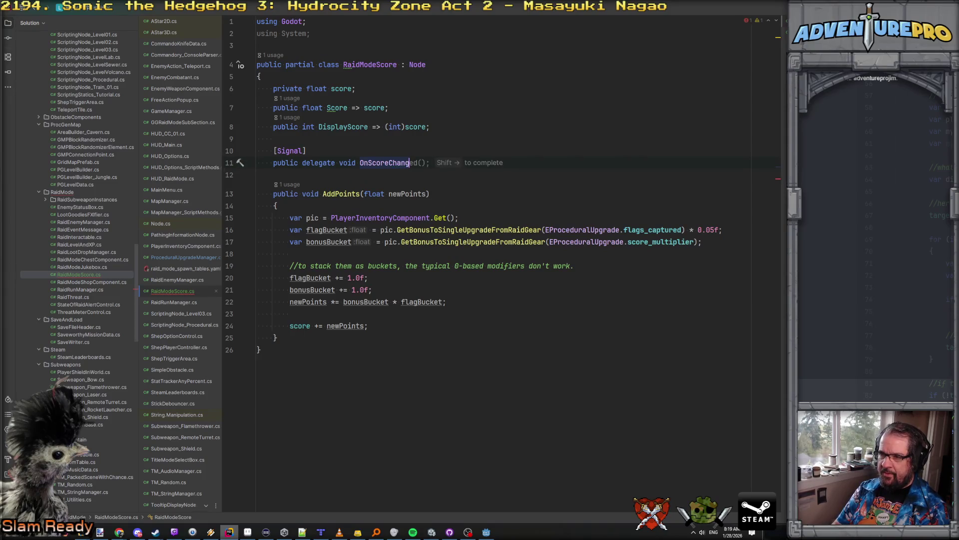
type("edEventHan")
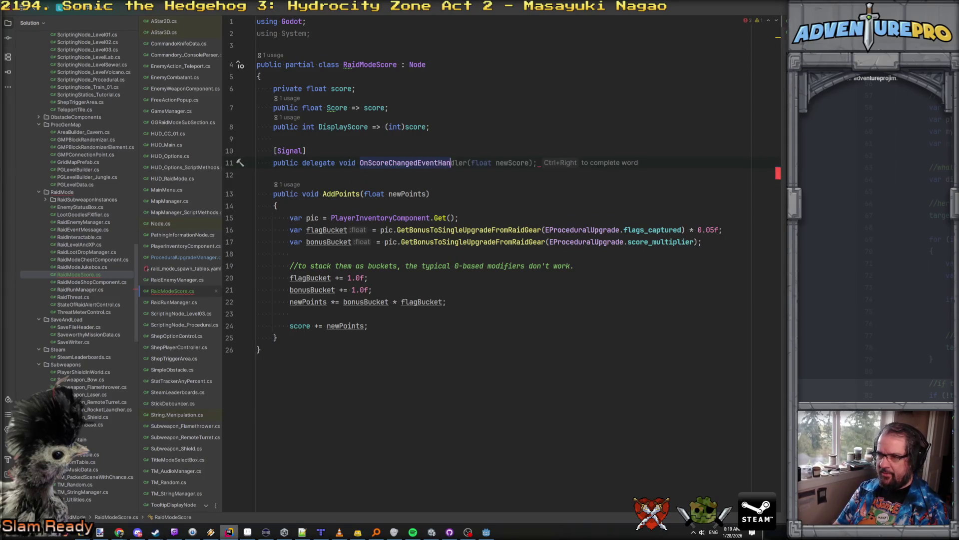
type("dler(floa")
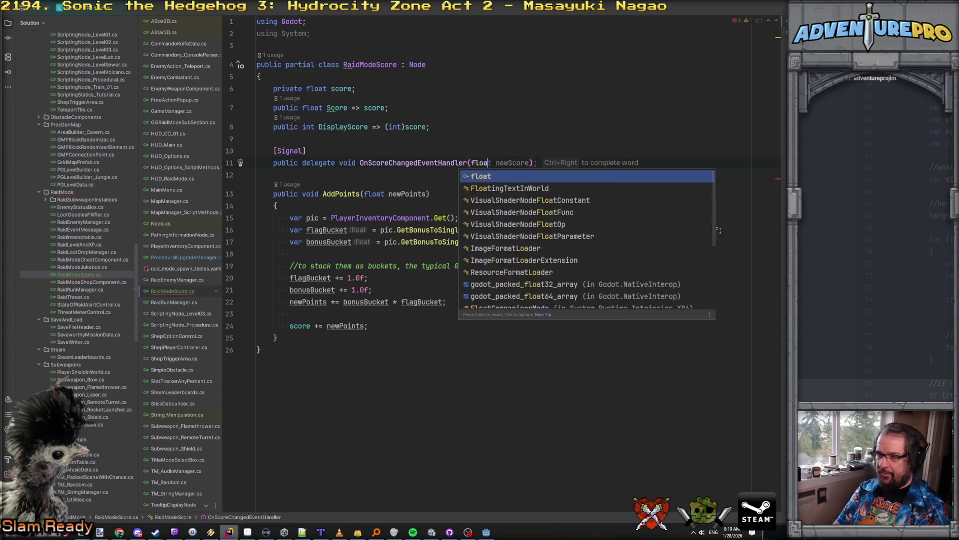
type("t newScore, flag")
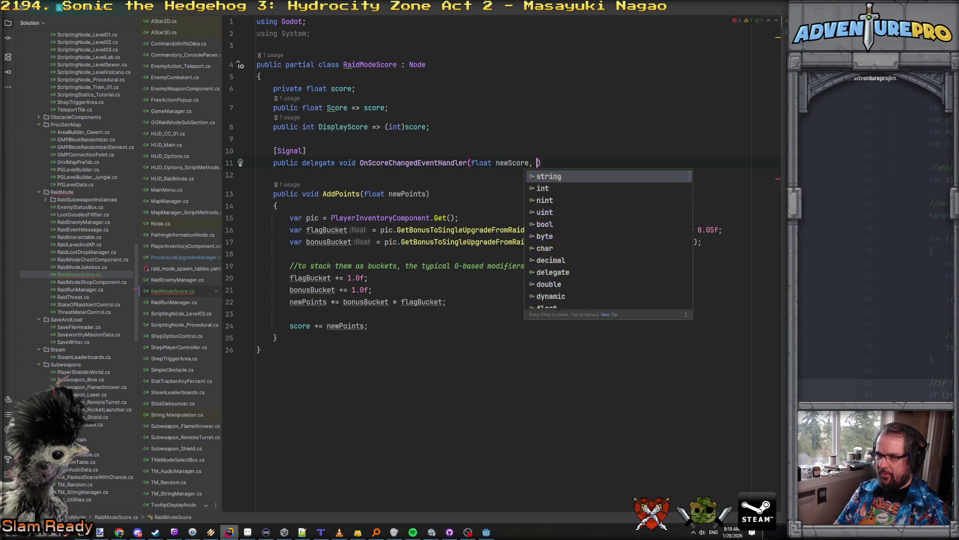
key("BackSpace")
key("BackSpace")
type("oat delta);")
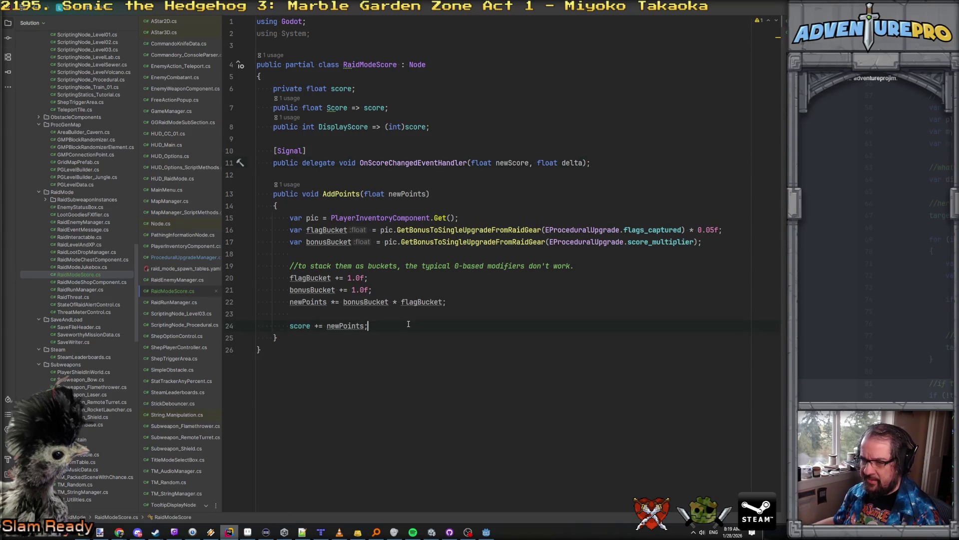
Emit the score-changed signal with score and newPoints after 'score += newPoints;'.
key("Return")
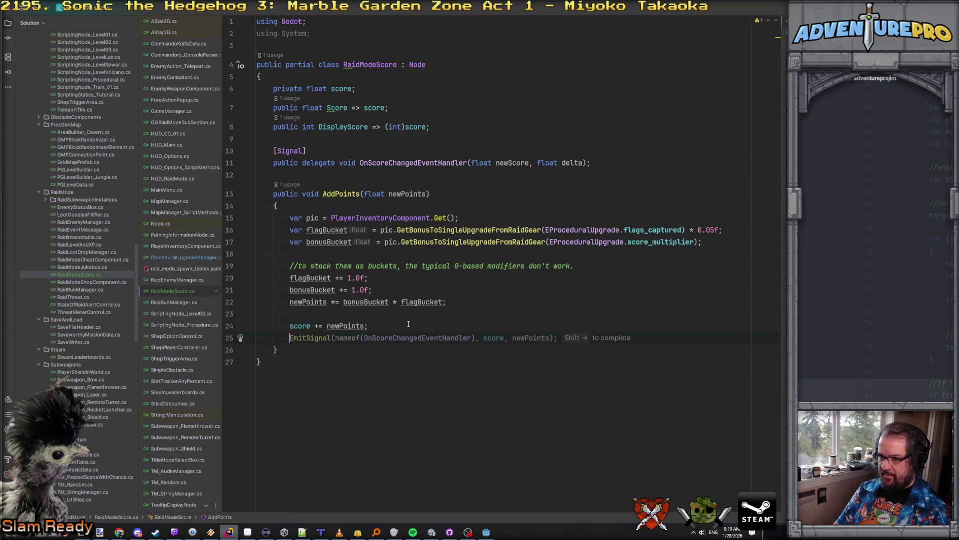
key("Tab")
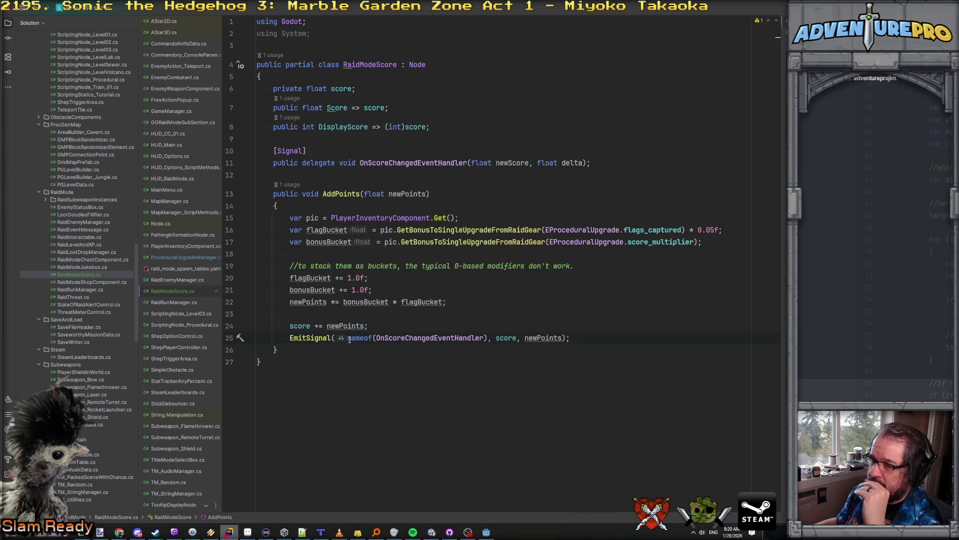
left_click(296, 351)
Add a ResetForNewRaid() method below AddPoints that sets score = 0.0f.
key("Return")
key("Return")
type("public void ResetForNewR")
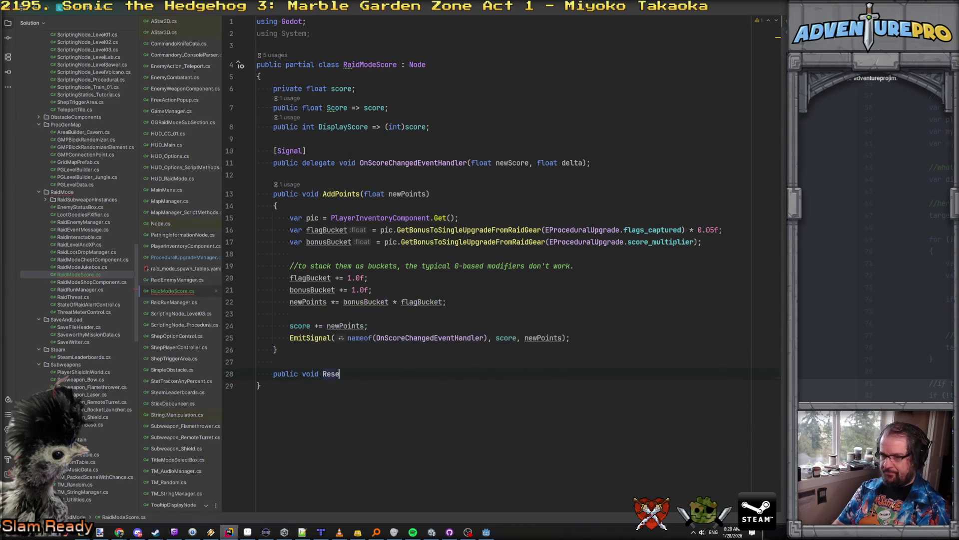
type("aid()")
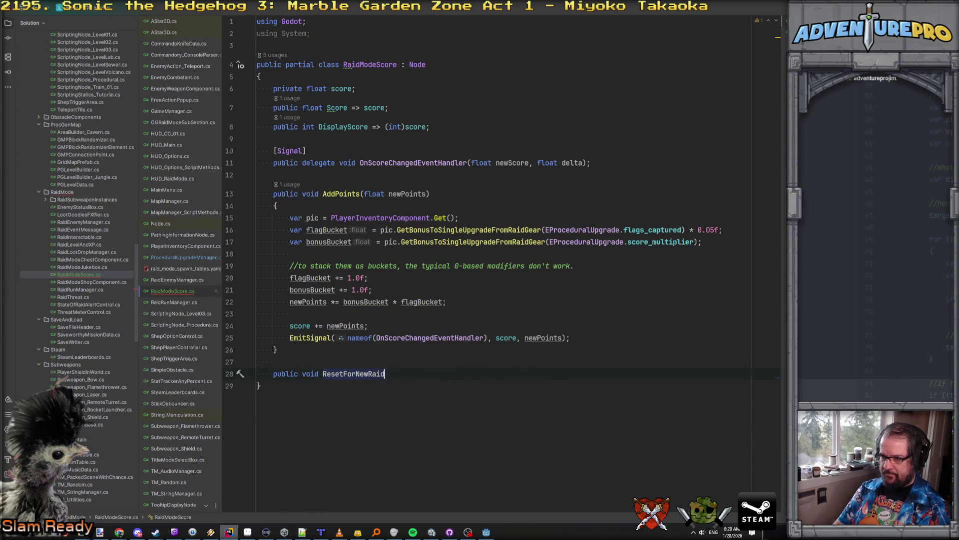
key("Return")
type("{")
key("Return")
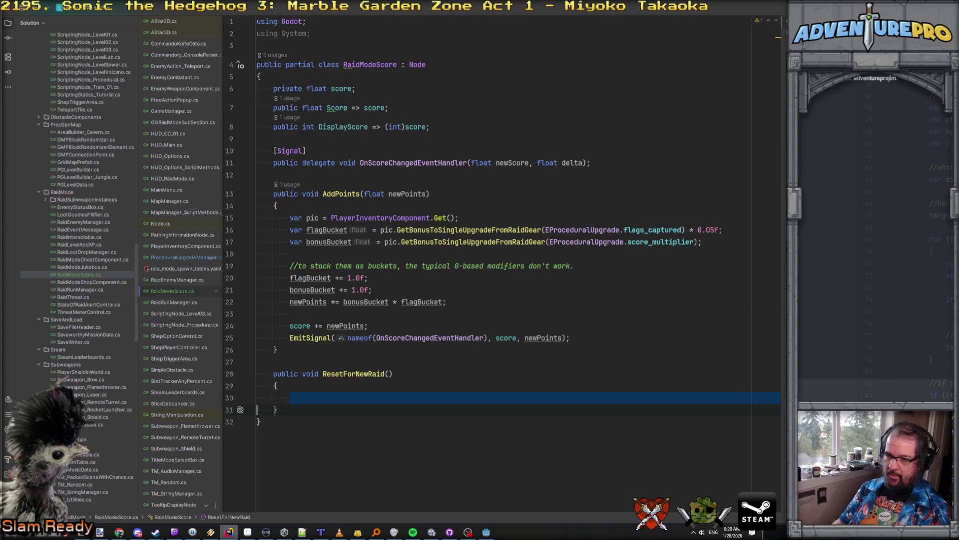
type("sco")
key("shift+Right")
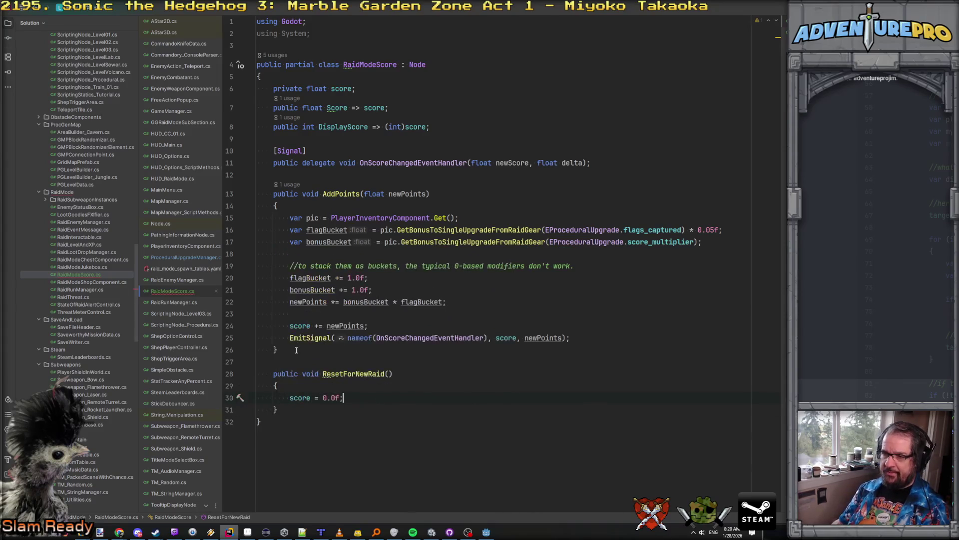
Open RaidRunManager.cs and scroll through it.
left_click(173, 302)
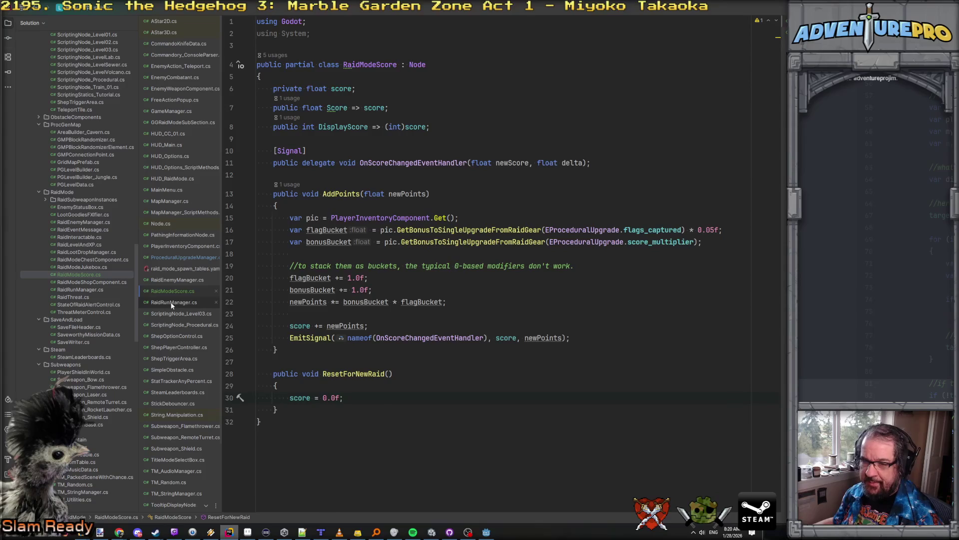
scroll(283, 288, "up", 5)
scroll(283, 288, "up", 6)
scroll(284, 288, "down", 9)
Find all usages of the score field and jump to the Score property declaration.
double_click(323, 364)
key("shift+F12")
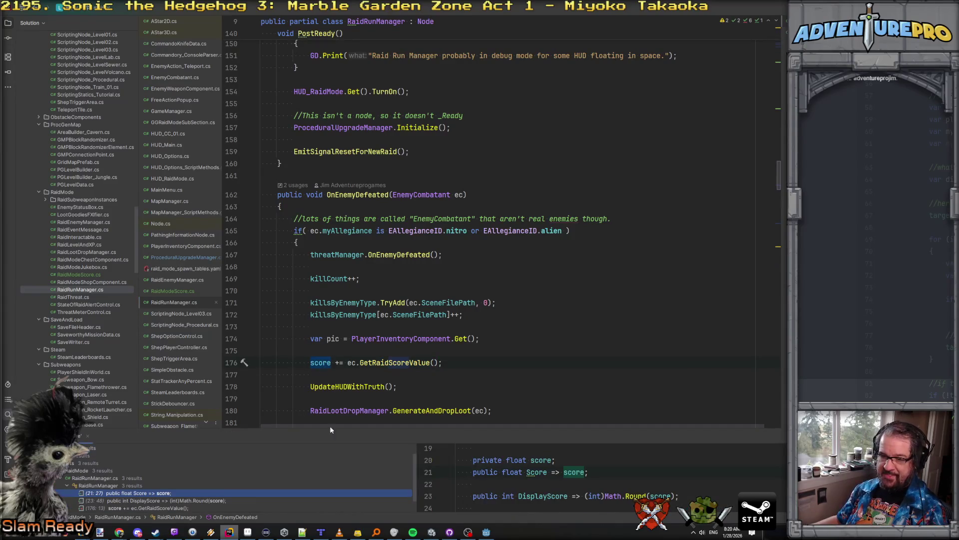
left_click_drag(294, 429, 336, 230)
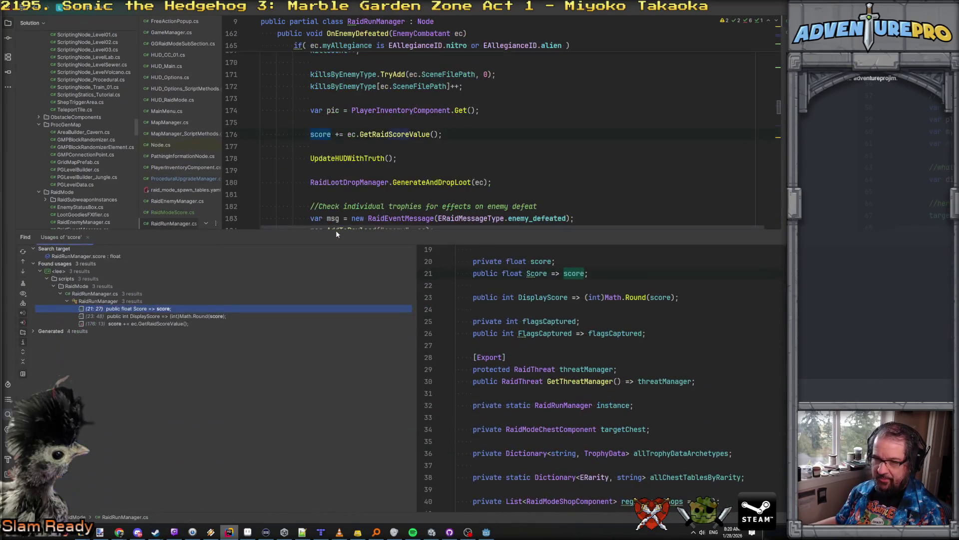
left_click(155, 324)
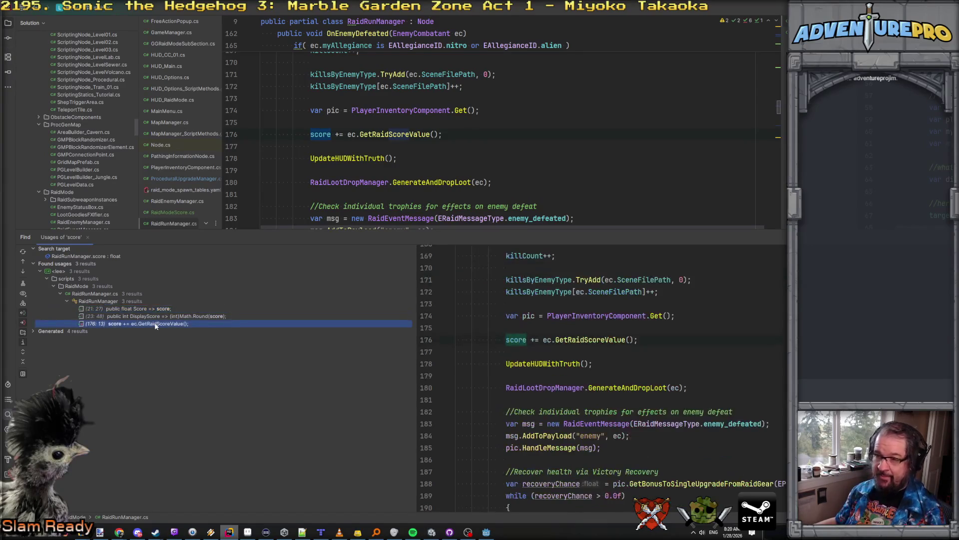
double_click(125, 308)
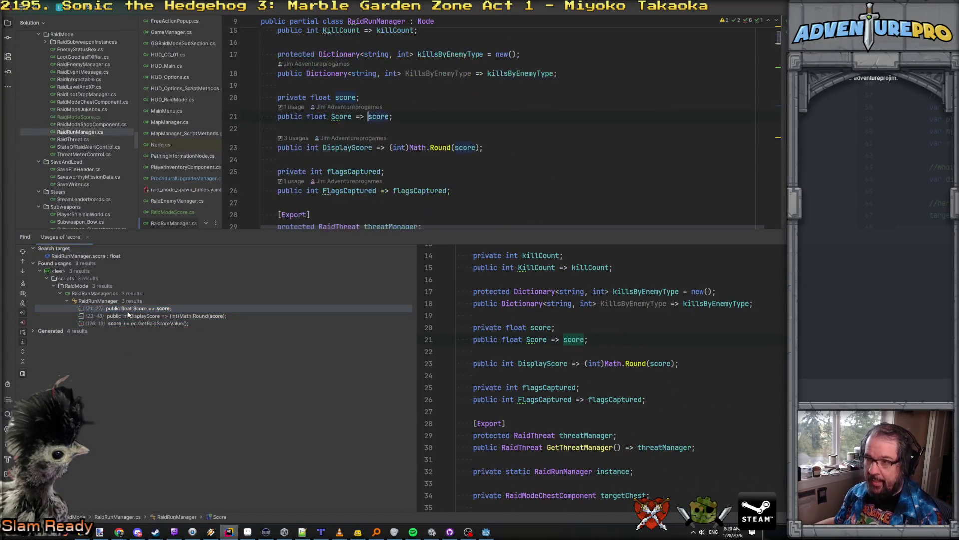
Delete the score field and Score property, leaving an empty line.
left_click_drag(401, 119, 224, 81)
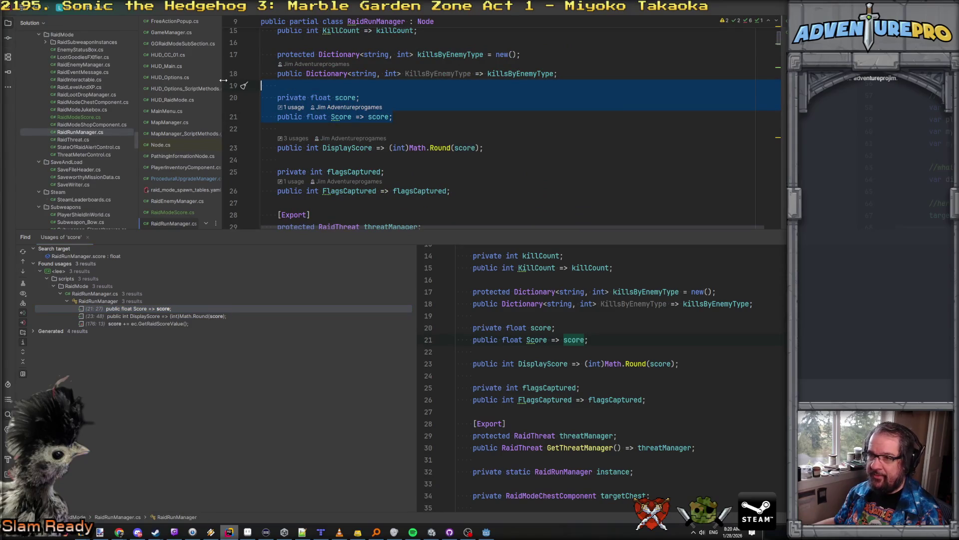
key("BackSpace")
key("Return")
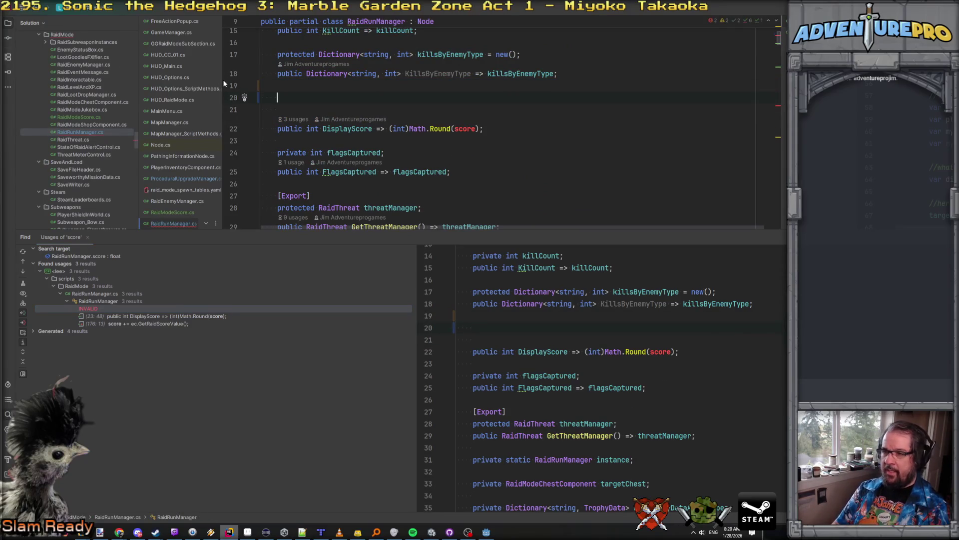
type("p")
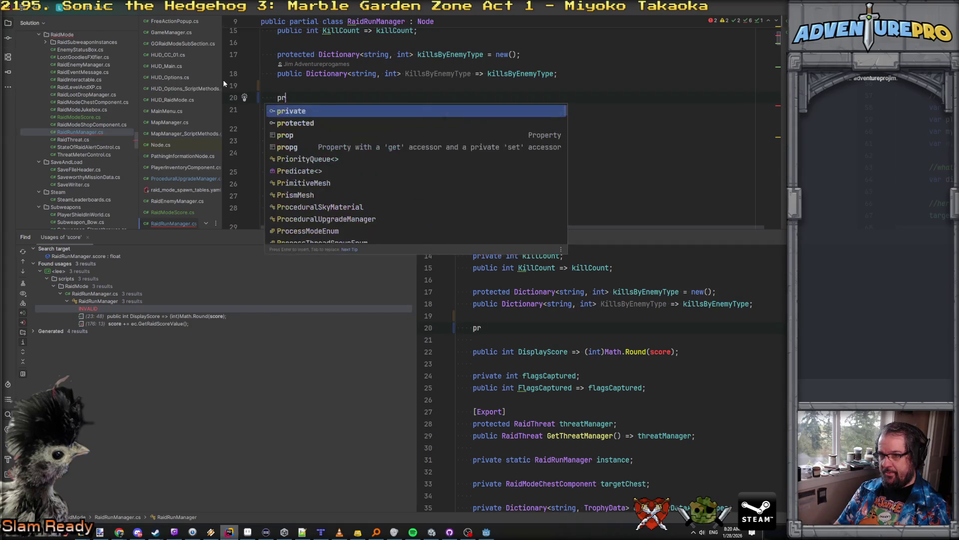
key("BackSpace")
Scroll through RaidRunManager.cs and return to the empty line 20.
scroll(224, 82, "up", 5)
scroll(224, 83, "down", 6)
scroll(223, 83, "down", 6)
scroll(223, 82, "up", 3)
scroll(223, 82, "down", 2)
scroll(224, 84, "down", 11)
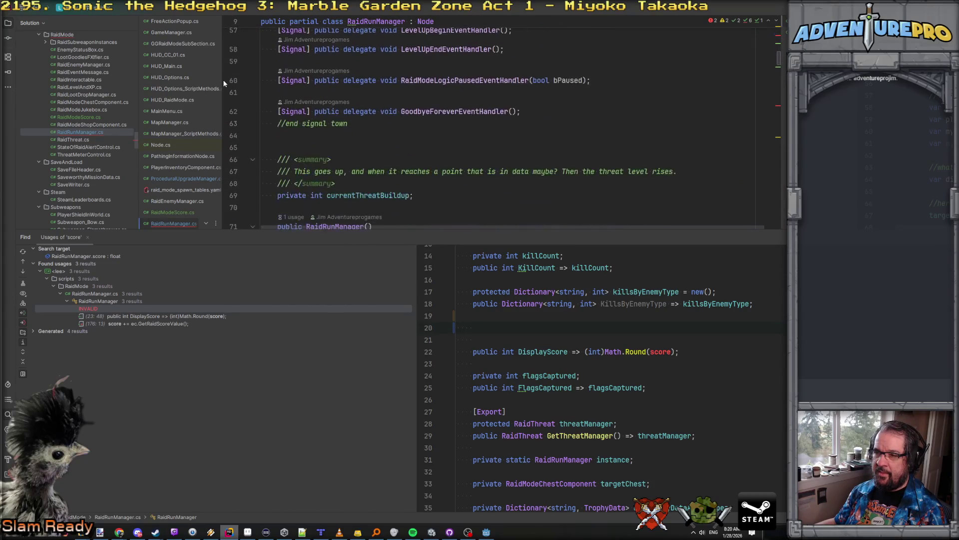
scroll(224, 84, "up", 15)
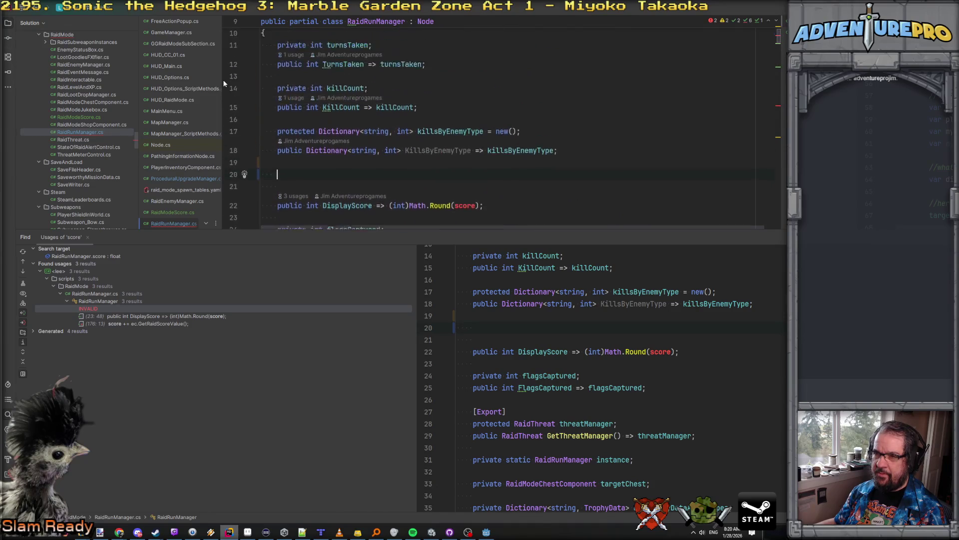
scroll(347, 143, "down", 2)
scroll(346, 143, "down", 1)
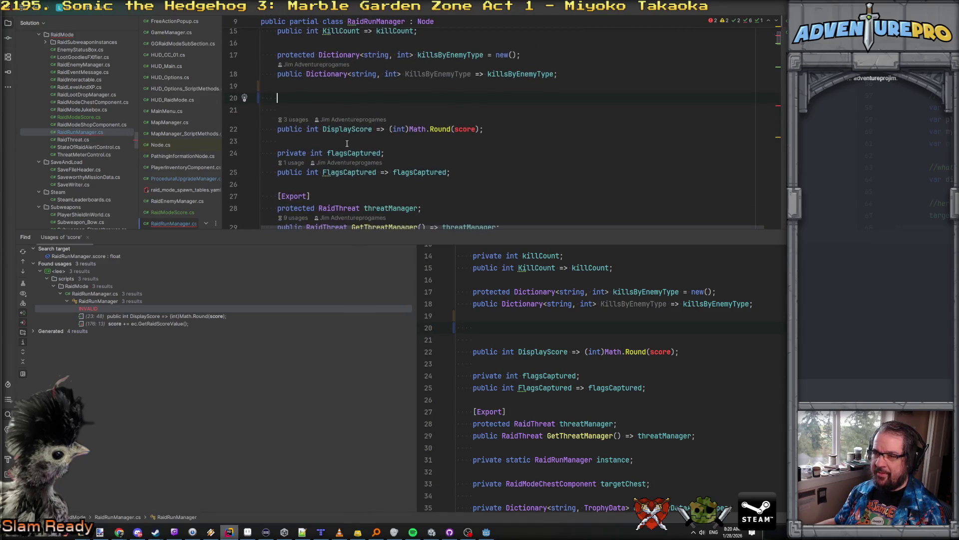
left_click_drag(383, 230, 390, 351)
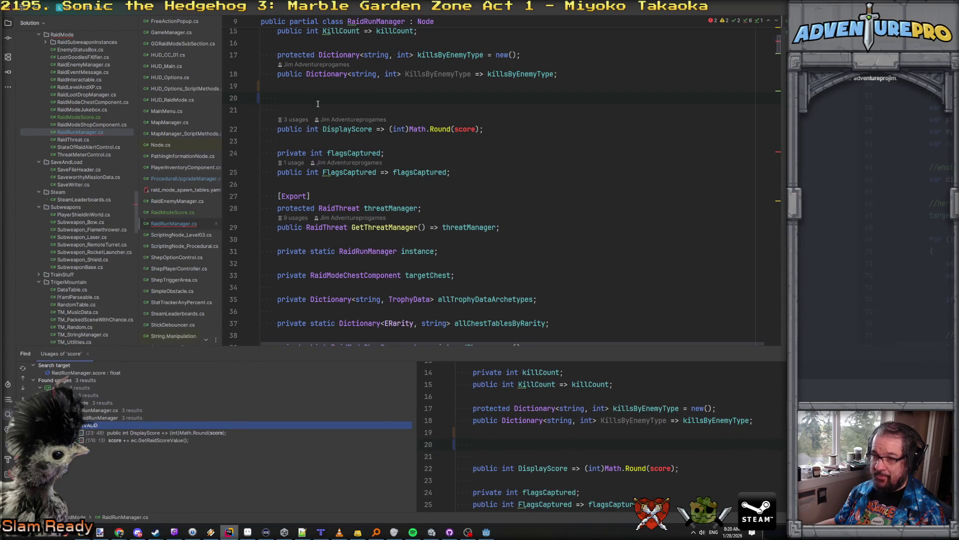
left_click(295, 99)
Declare an [Export] protected RaidModeScore score; field in RaidRunManager.
type("[Expor")
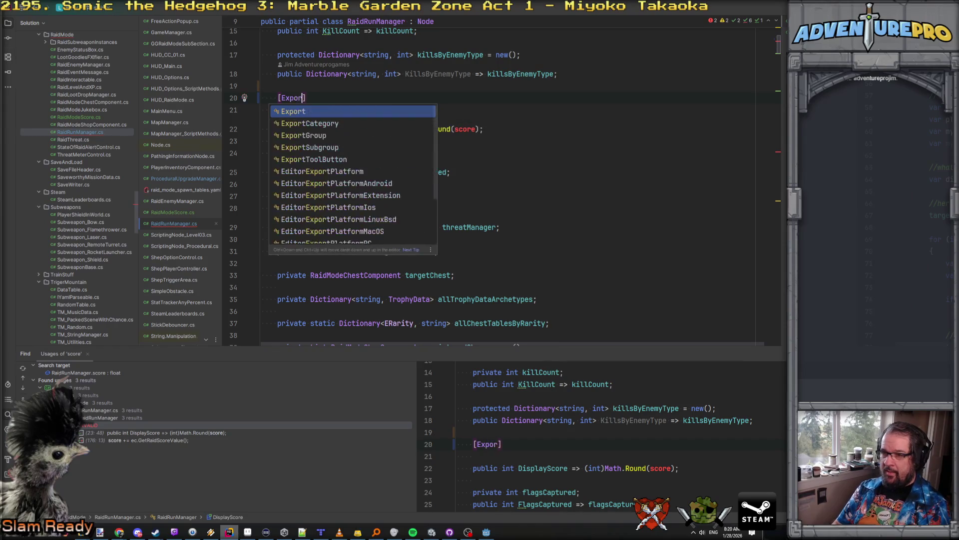
key("Return")
type("pro")
key("Return")
type("RaidSc")
key("Return")
type("sc")
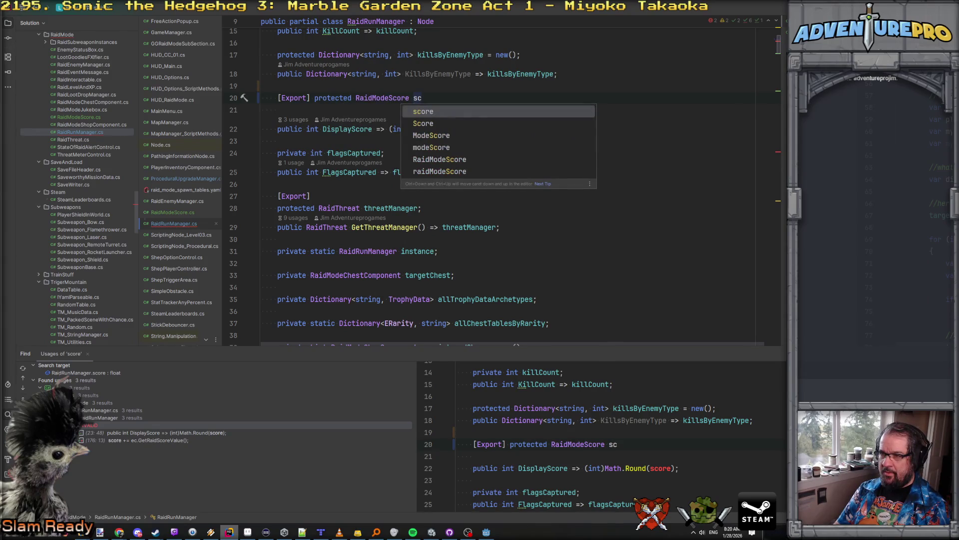
type("ore;")
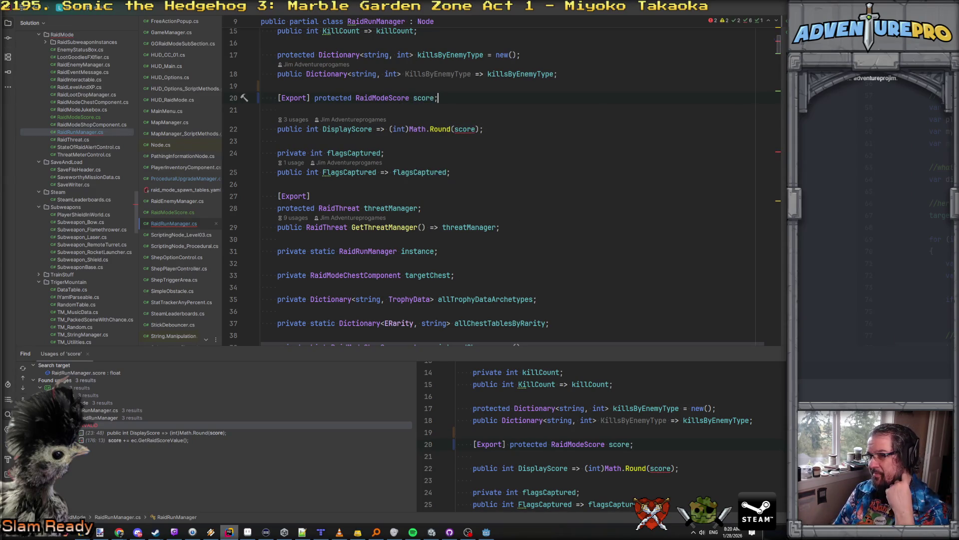
Make DisplayScore on line 22 return score.DisplayScore directly, removing the (int)Math.Round wrapper.
key("shift+Down")
key("shift+Down")
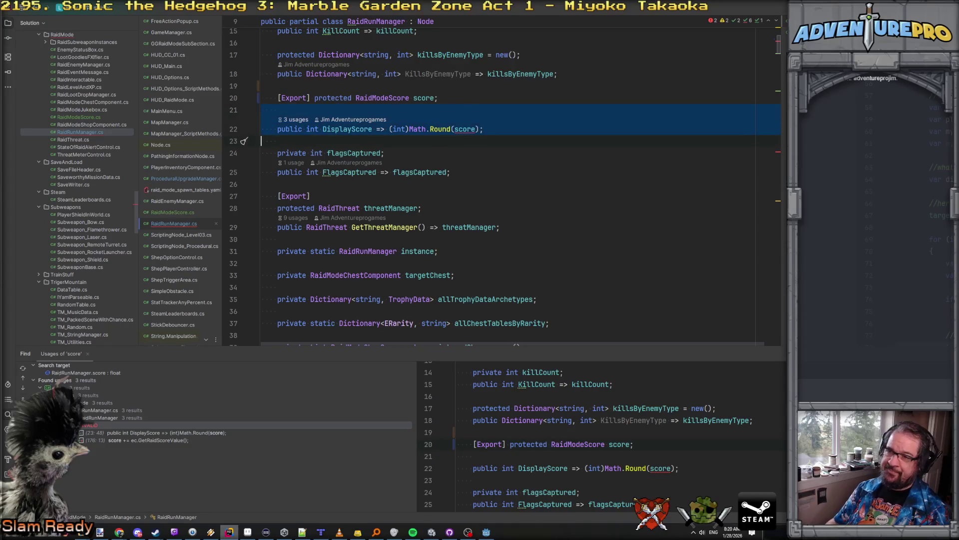
left_click(478, 121)
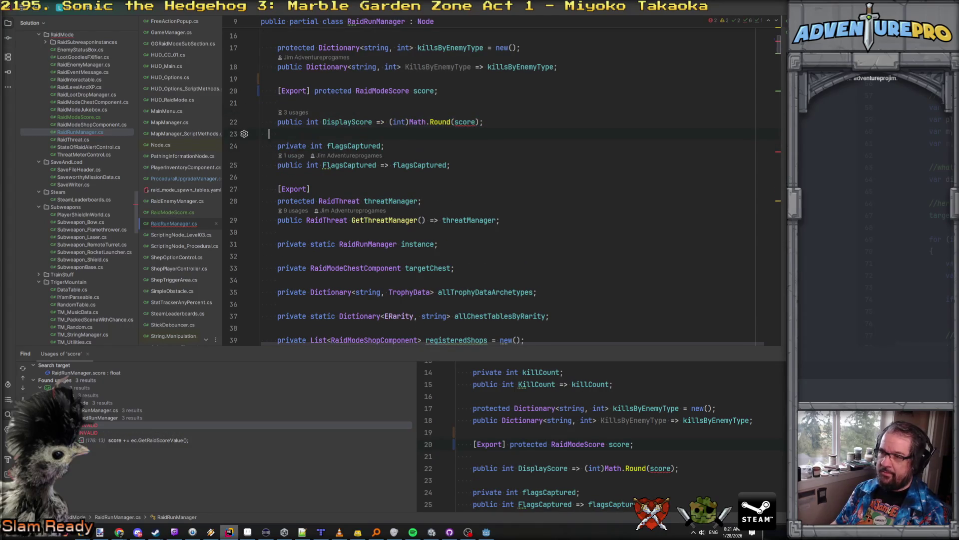
key("Left")
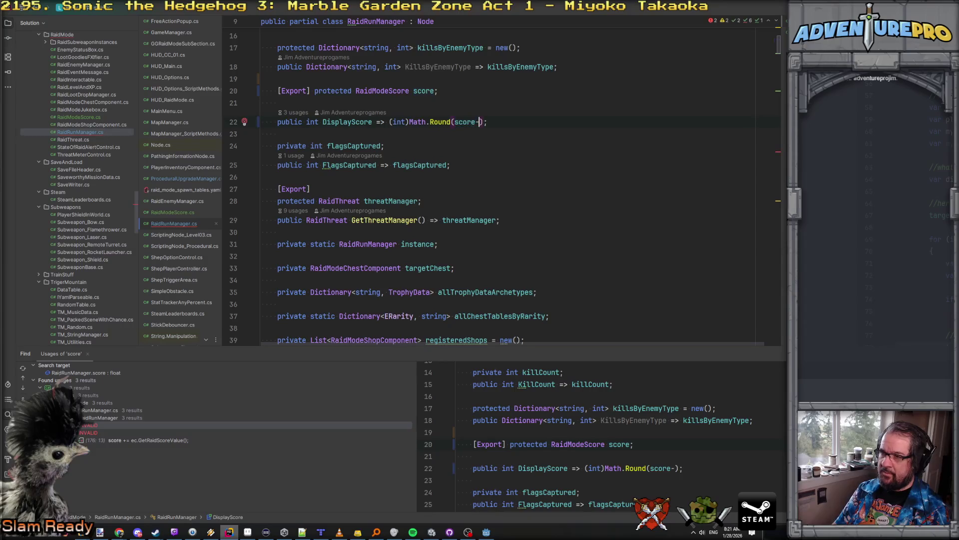
type(".")
key("Return")
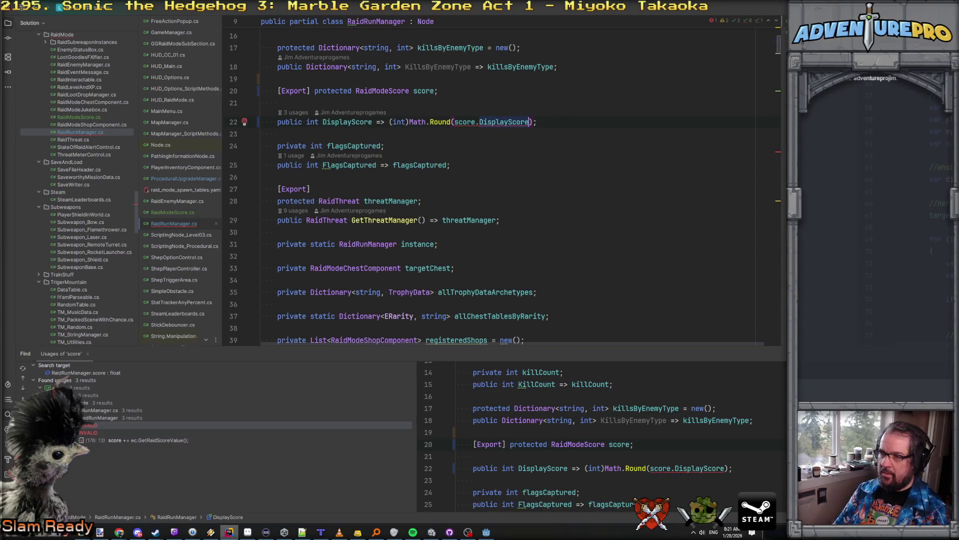
left_click_drag(389, 122, 454, 122)
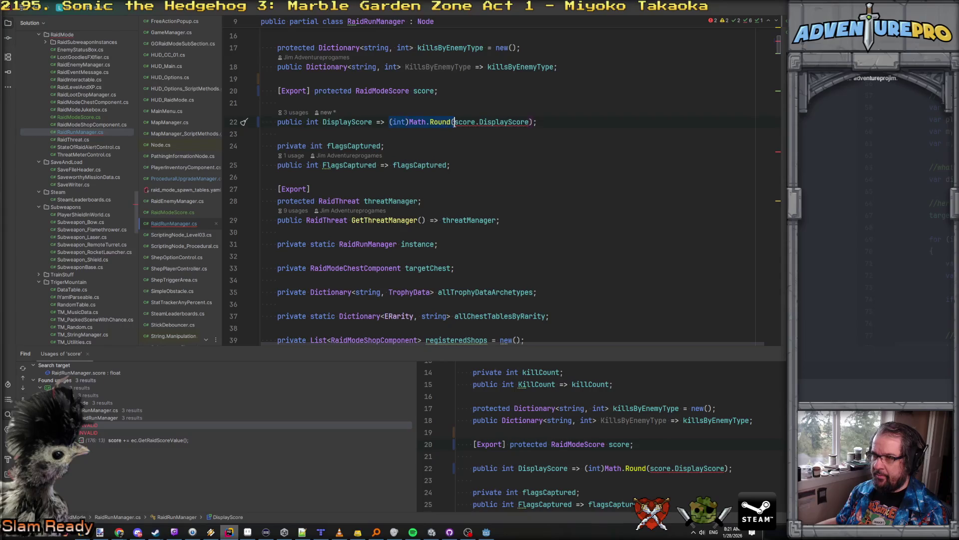
key("Delete")
key("End")
key("Left")
key("BackSpace")
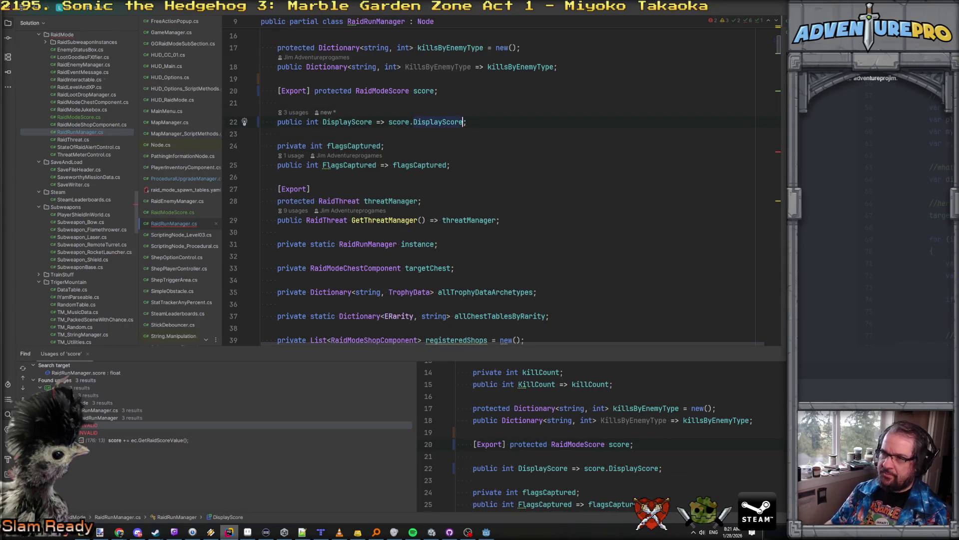
key("Down")
key("Down")
left_click(370, 122)
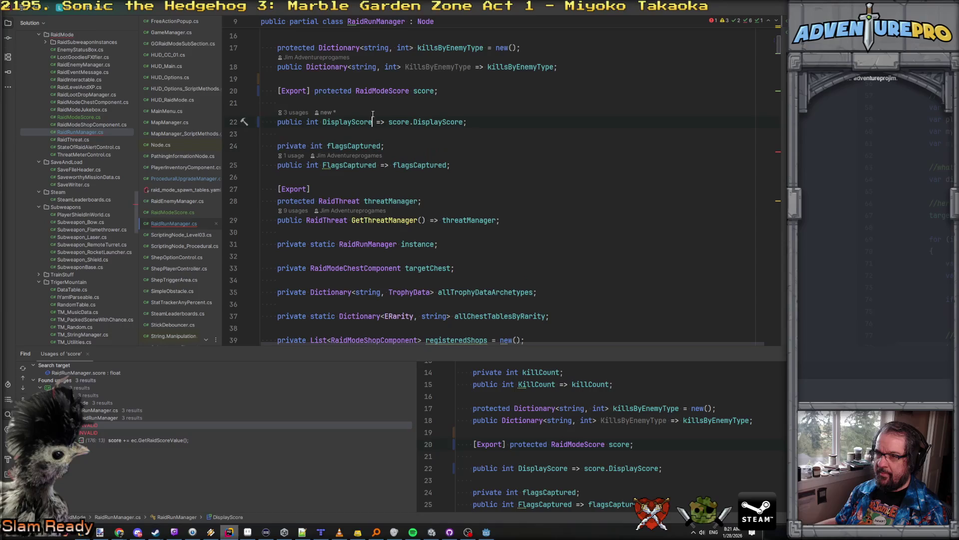
scroll(372, 108, "up", 1)
scroll(372, 109, "up", 1)
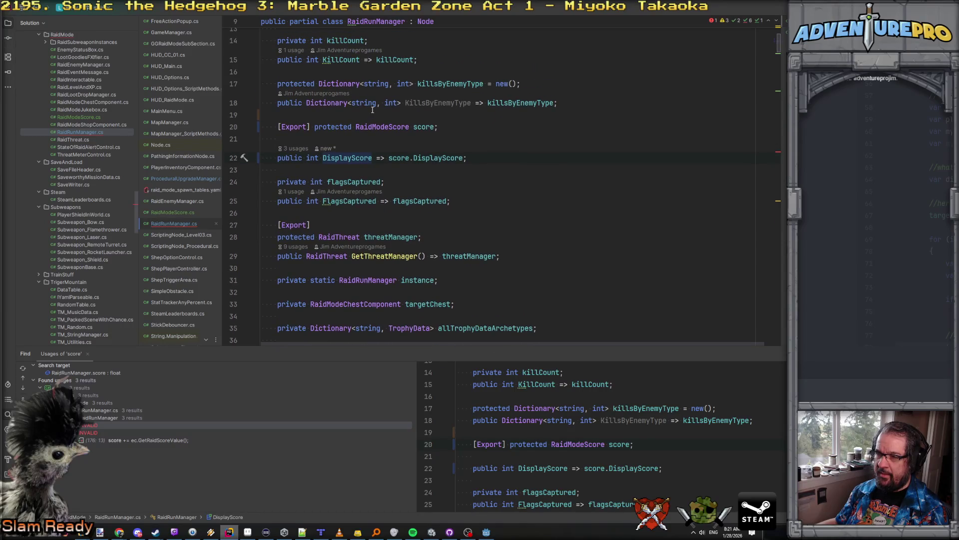
left_click(439, 127)
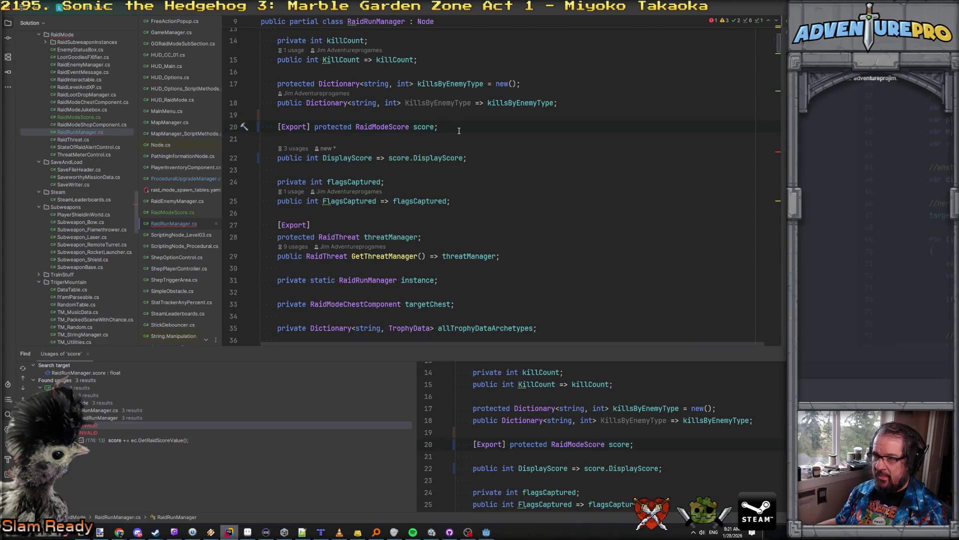
scroll(458, 131, "down", 10)
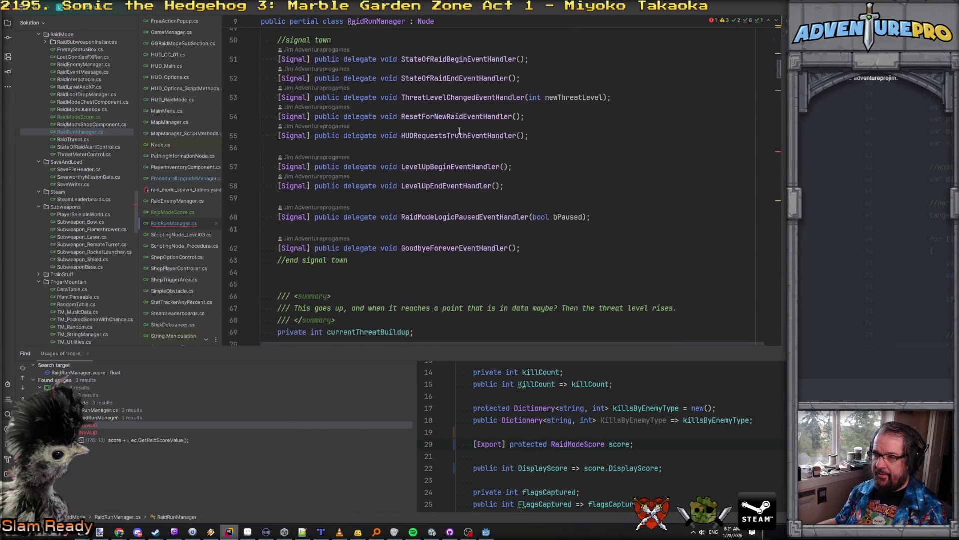
scroll(458, 131, "down", 8)
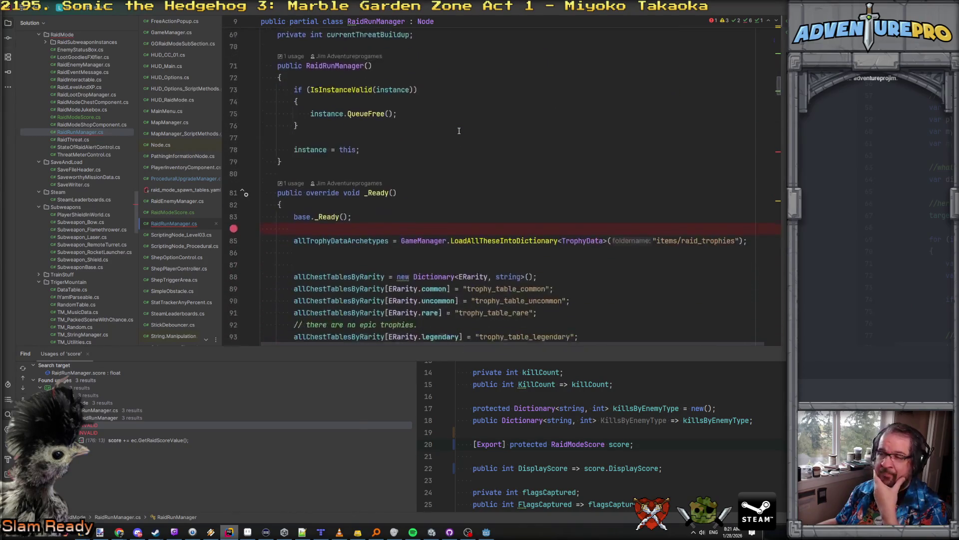
scroll(459, 130, "up", 4)
scroll(459, 130, "up", 5)
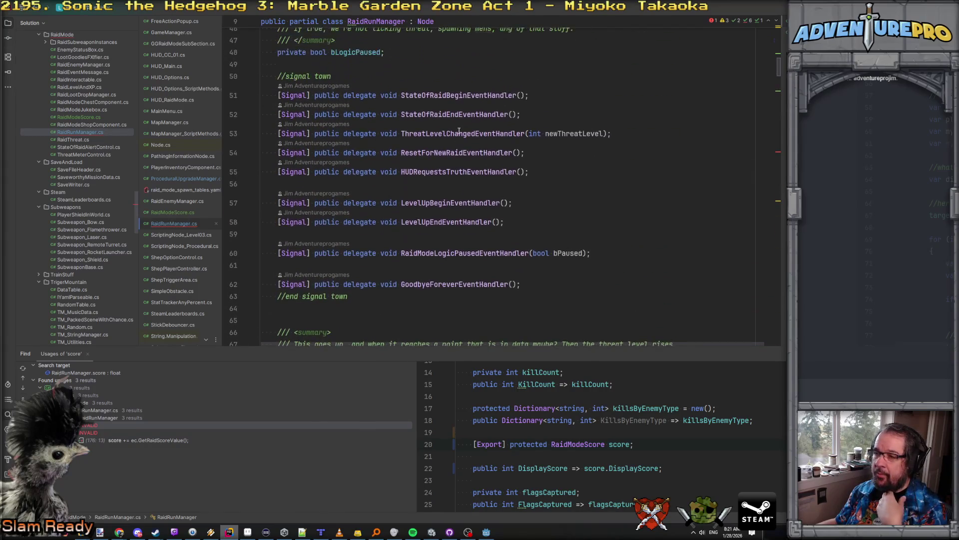
double_click(447, 153)
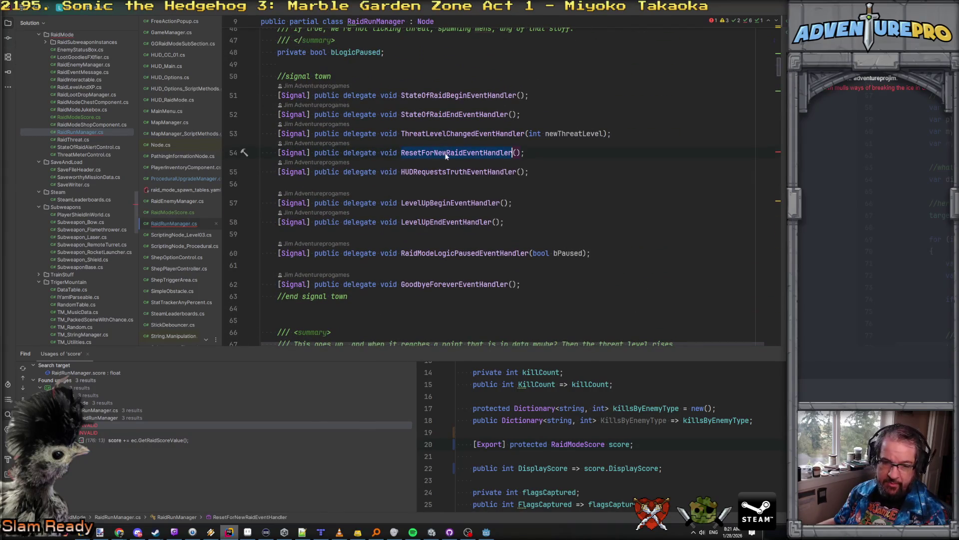
key("ctrl+shift+f")
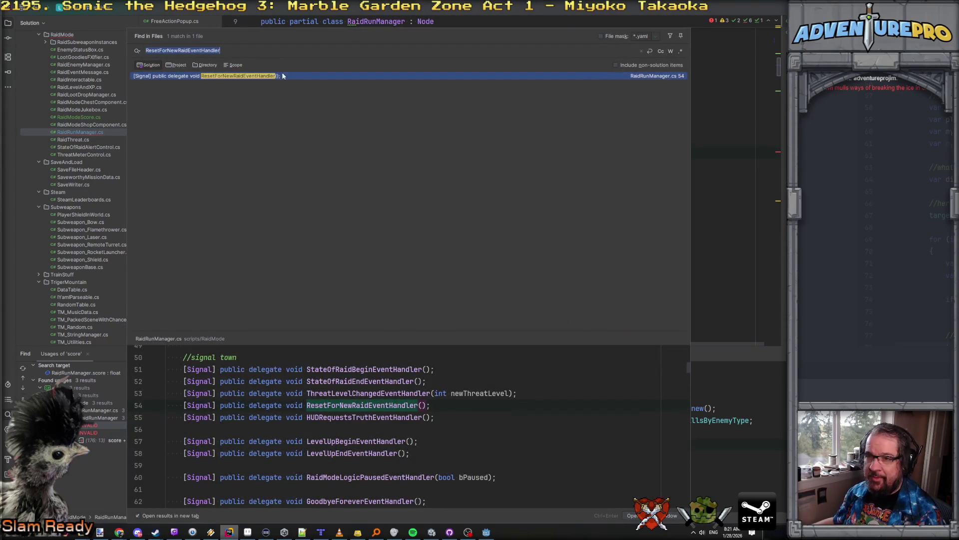
left_click_drag(187, 50, 275, 51)
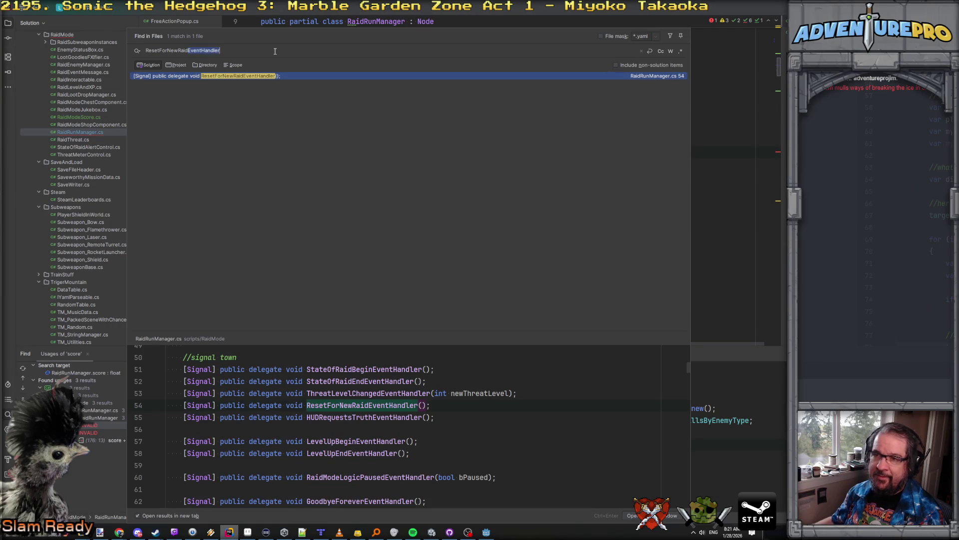
key("BackSpace")
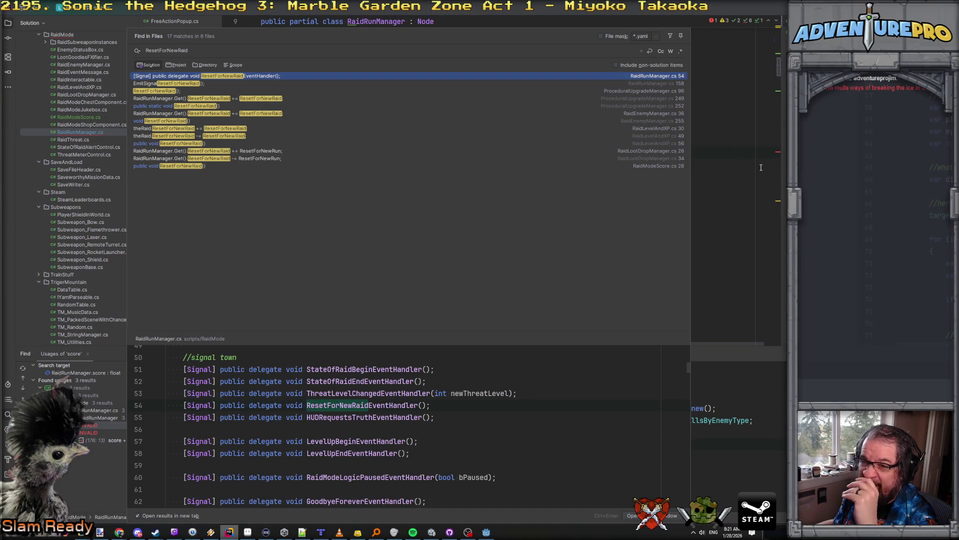
key("Return")
left_click(77, 117)
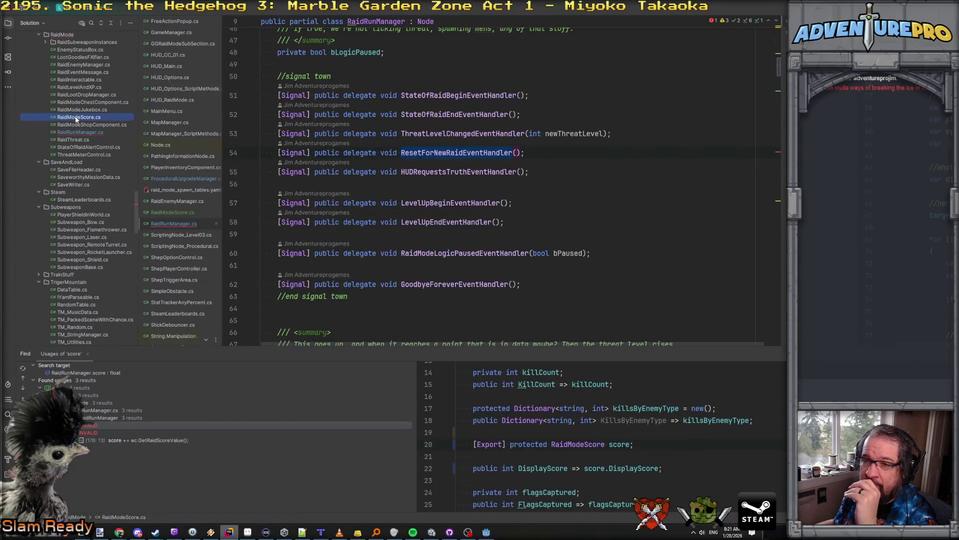
In RaidModeScore.cs, generate a _Ready override and delete its documentation comment.
double_click(76, 117)
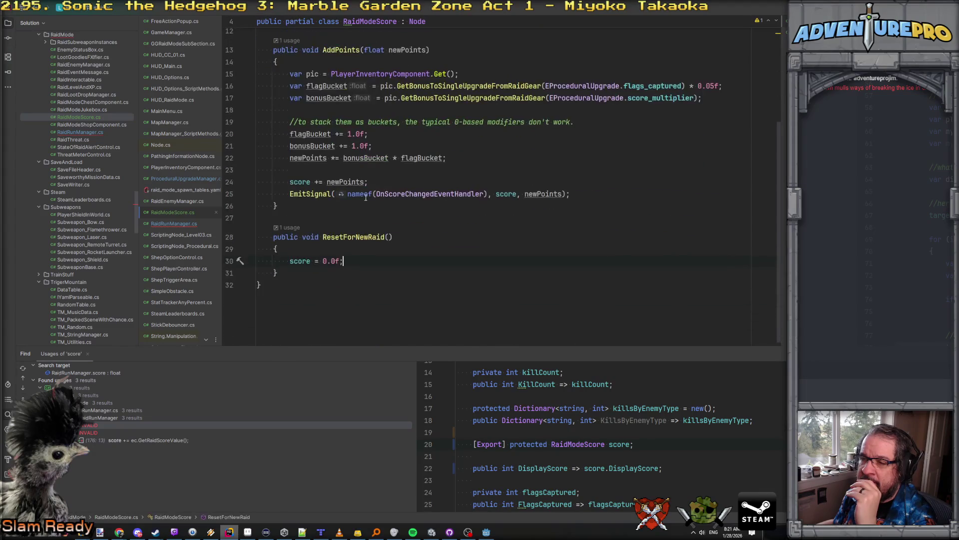
scroll(325, 275, "up", 4)
left_click(305, 172)
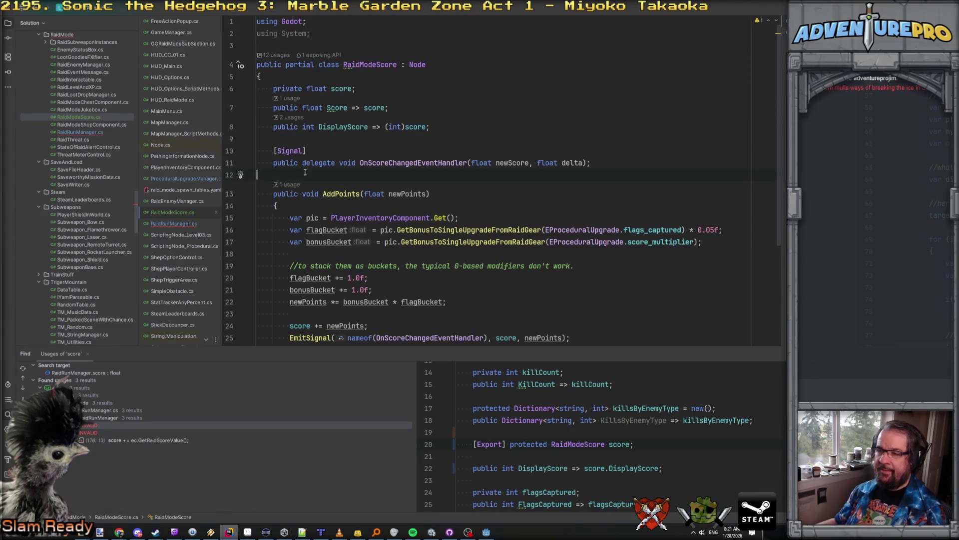
key("Return")
key("Return")
key("Up")
type("_Read")
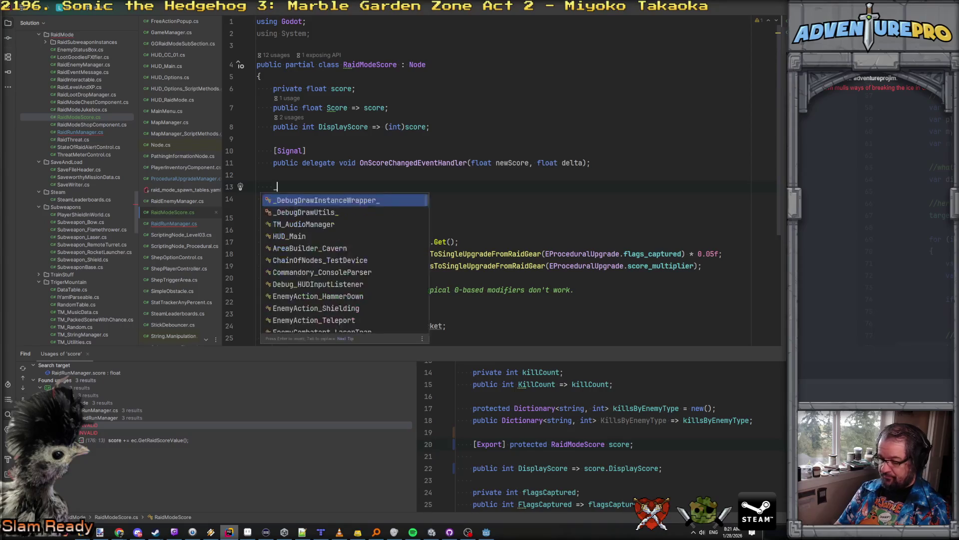
key("Return")
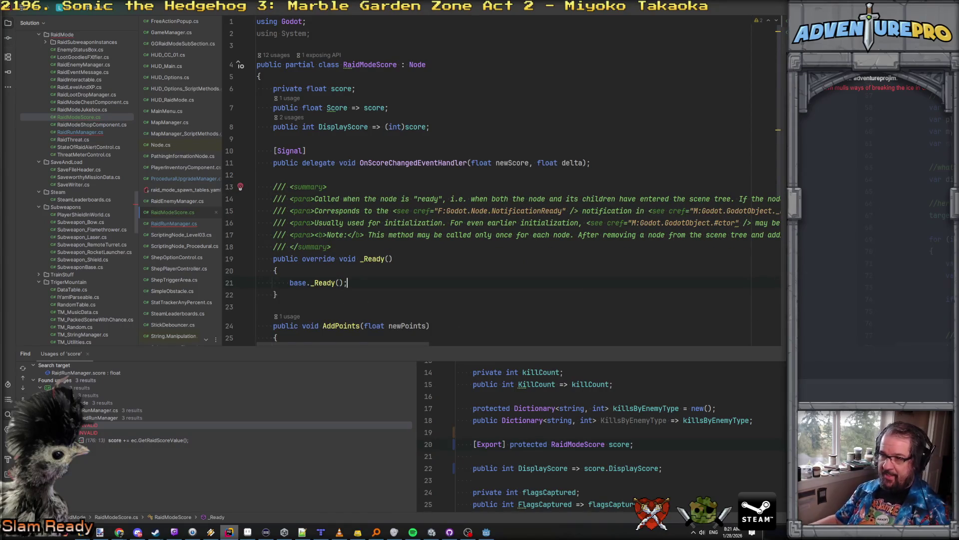
scroll(349, 175, "down", 3)
left_click_drag(331, 167, 230, 103)
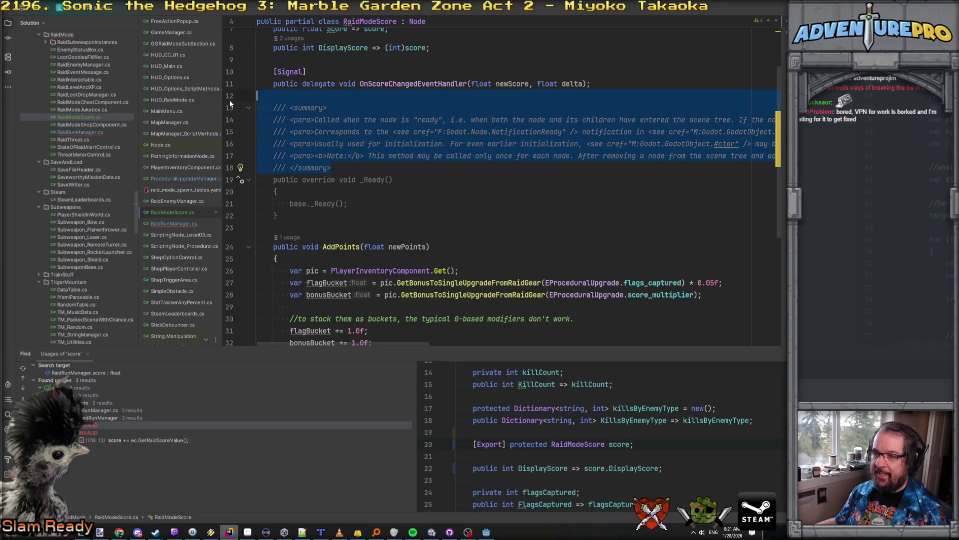
key("Delete")
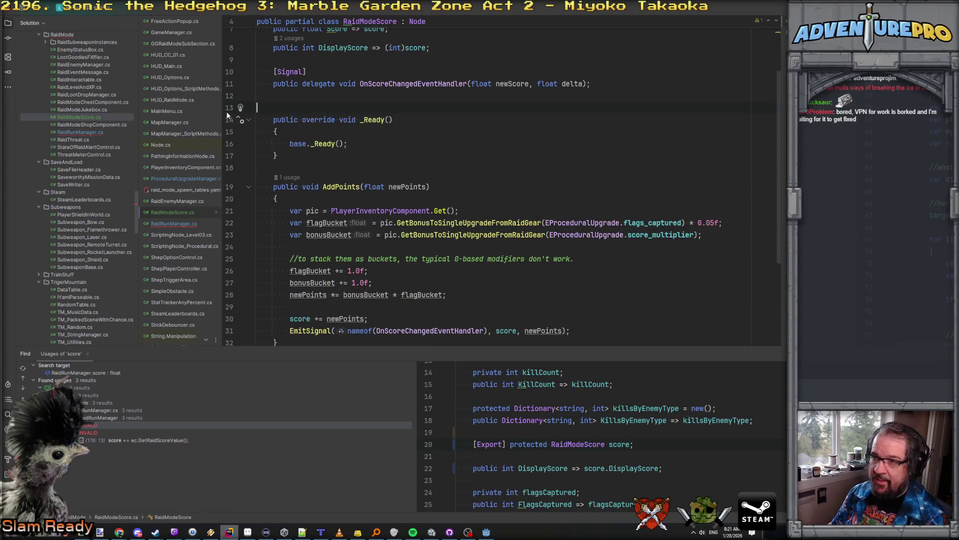
key("BackSpace")
key("Down")
key("Down")
Inside _Ready, add RaidRunManager.Get().ResetForNewRaid += ResetForNewRaid; and tidy blank lines.
key("End")
key("Return")
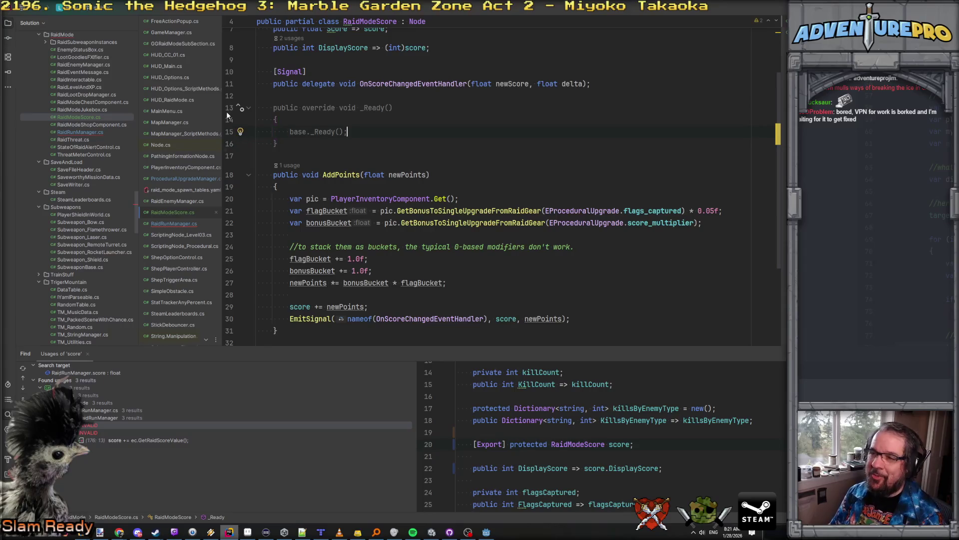
key("ctrl+Return")
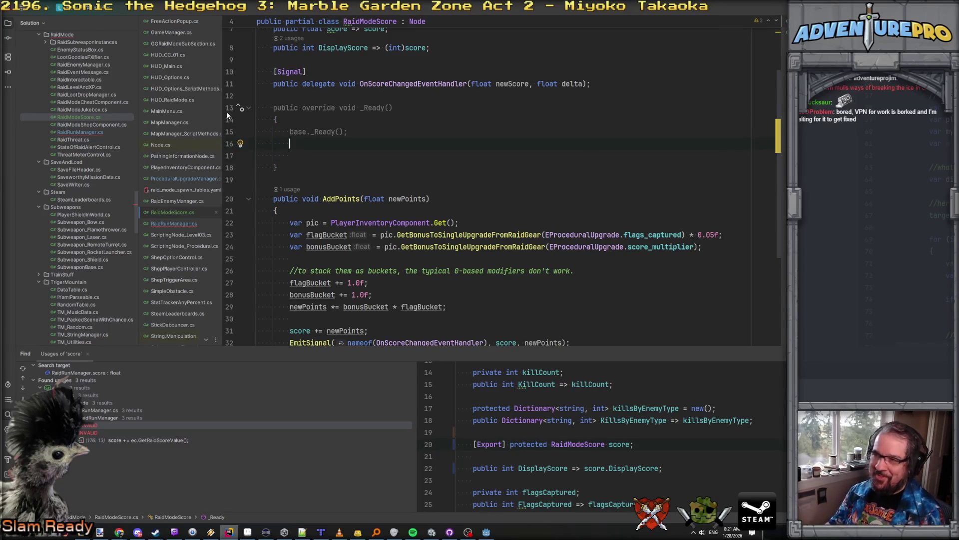
type("RaidRu")
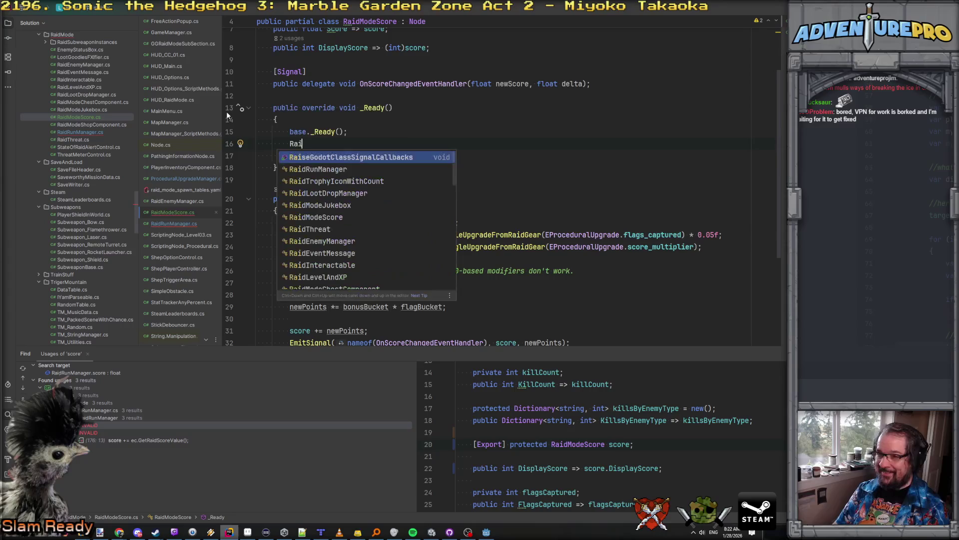
key("Tab")
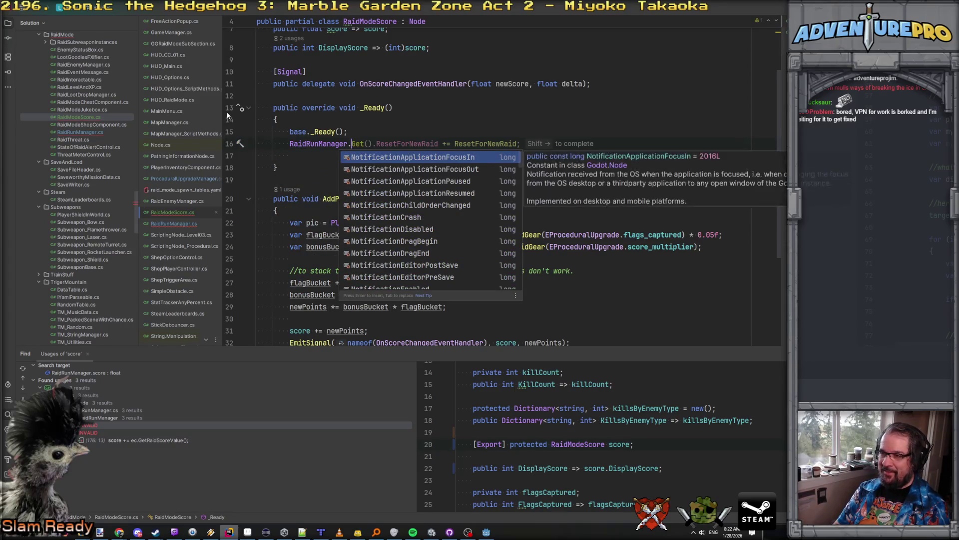
key("Tab")
scroll(226, 111, "down", 2)
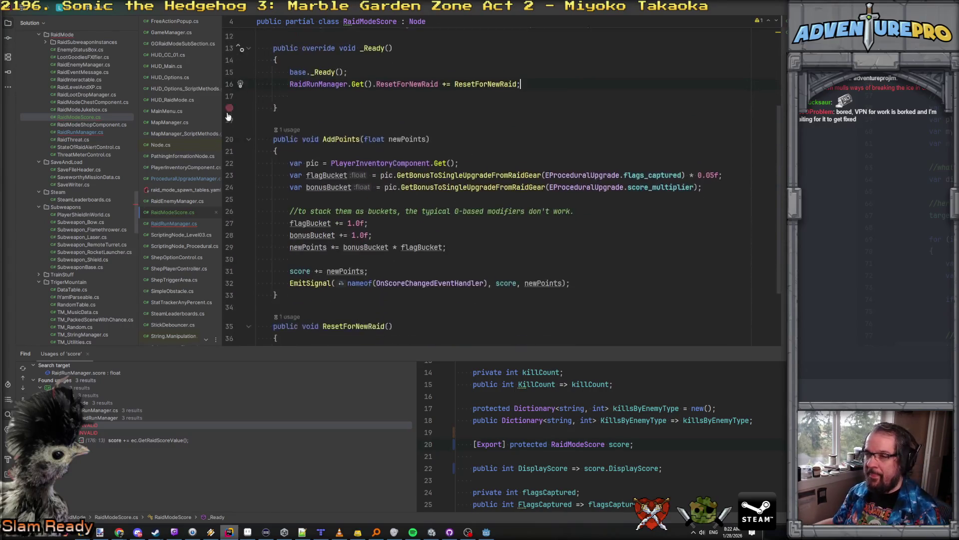
left_click(451, 95)
key("Up")
key("ctrl+y")
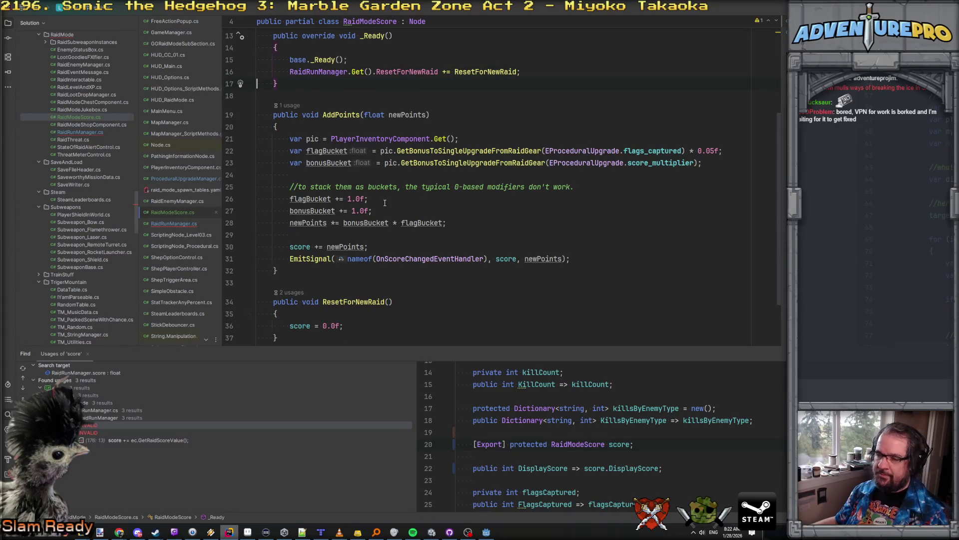
Return to RaidRunManager.cs.
scroll(387, 202, "down", 2)
scroll(386, 203, "up", 2)
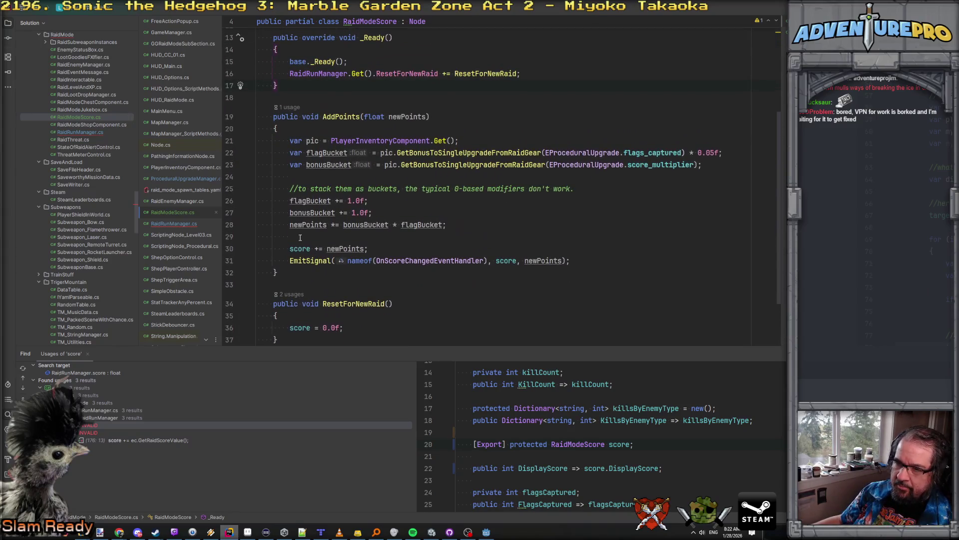
left_click(179, 224)
scroll(765, 157, "down", 20)
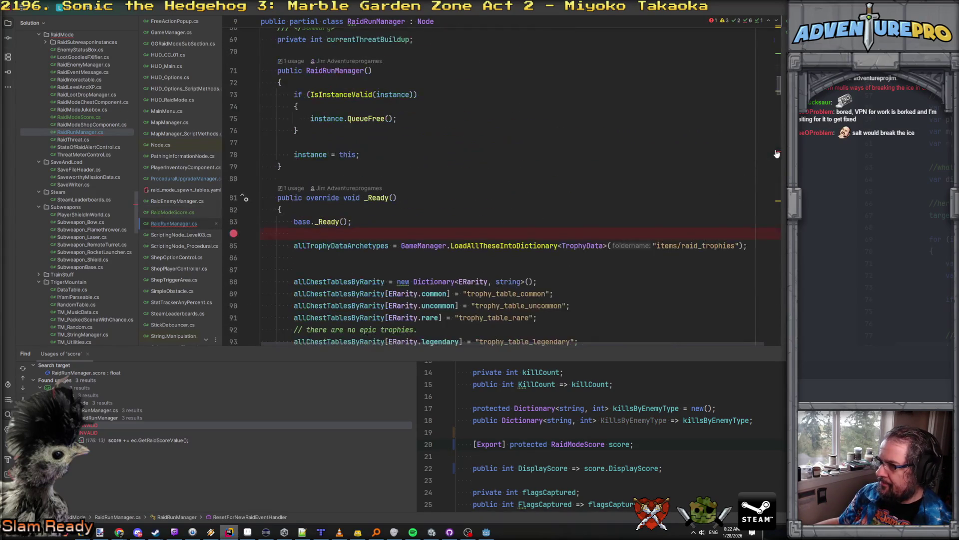
On line 175, replace the direct score addition with score.AddPoints(ec.GetRaidScoreValue()), then bring Godot forward.
left_click(764, 155)
left_click(331, 192)
left_click_drag(334, 193, 345, 194)
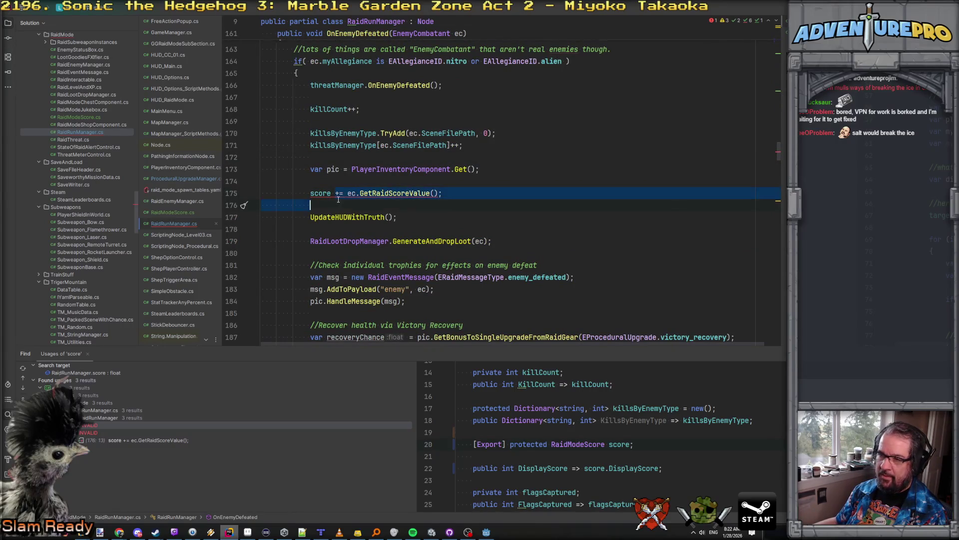
type(".Add")
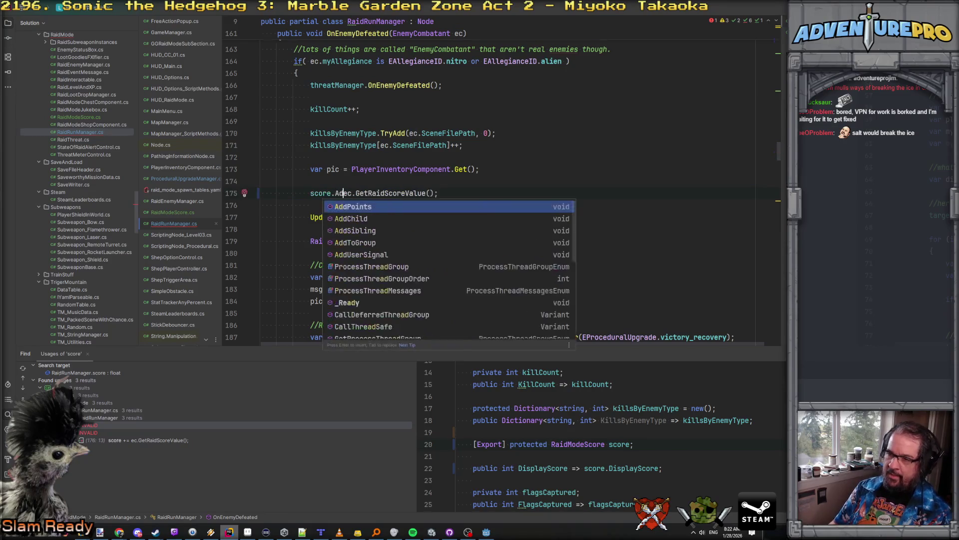
key("Tab")
type("ec.")
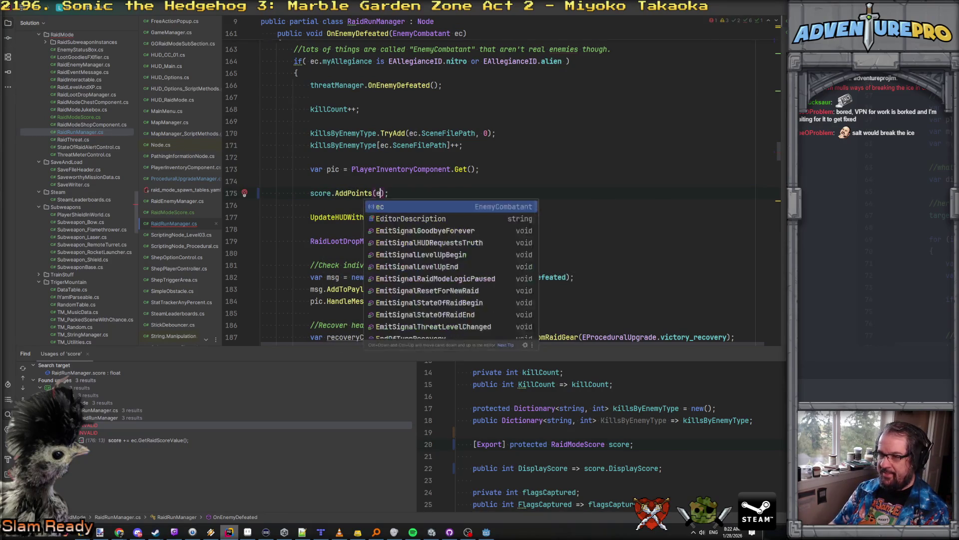
type("GetRaid")
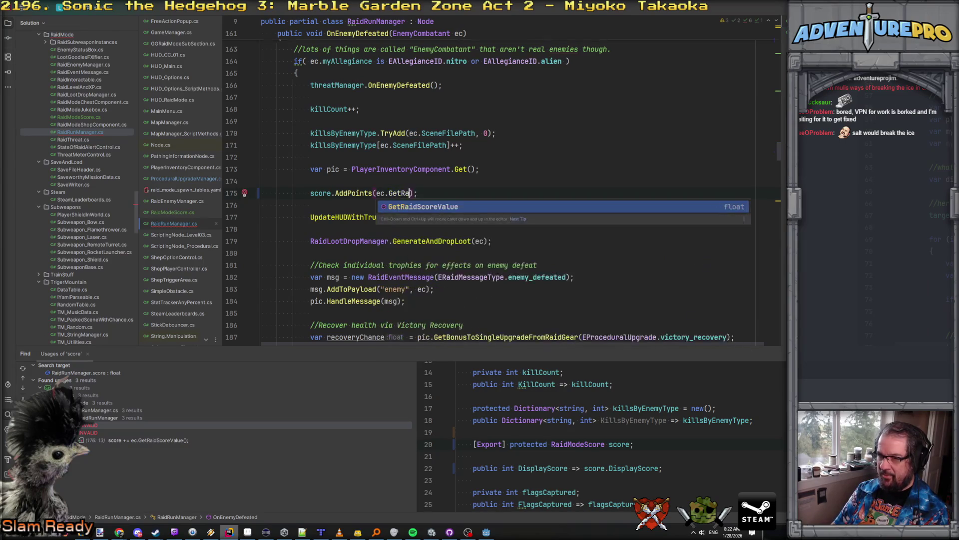
key("Tab")
left_click(261, 205)
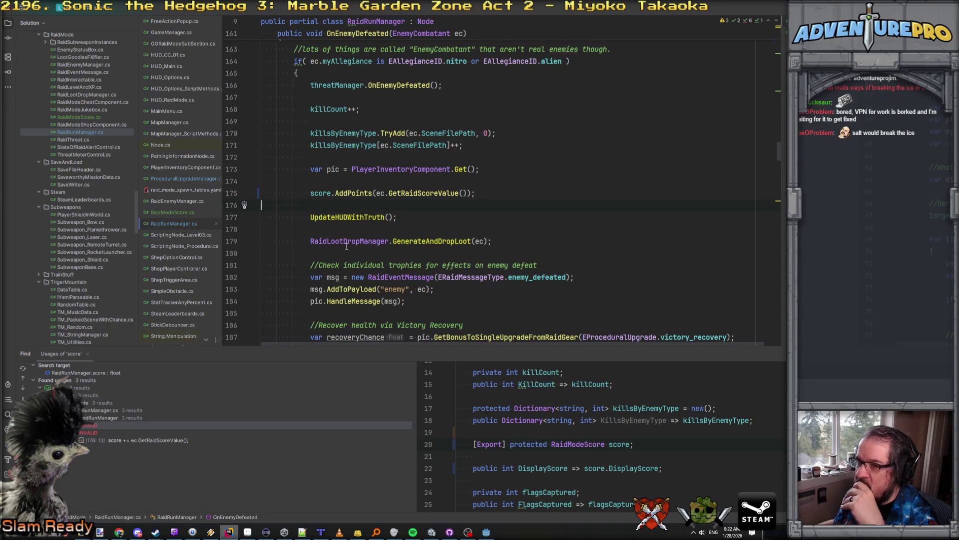
scroll(346, 246, "up", 6)
left_click(486, 532)
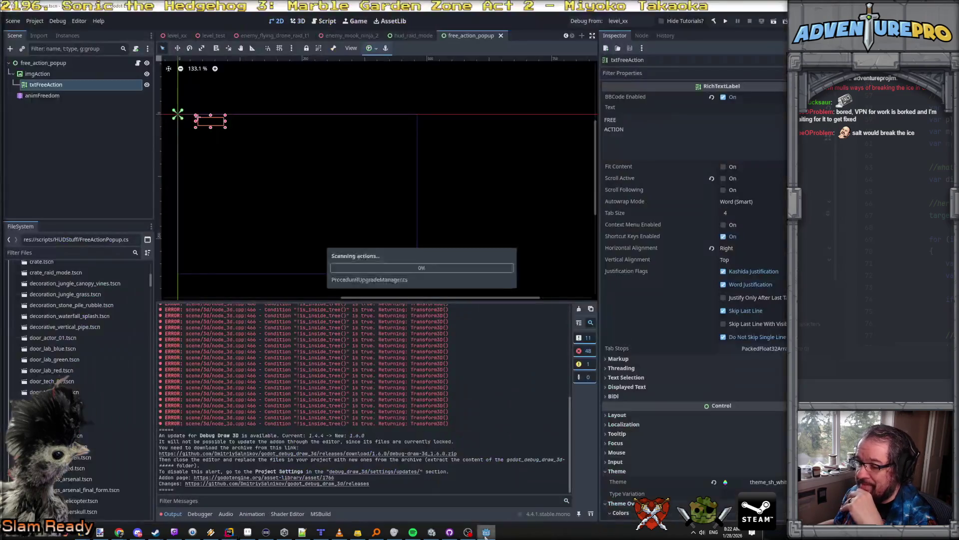
Filter the FileSystem for 'raid mana' and open raid_mode_manager.tscn.
left_click(47, 253)
type("raid")
type("_")
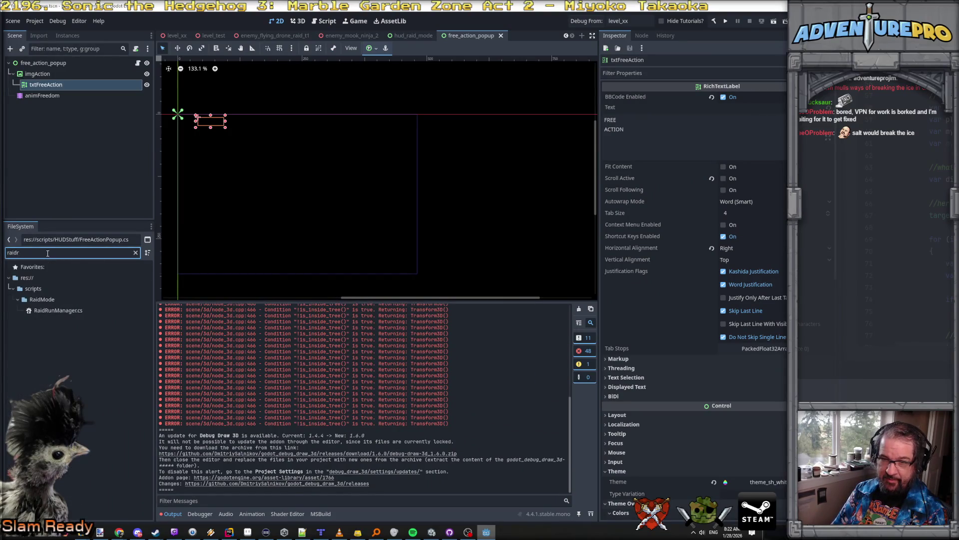
key("BackSpace")
type("mana")
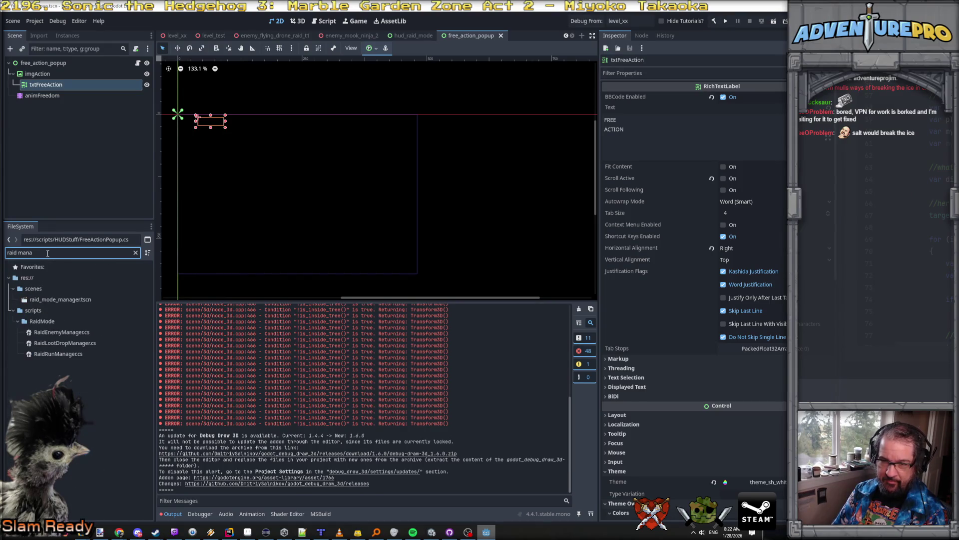
double_click(65, 299)
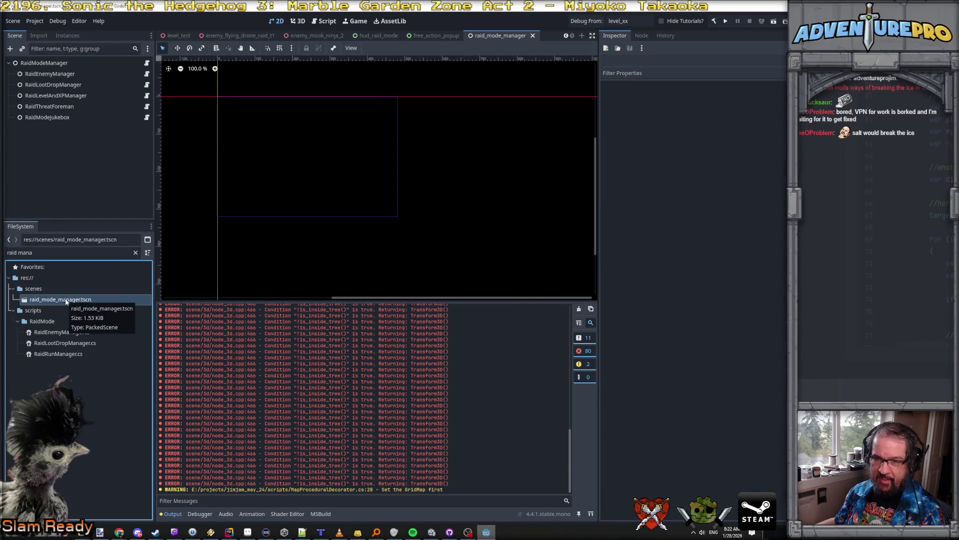
Add a plain Node child named RaidScore under the RaidModeManager root.
left_click(60, 63)
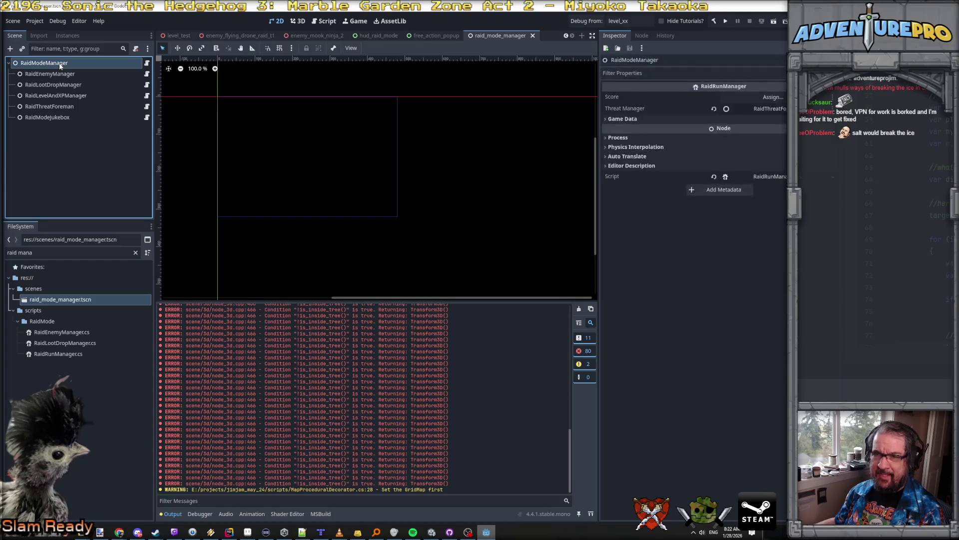
right_click(60, 64)
left_click(89, 84)
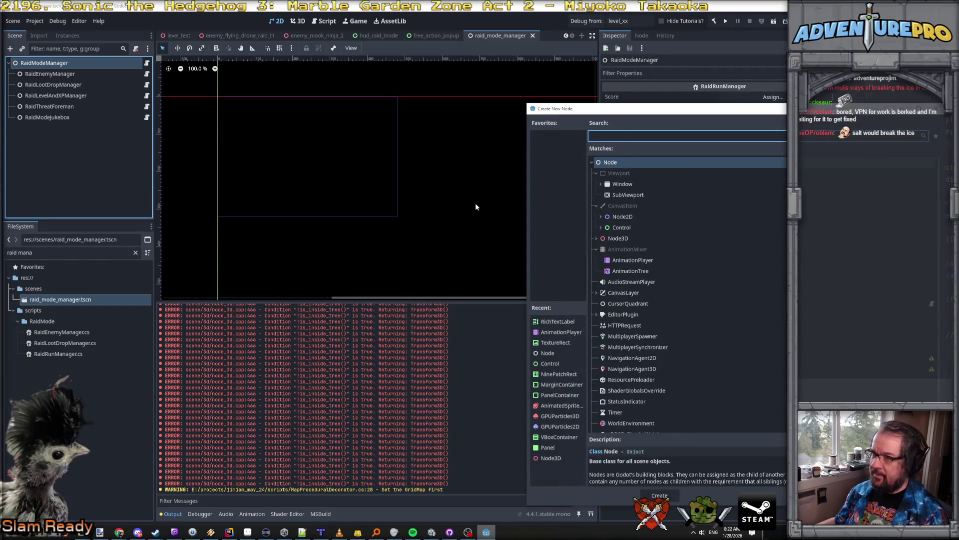
key("Return")
double_click(52, 130)
type("RaidScore")
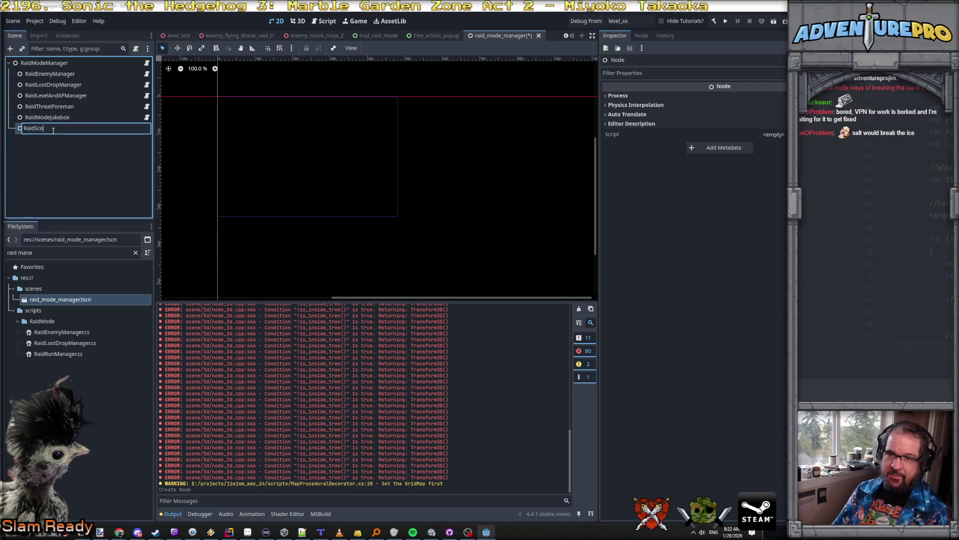
key("Return")
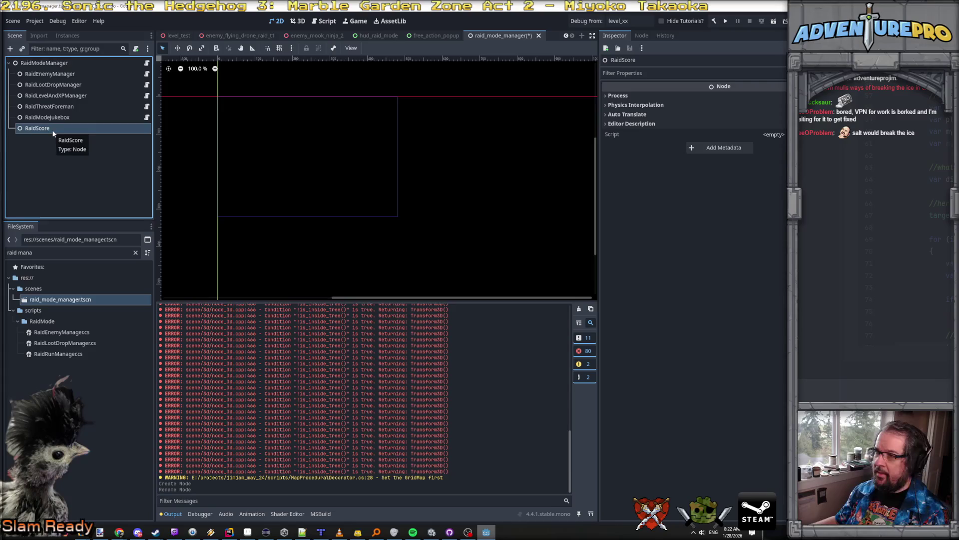
left_click(52, 255)
left_click_drag(18, 252, 112, 255)
Build the .NET project and attach RaidModeScore.cs to the RaidScore node.
type("sc")
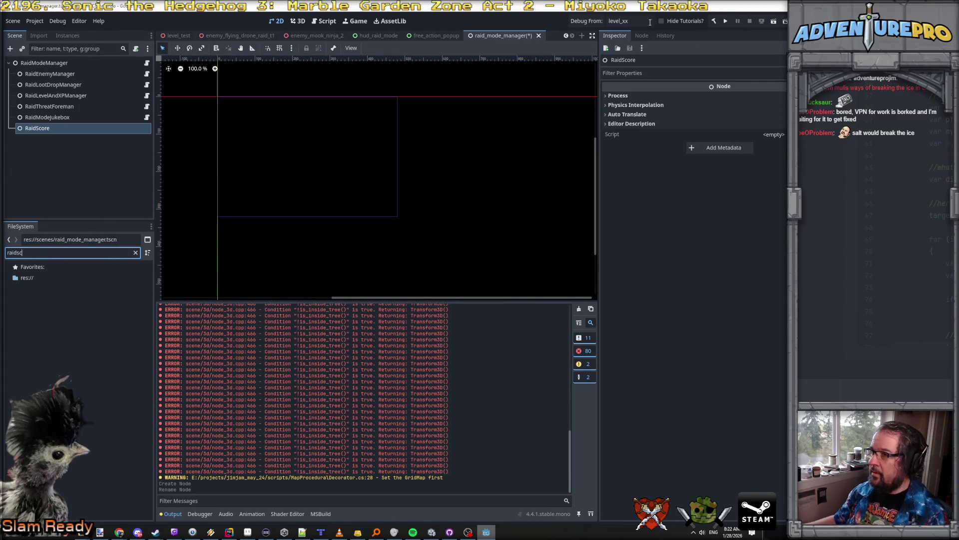
left_click(709, 19)
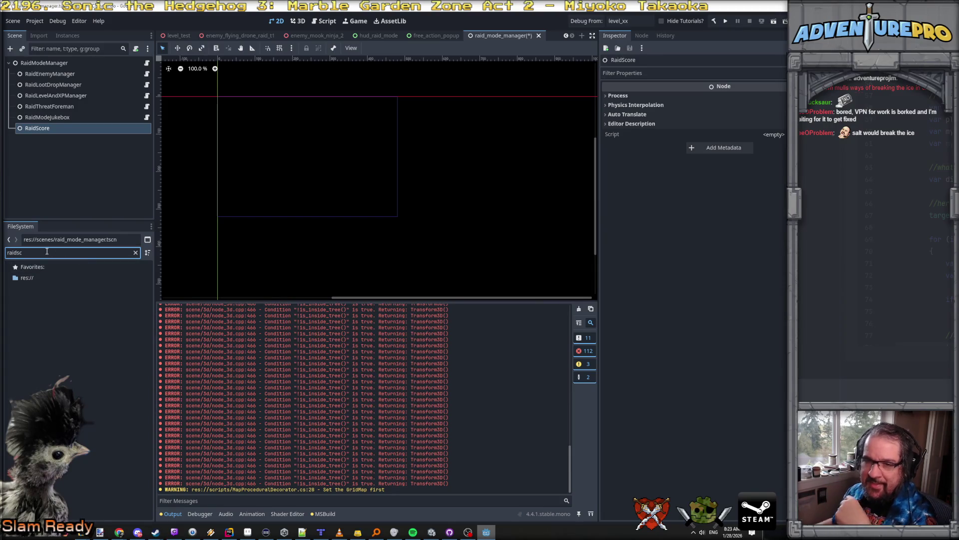
key("BackSpace")
key("BackSpace")
key("BackSpace")
type("aid sco")
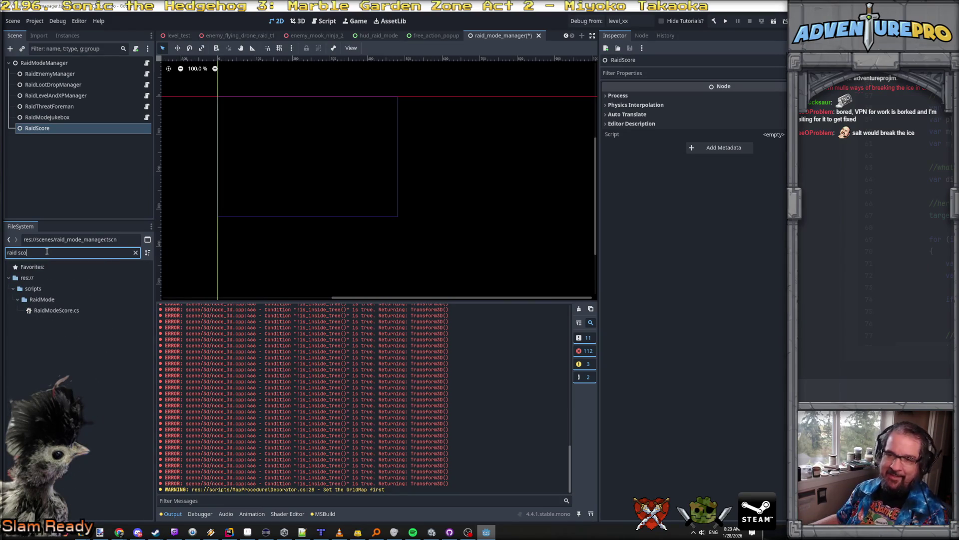
left_click_drag(55, 310, 39, 130)
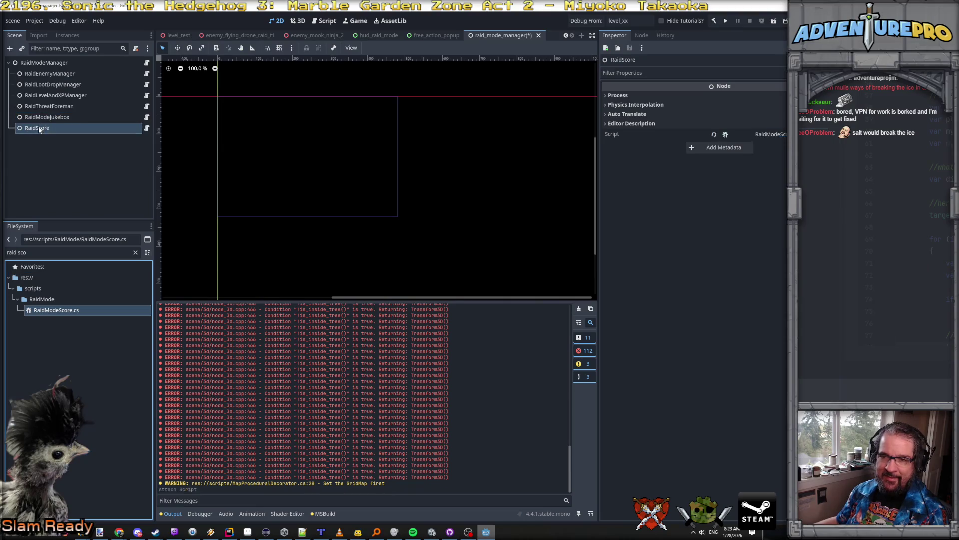
Assign RaidScore to RaidModeManager's Score property and save the scene.
left_click(44, 63)
mouse_move(38, 128)
left_mouse_down()
mouse_move(650, 110)
mouse_move(753, 97)
left_mouse_up()
key("ctrl+s")
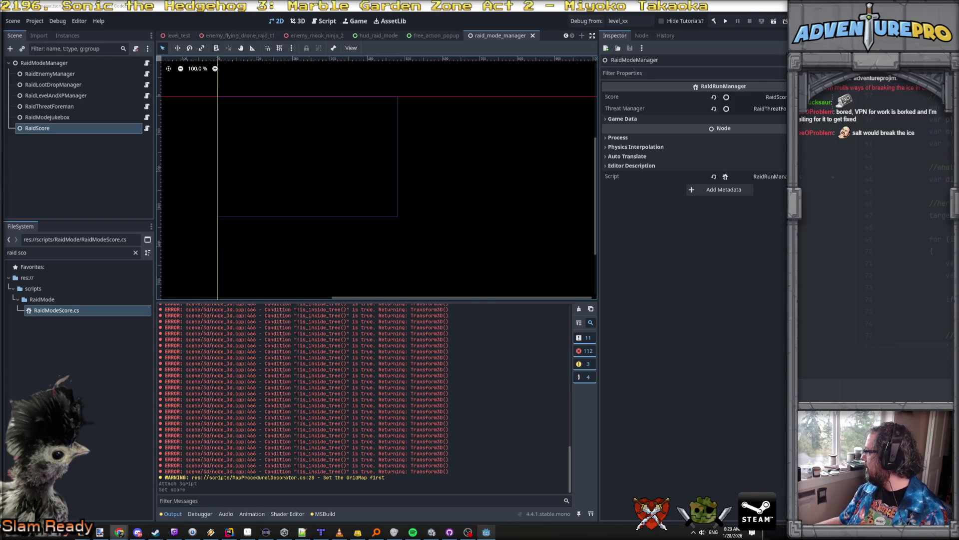
key("alt+Tab")
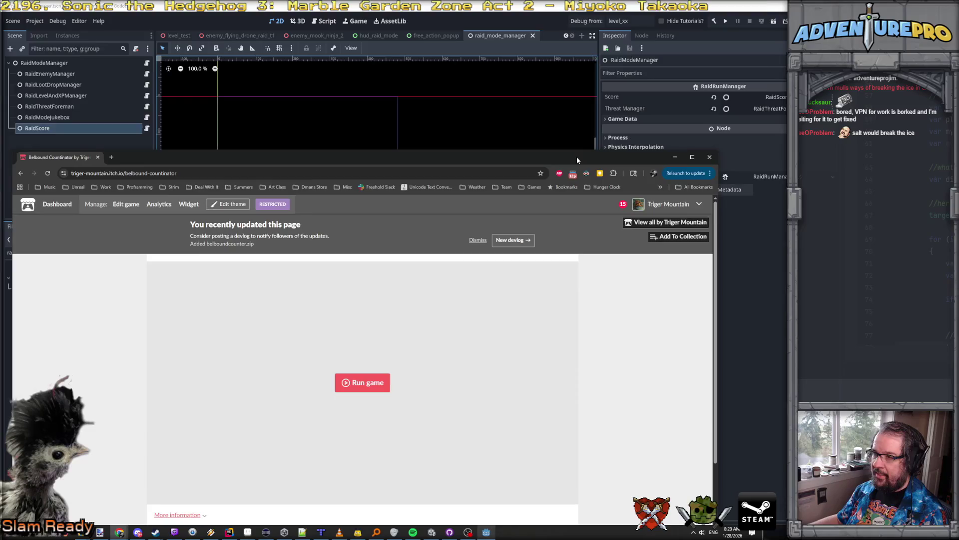
Run the Belbound Countinator web build in a maximized browser, then move the window aside.
double_click(576, 157)
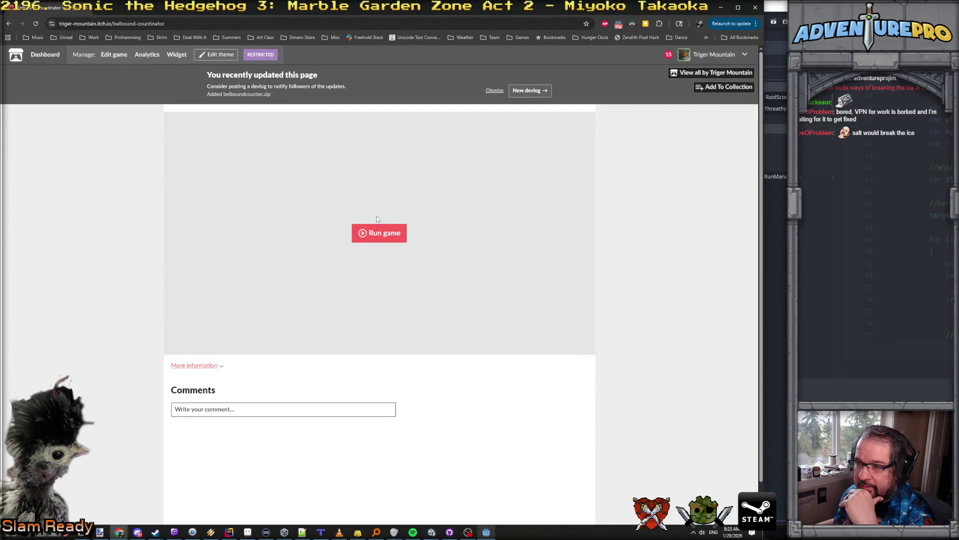
left_click(373, 231)
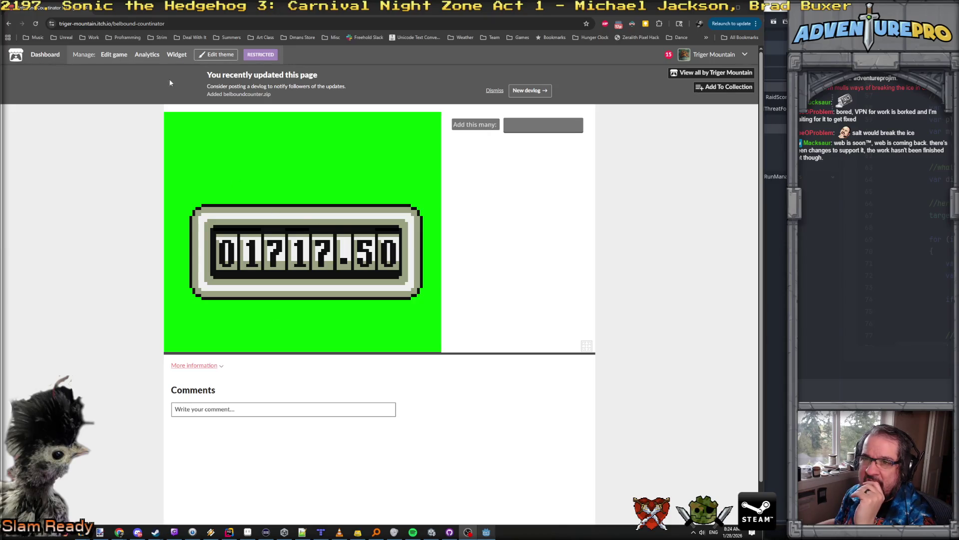
double_click(193, 11)
left_click_drag(187, 161, 344, 110)
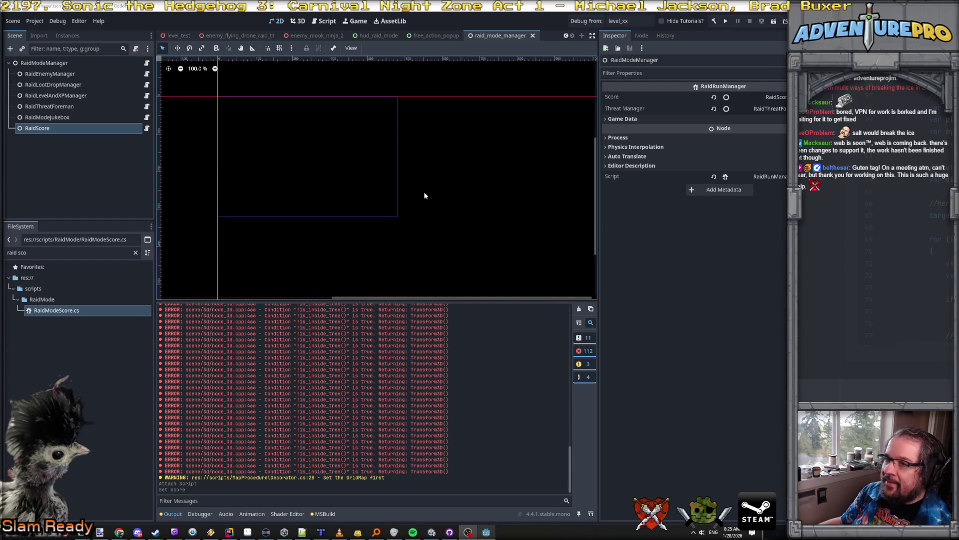
Rename the RaidScore node to RaidScoreForeman.
left_click(54, 106)
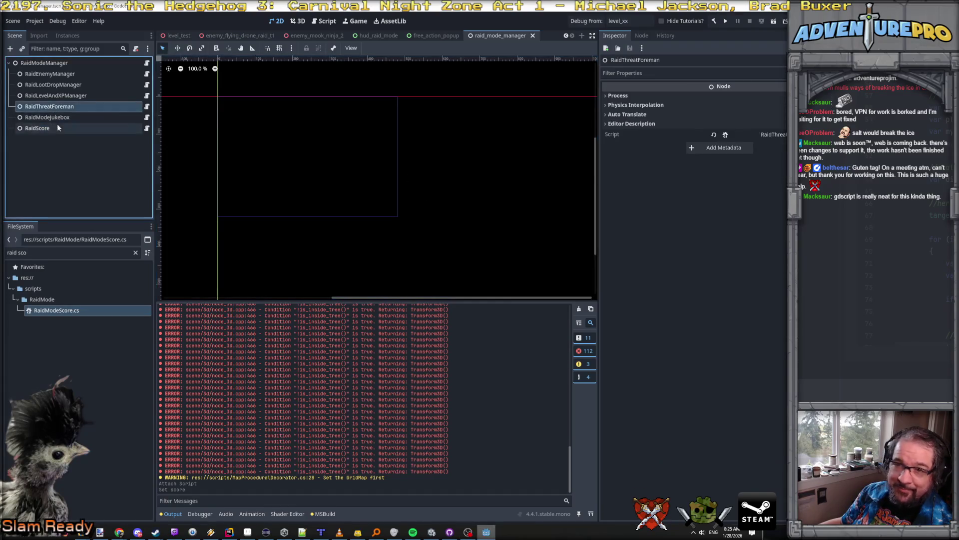
left_click(58, 120)
left_click(58, 127)
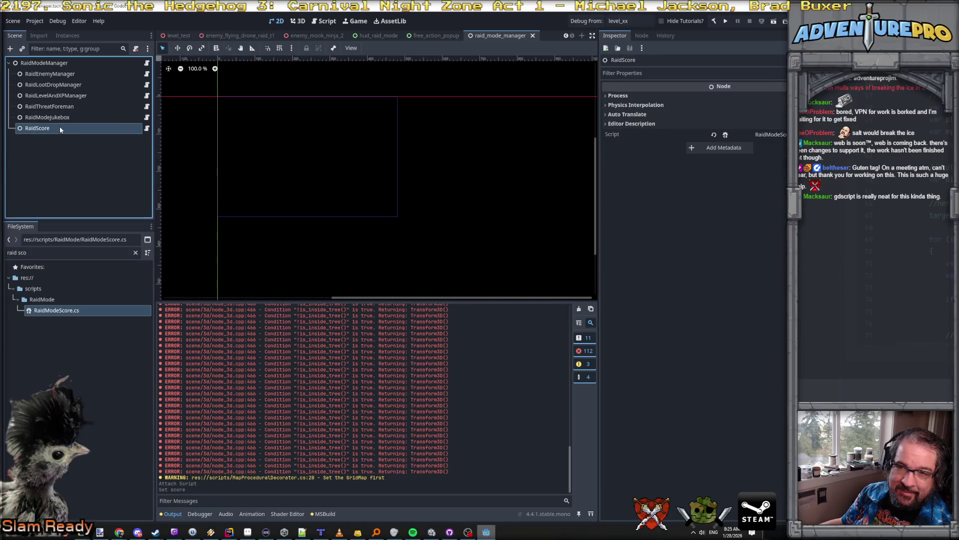
left_click(59, 129)
left_click(60, 130)
type("Foreman")
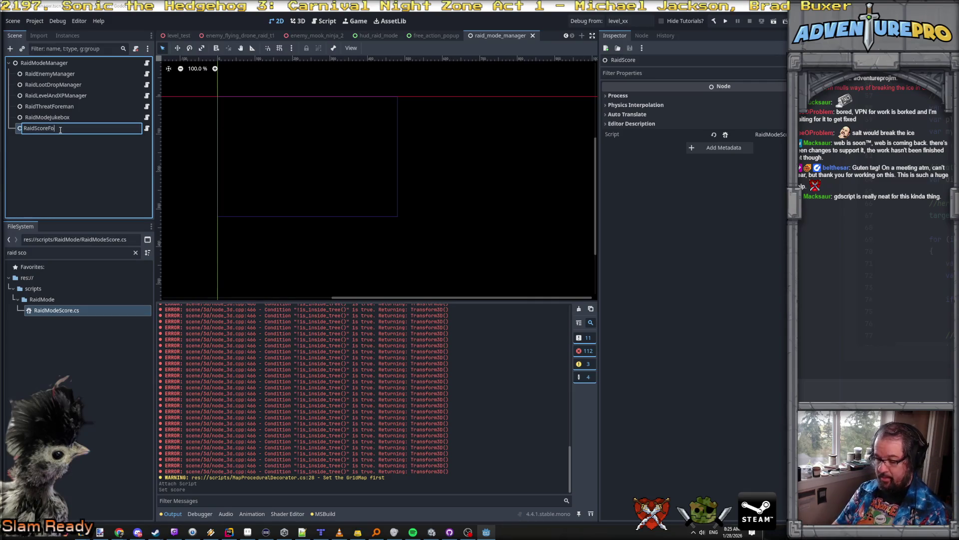
key("Return")
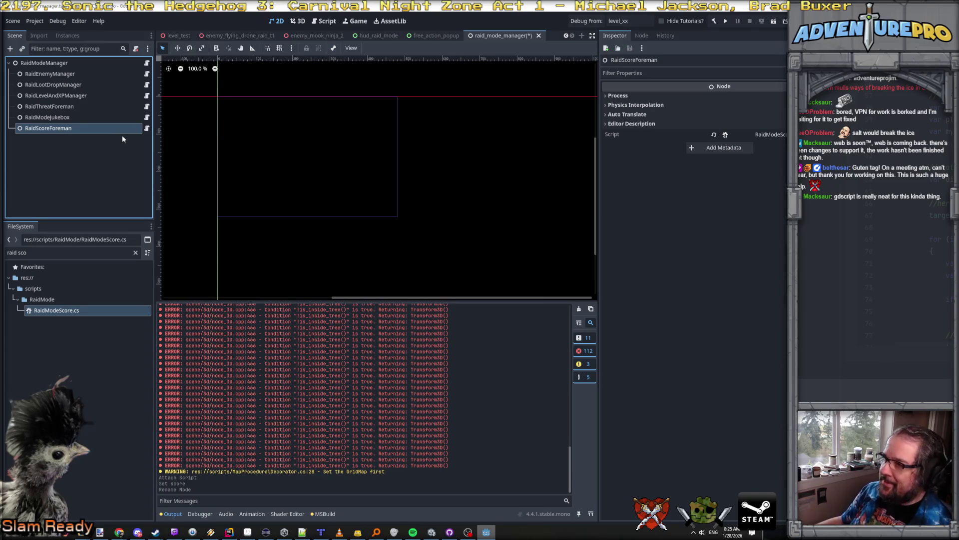
Check RaidModeManager's Score reference and save the raid_mode_manager scene.
left_click(59, 64)
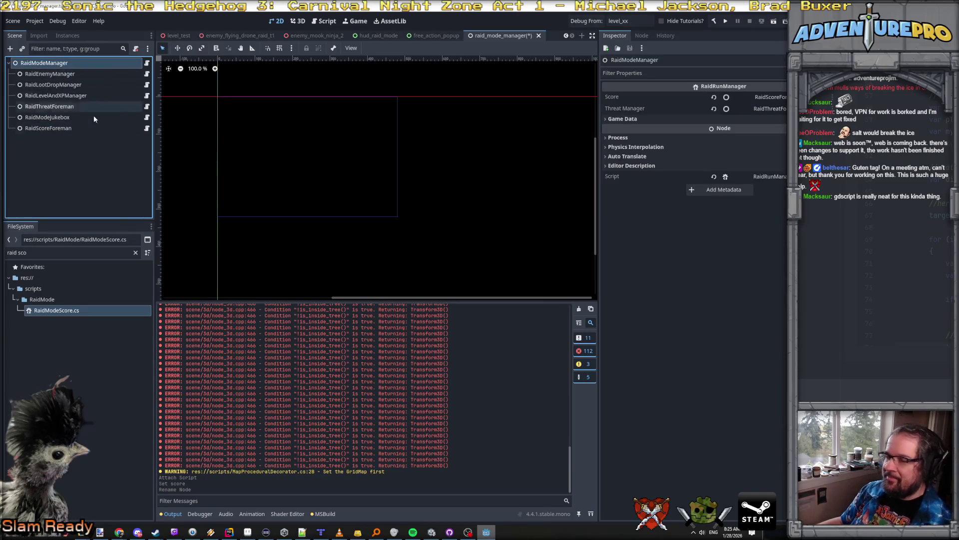
left_click(481, 162)
key("ctrl+s")
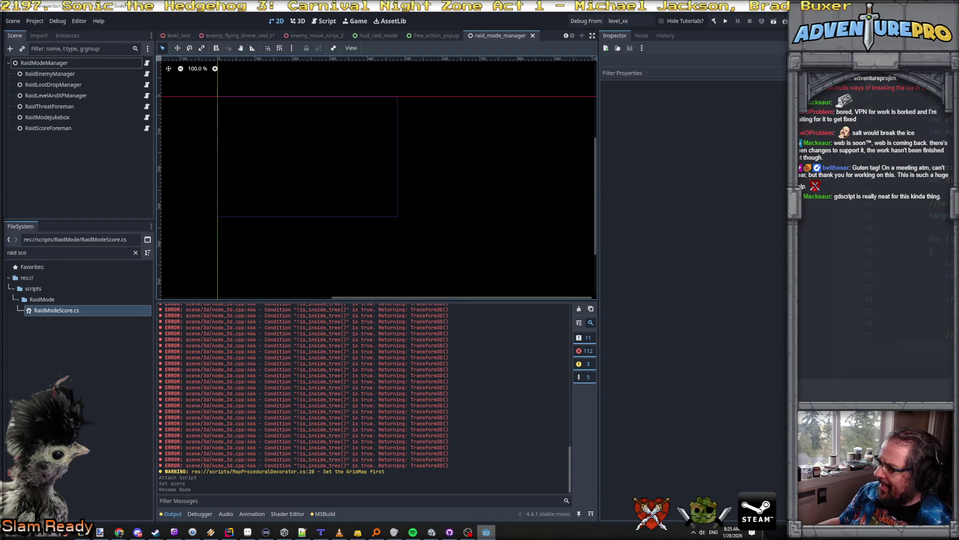
key("alt+Tab")
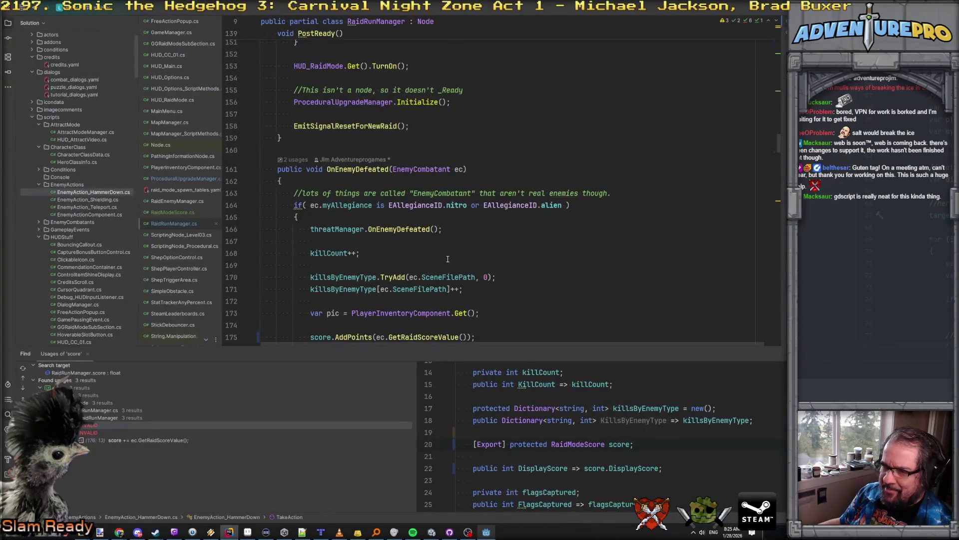
Scroll through OnEnemyDefeated, view GenerateAndDropLoot's documentation, and widen the Solution pane.
scroll(448, 259, "down", 5)
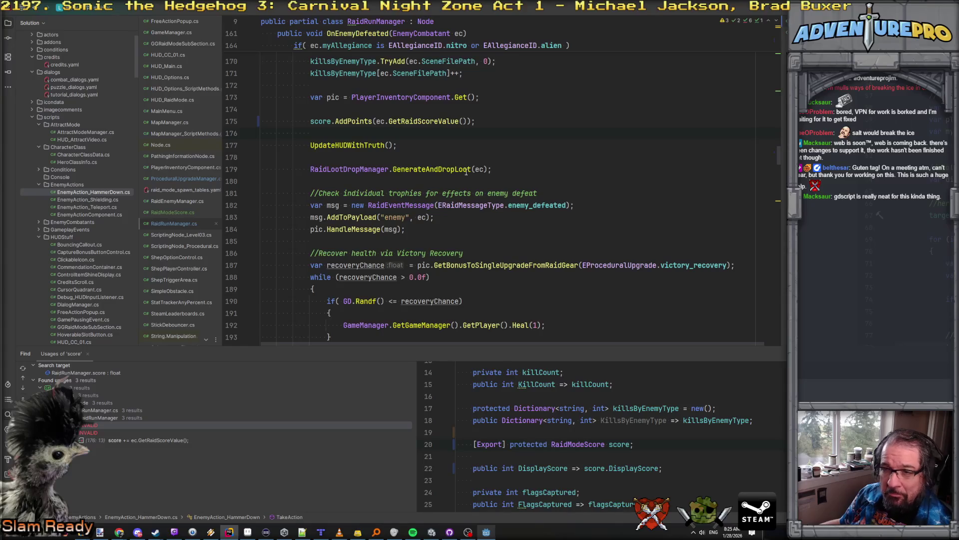
mouse_move(466, 172)
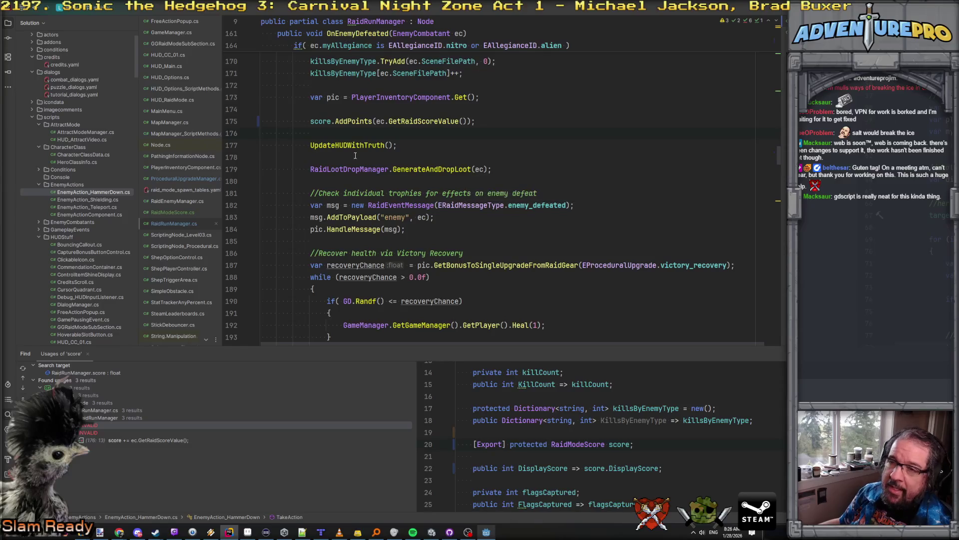
left_click_drag(222, 159, 296, 161)
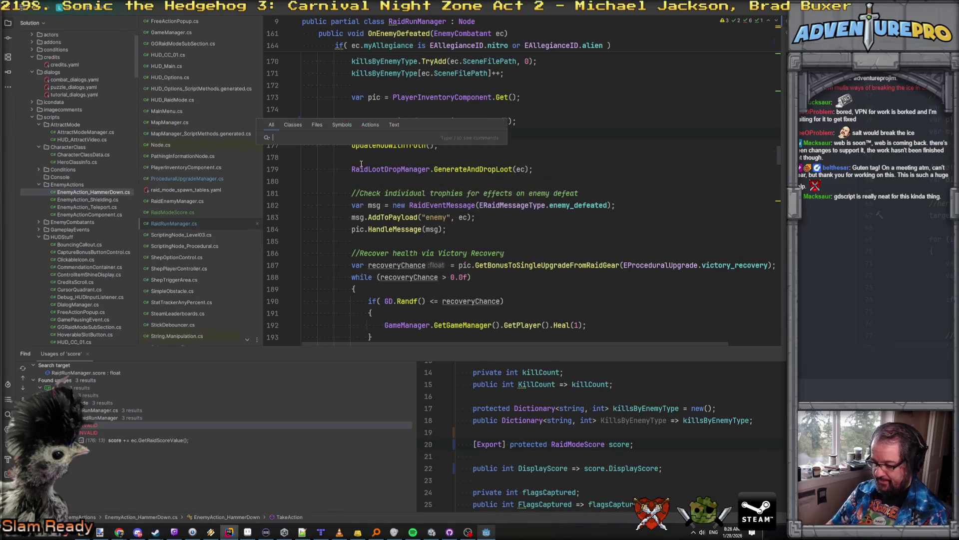
Find flagsCaptured via 'flagcapt', list its usages, and peek at the generated file before returning.
key("ctrl+t")
type("flagcapt")
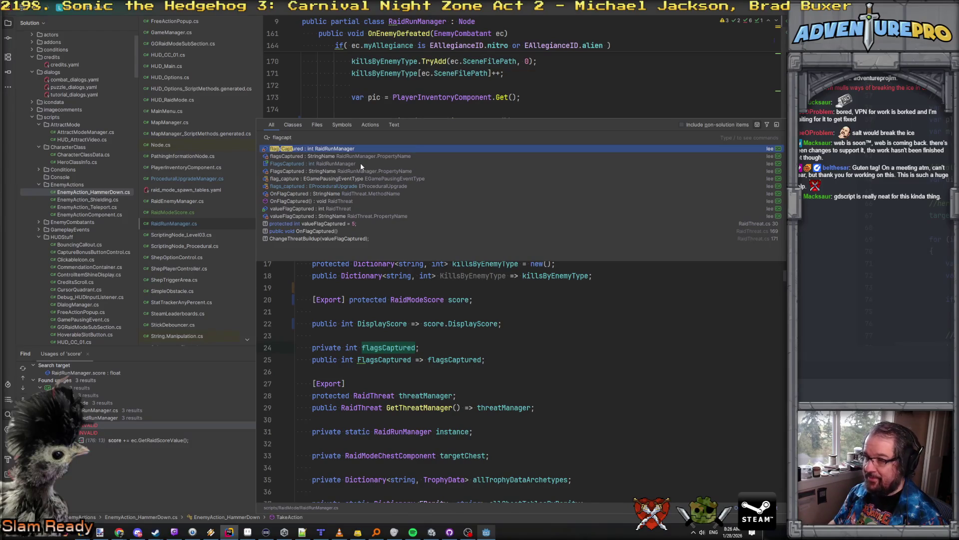
key("Return")
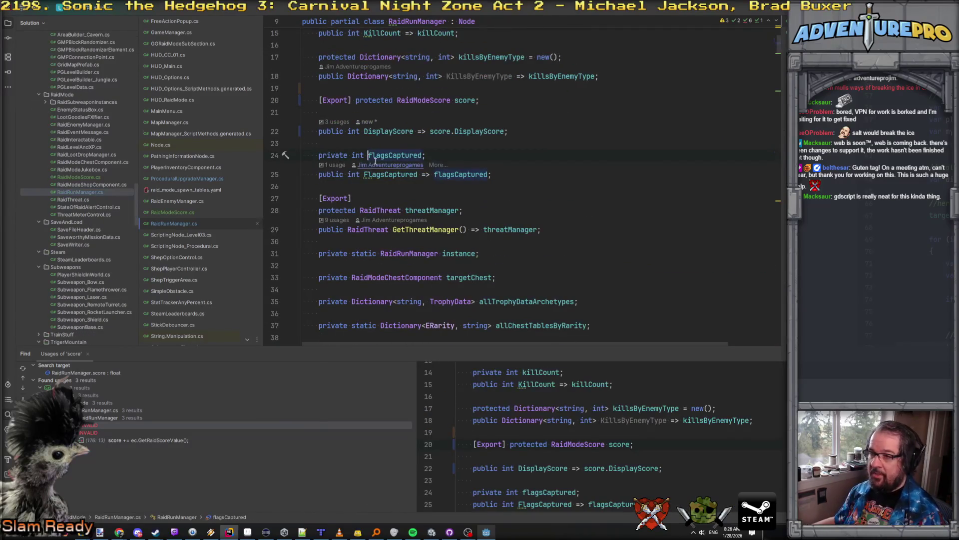
key("alt+F7")
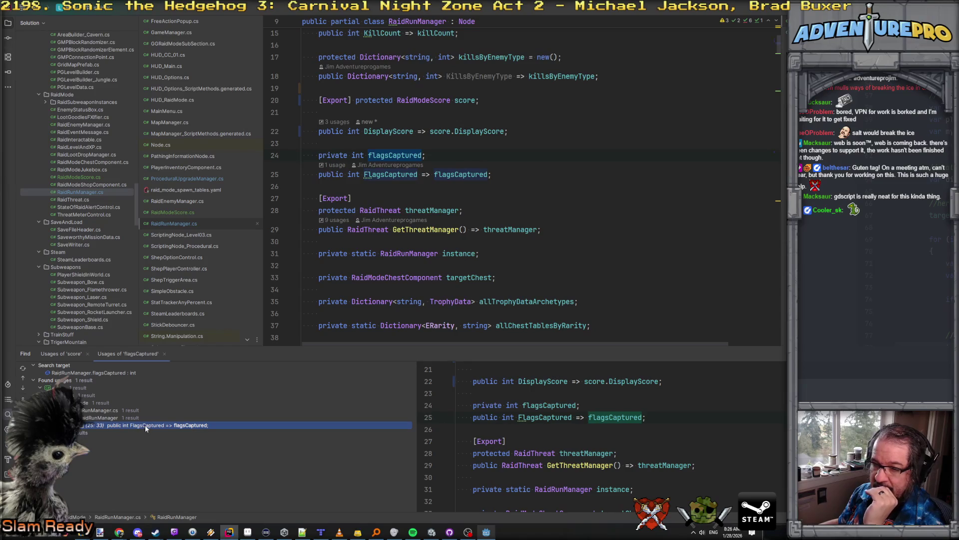
key("Escape")
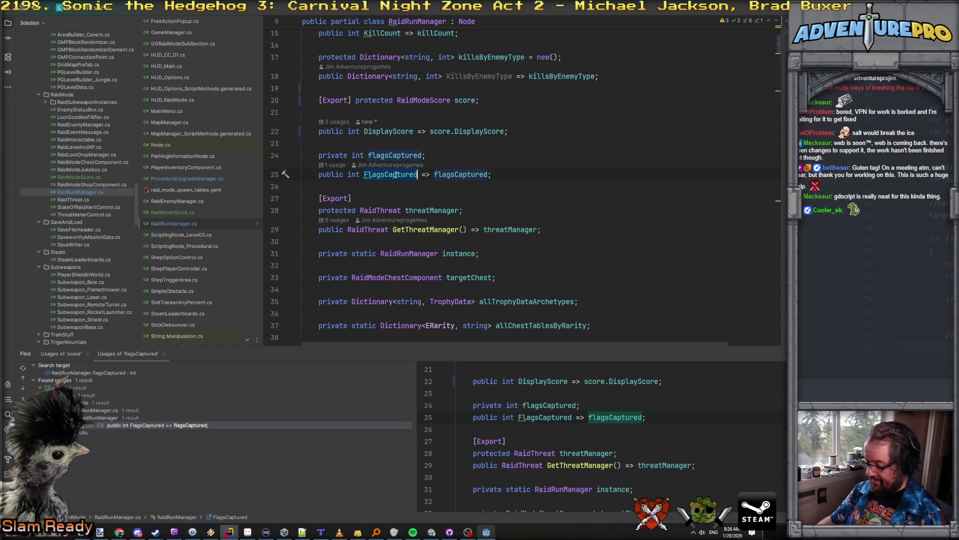
left_click(395, 174, "ctrl")
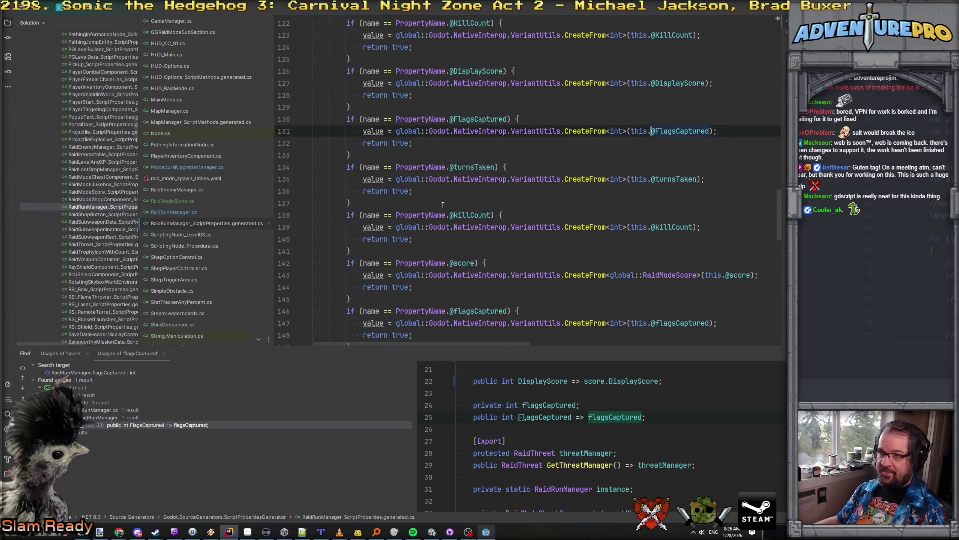
key("ctrl+Home")
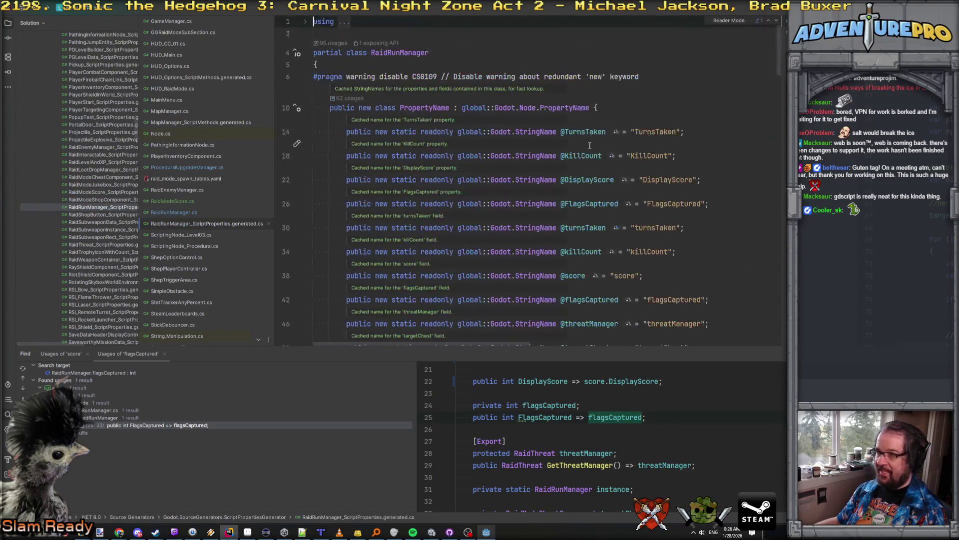
key("ctrl+minus")
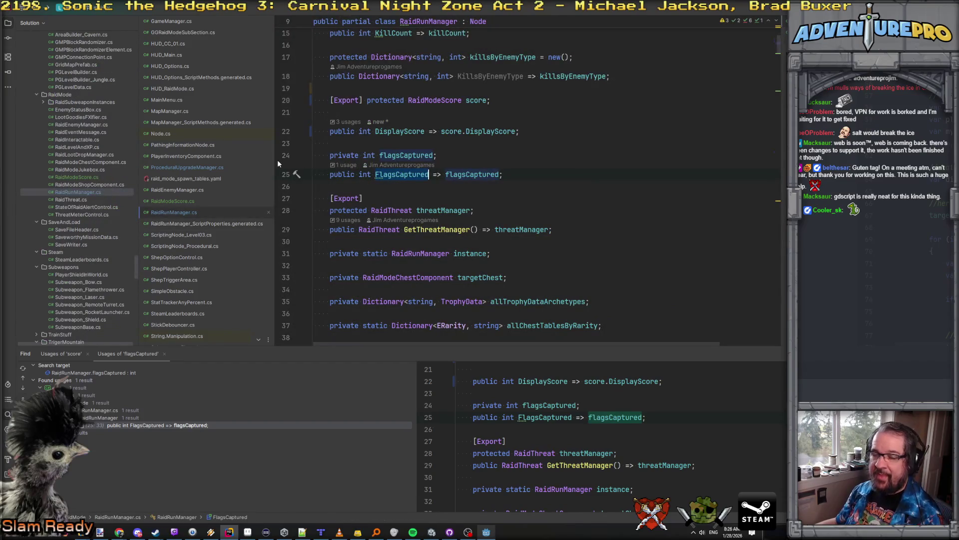
Open PlayerInventoryComponent.cs at GetBonusToSingleUpgradeFromRaidGear.
scroll(196, 207, "down", 2)
scroll(196, 209, "down", 3)
scroll(196, 209, "up", 4)
scroll(196, 206, "up", 2)
left_click(193, 170)
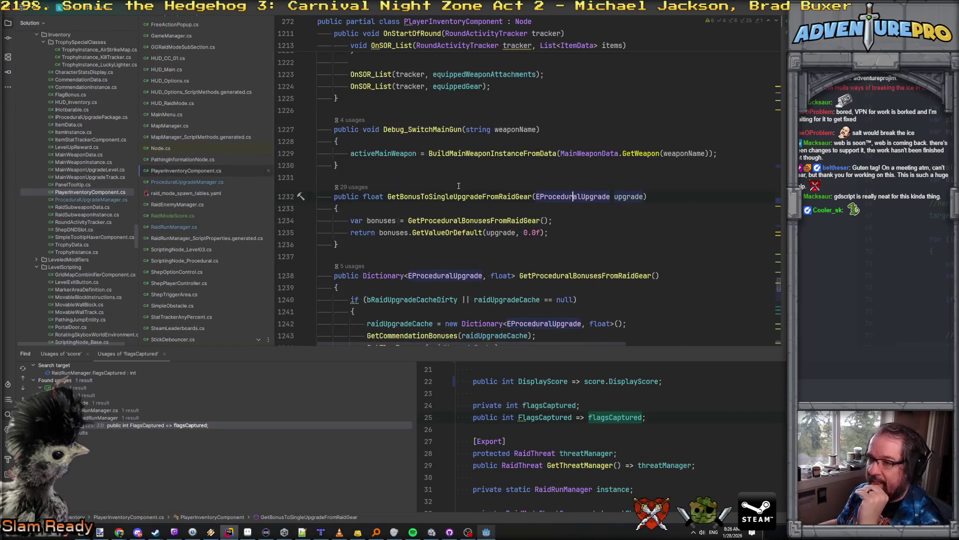
Search the file for 'cached' and go to the end of the trophy bonus cache line.
key("ctrl+f")
type("cache")
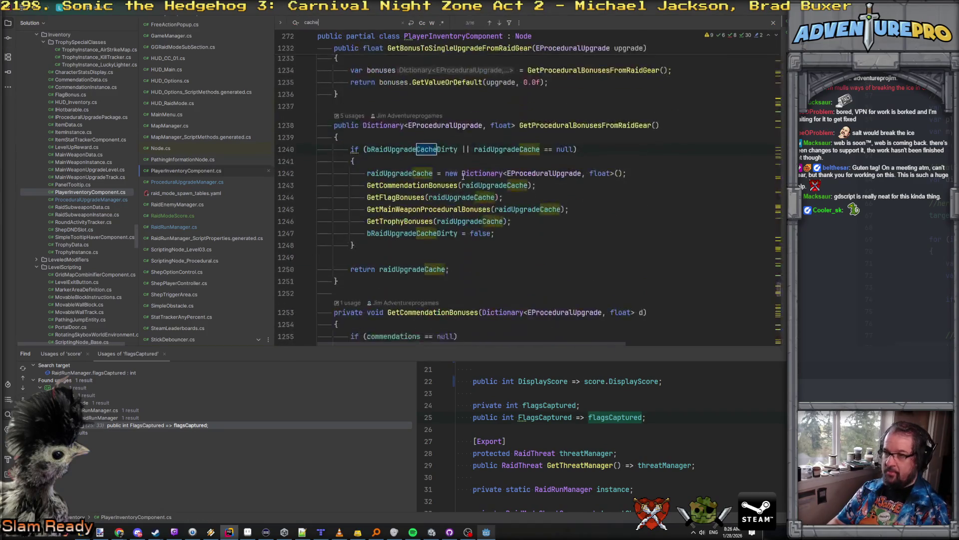
type("d")
left_click(425, 193)
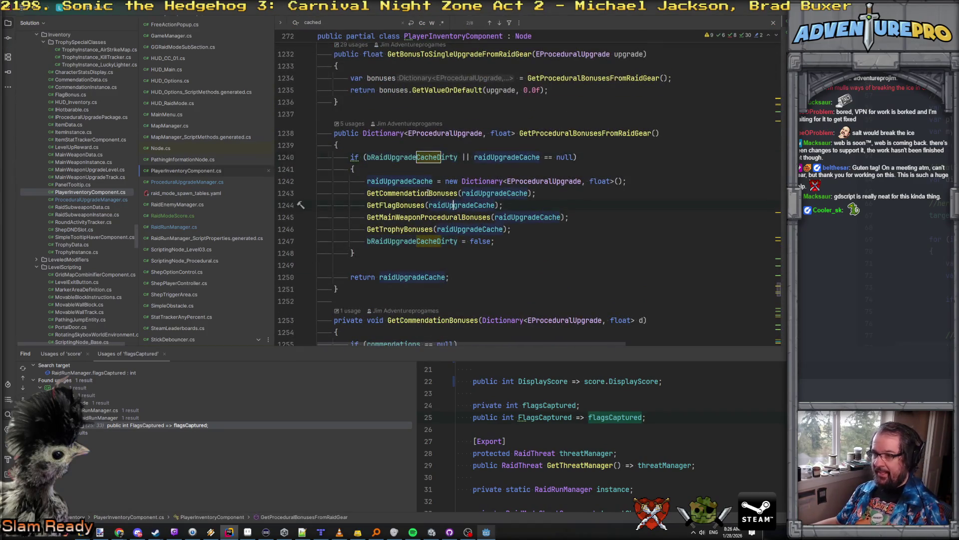
left_click(408, 204)
left_click(411, 217)
left_click(412, 229)
left_click(532, 232)
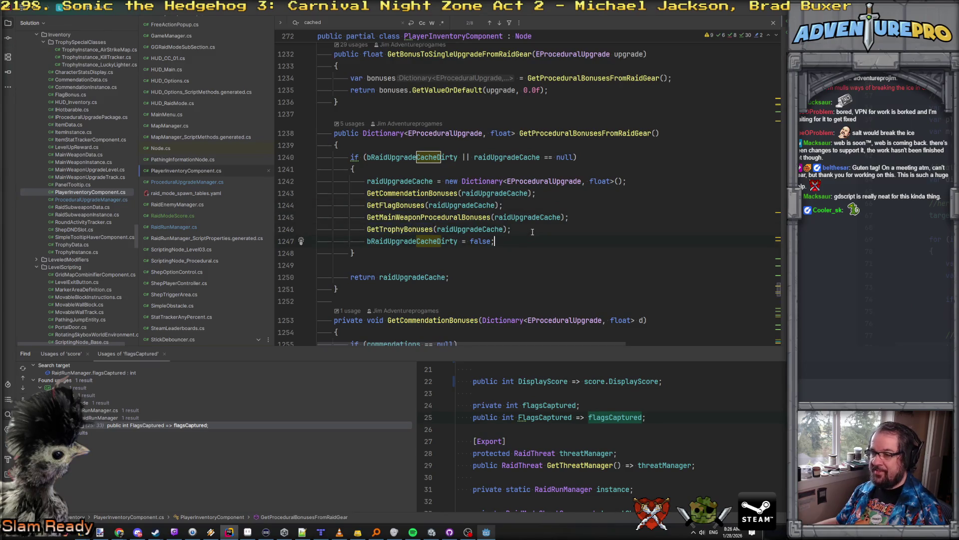
key("Escape")
Start a new raidUpgradeCache[EProceduralUpgrade.flags_captured] entry below the trophy bonus line.
key("Return")
key("Return")
key("Return")
key("Up")
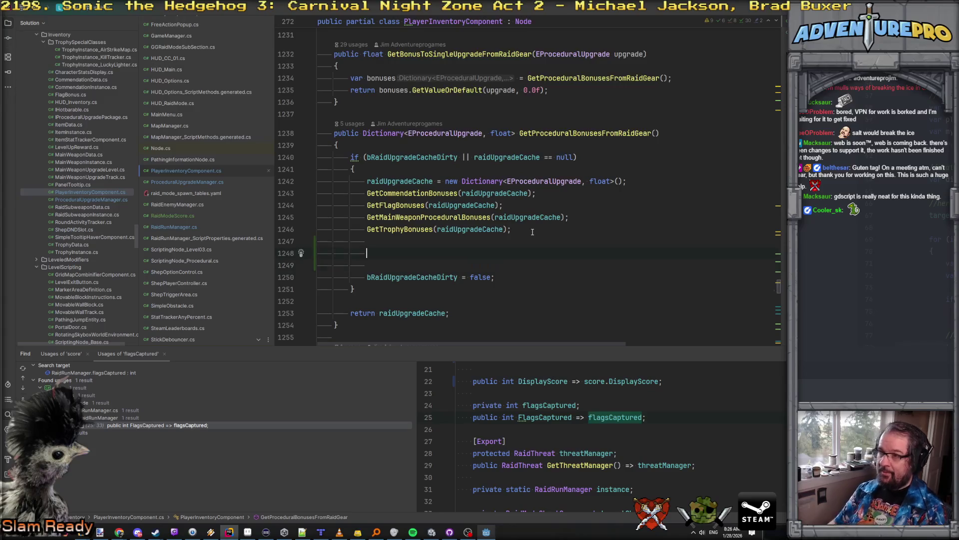
type("rai")
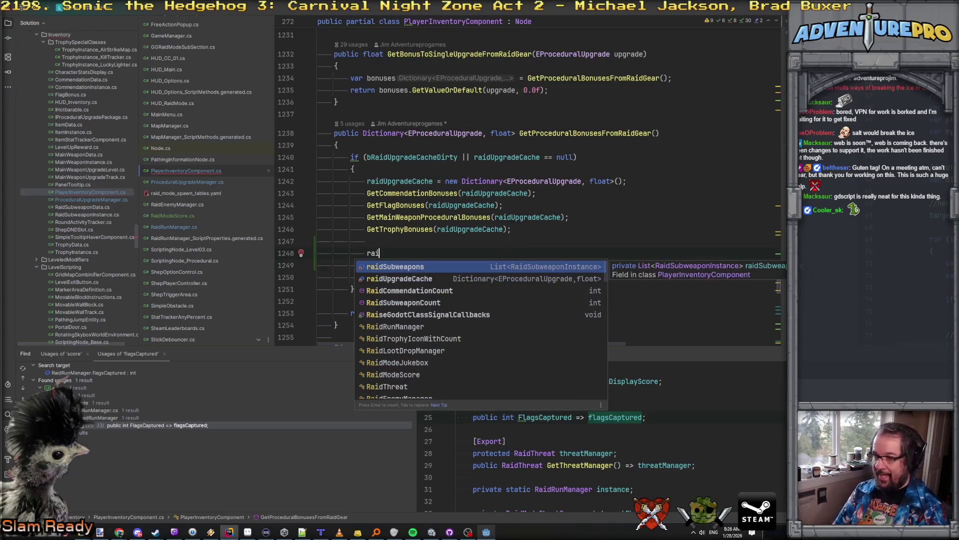
key("Down")
key("Return")
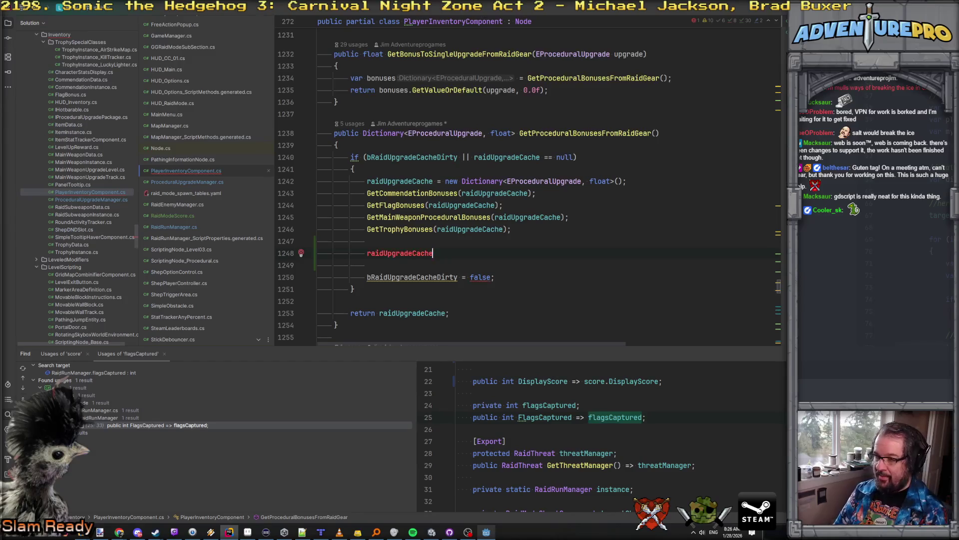
type(".")
key("Return")
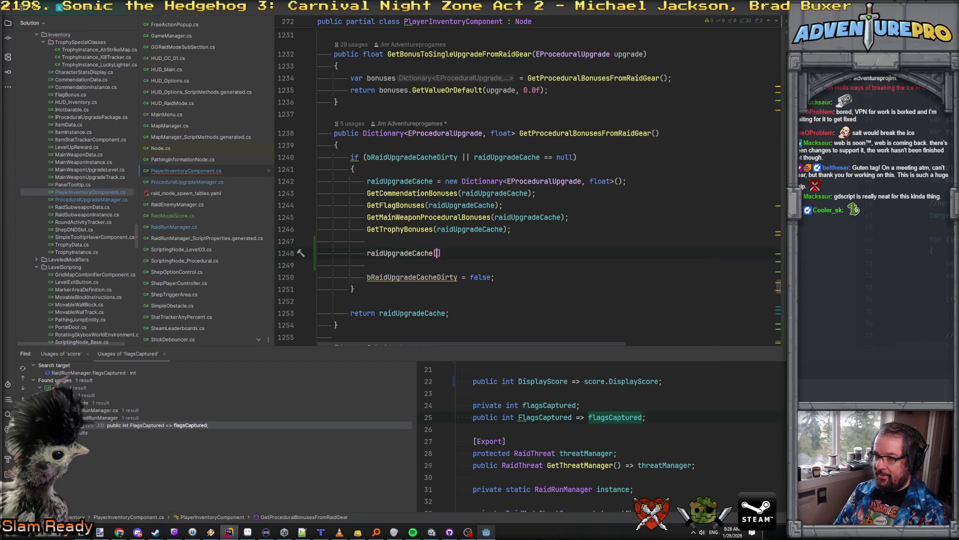
type("EP")
key("Return")
key("BackSpace")
key("BackSpace")
key("BackSpace")
type("fl")
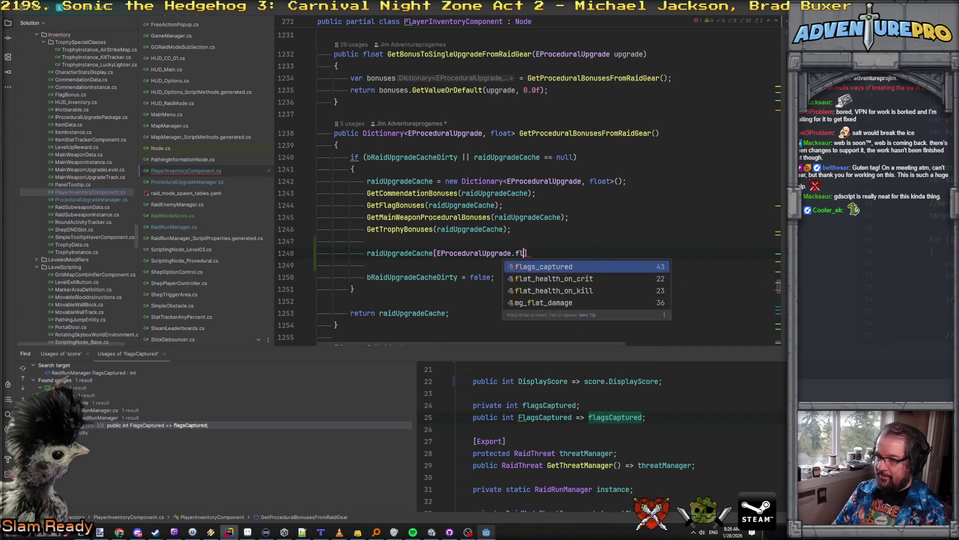
key("Return")
Assign the entry RaidRunManager.Get().FlagsCaptured.
type("] = RaidRu")
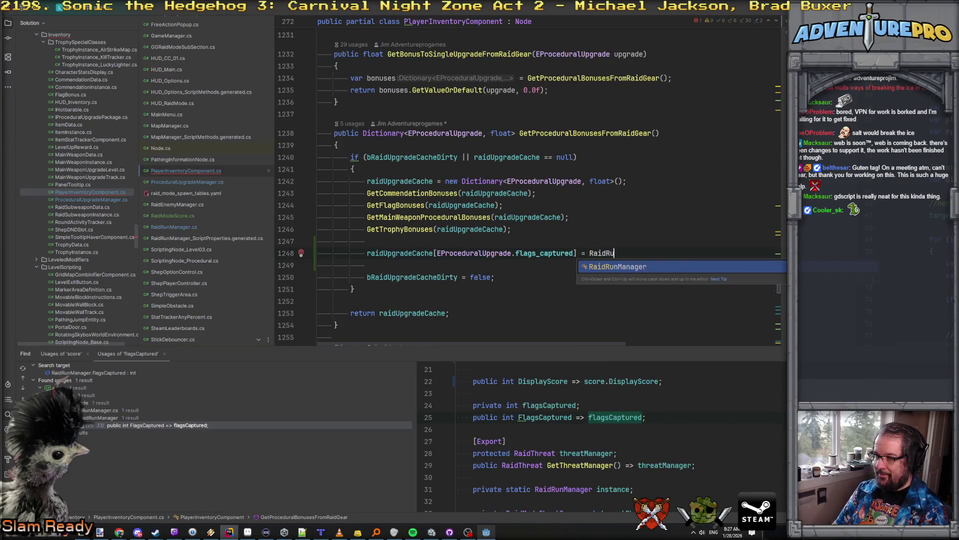
key("Return")
type(".Fl")
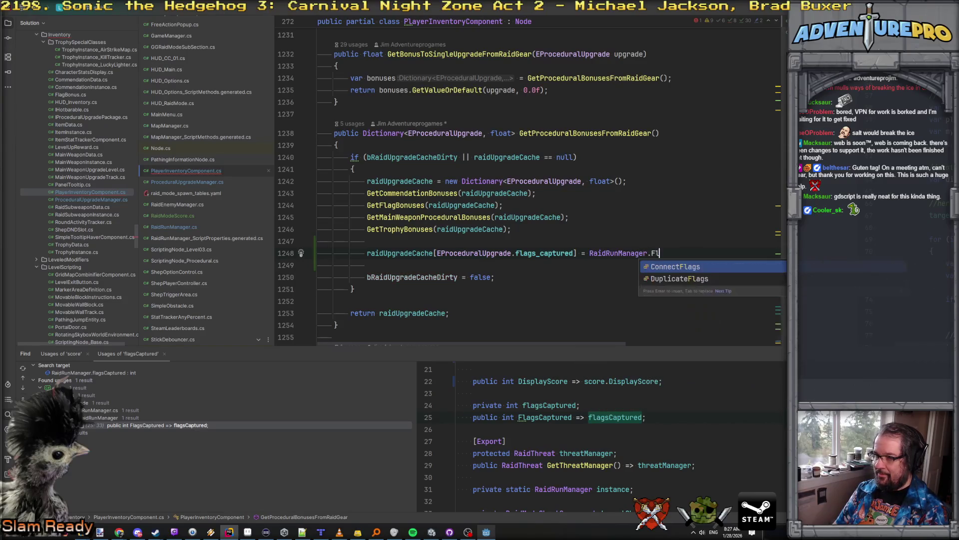
key("BackSpace")
key("BackSpace")
type("Get")
key("Return")
type(".fla")
key("Return")
type(";")
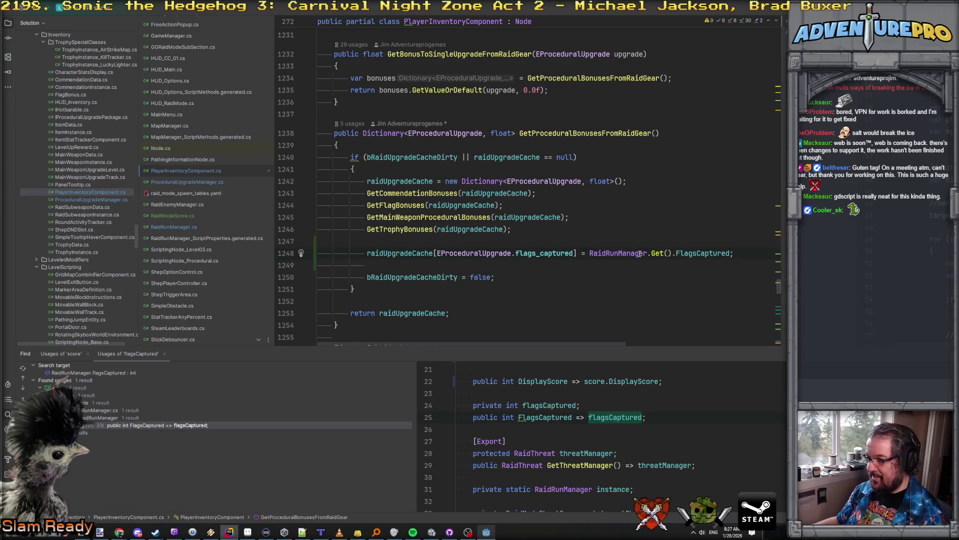
Review the new FlagsCaptured line and bRaidUpgradeCacheDirty uses, then return to RaidRunManager's flagsCaptured field.
key("Down")
key("Down")
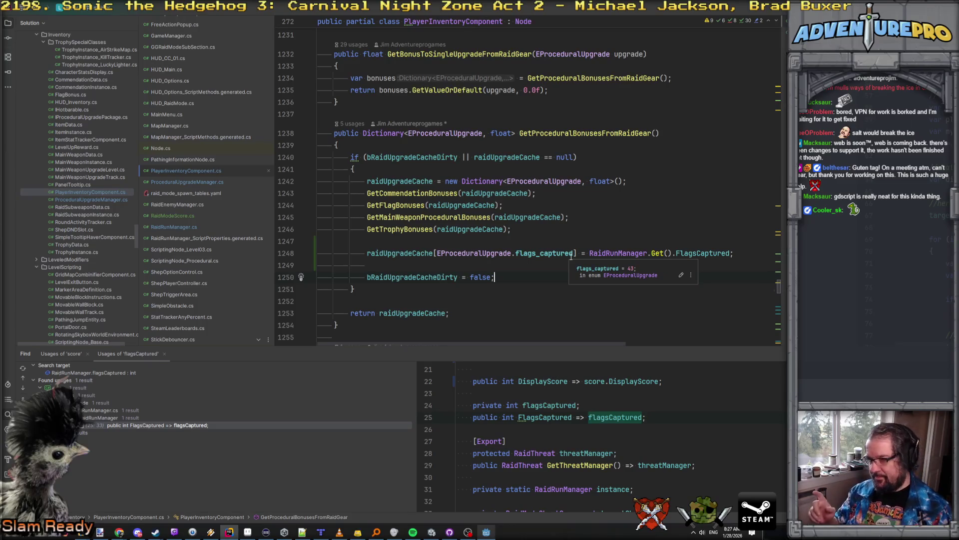
left_click(608, 245)
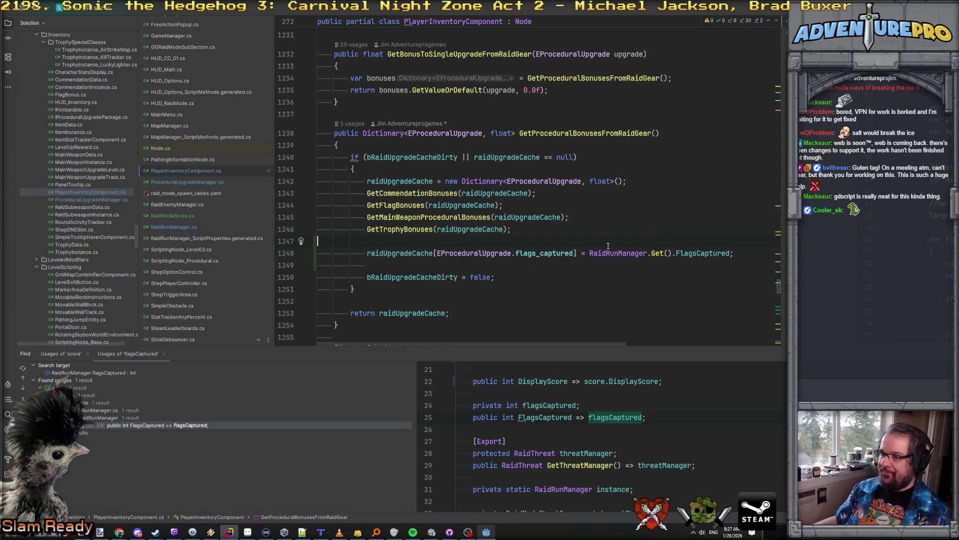
key("Up")
key("Up")
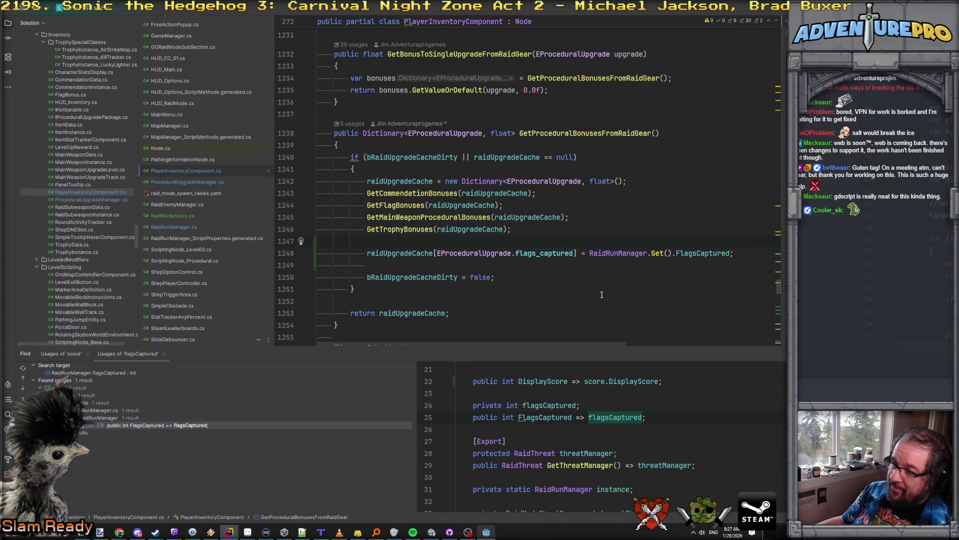
left_click(697, 253)
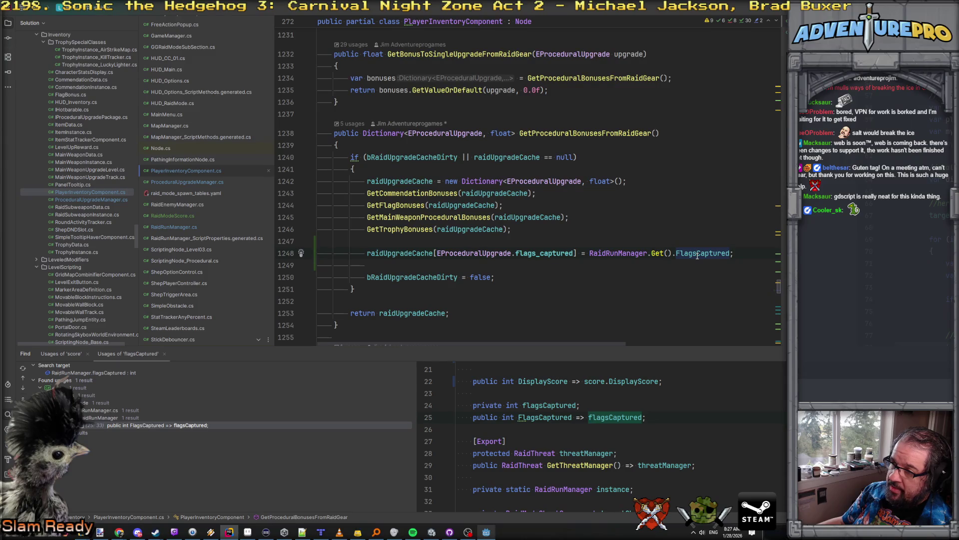
double_click(409, 157)
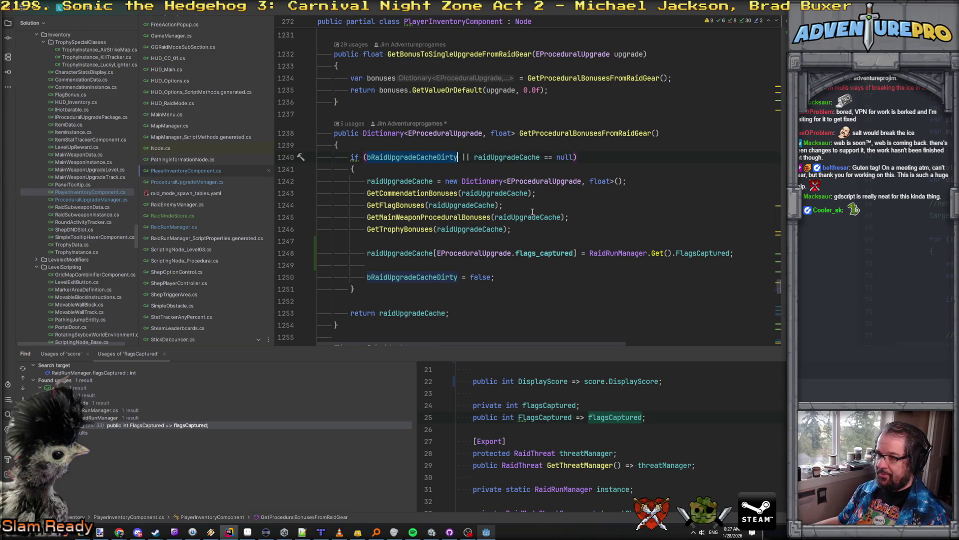
double_click(697, 253)
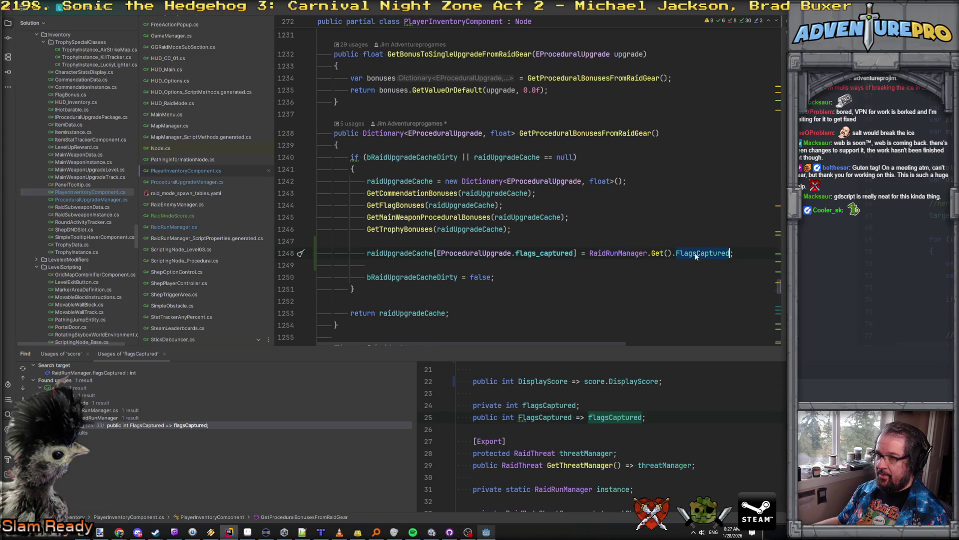
double_click(429, 159)
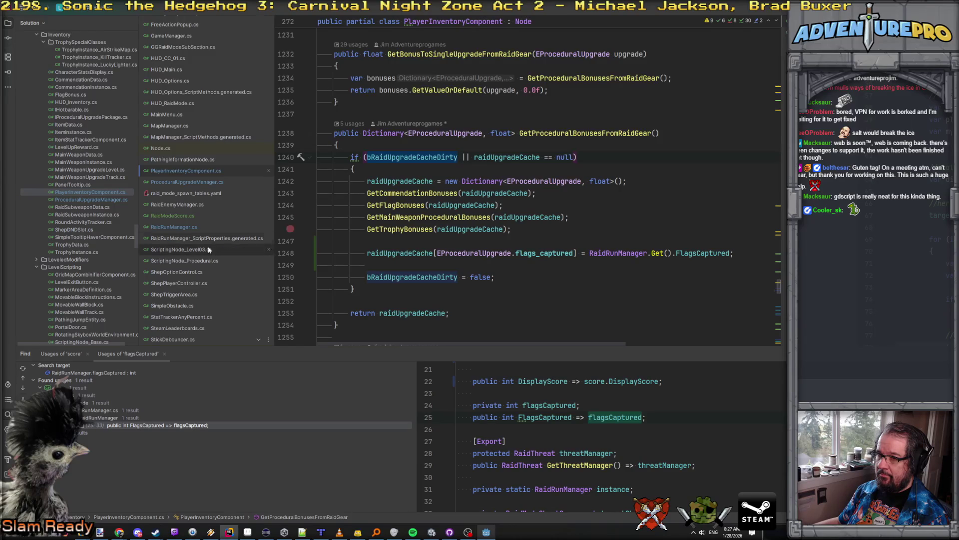
left_click(157, 228)
left_click(406, 155)
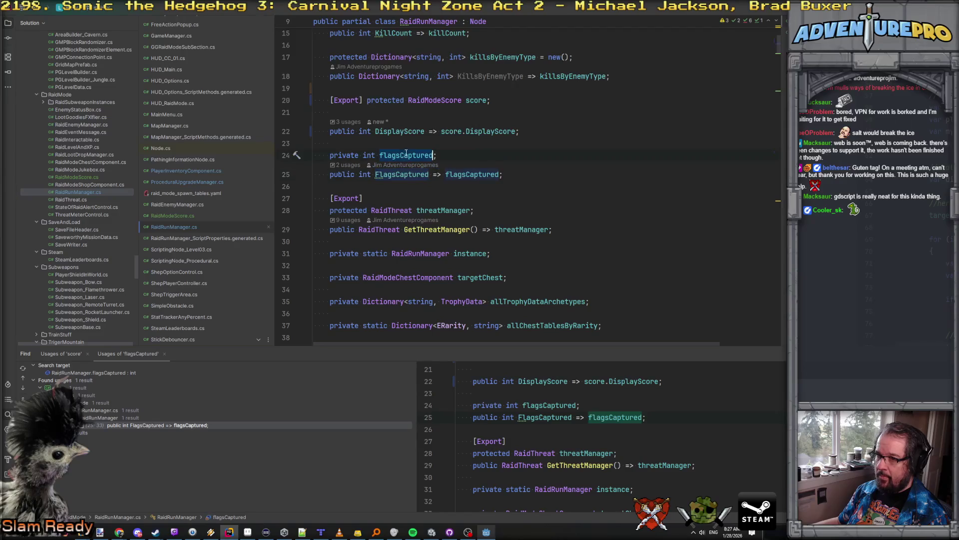
List flagsCaptured usages, then add a [Signal] attribute after the last signal declaration.
key("alt+F7")
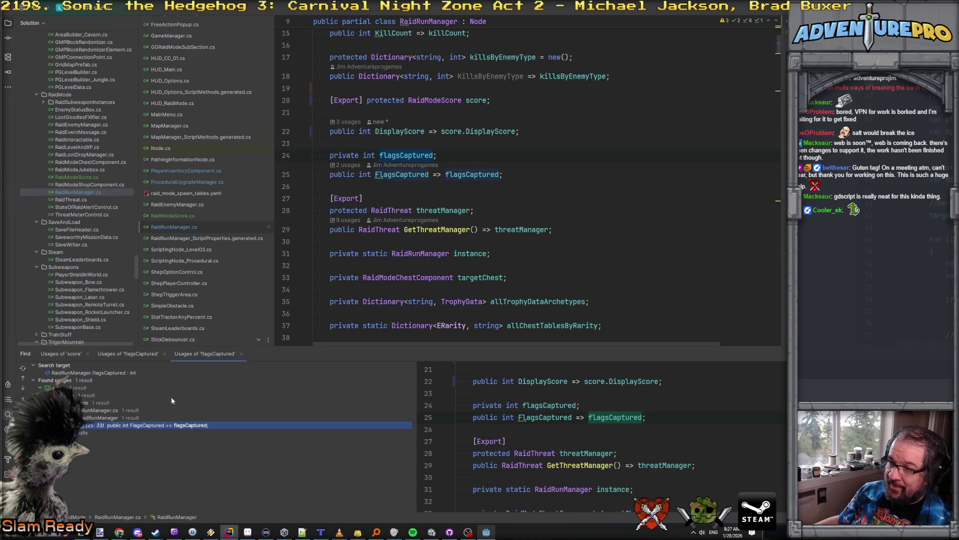
scroll(580, 253, "down", 11)
left_click(581, 254)
key("Return")
key("Return")
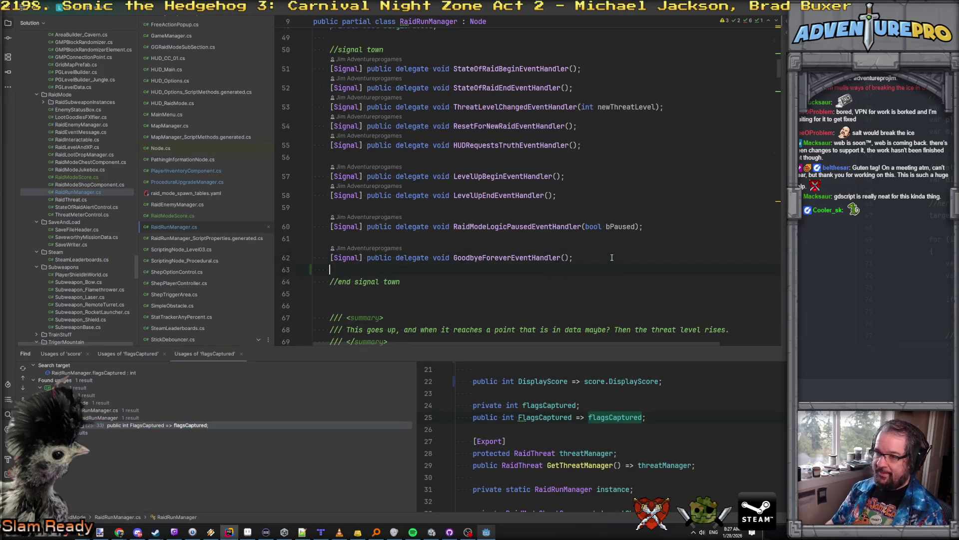
type("[Signal")
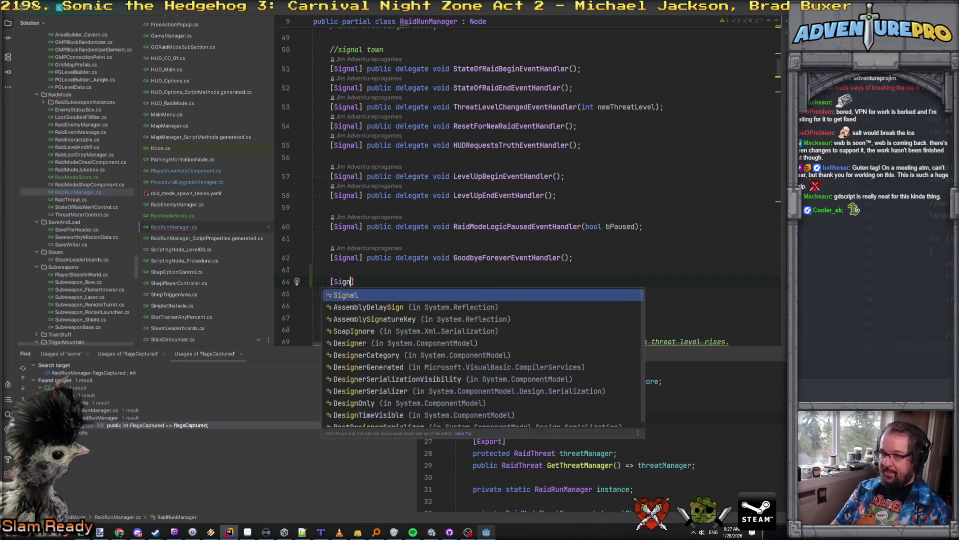
key("BackSpace")
key("End")
key("Tab")
Declare public delegate void FlagCapturedEventHandler(); under the new attribute.
type("pu")
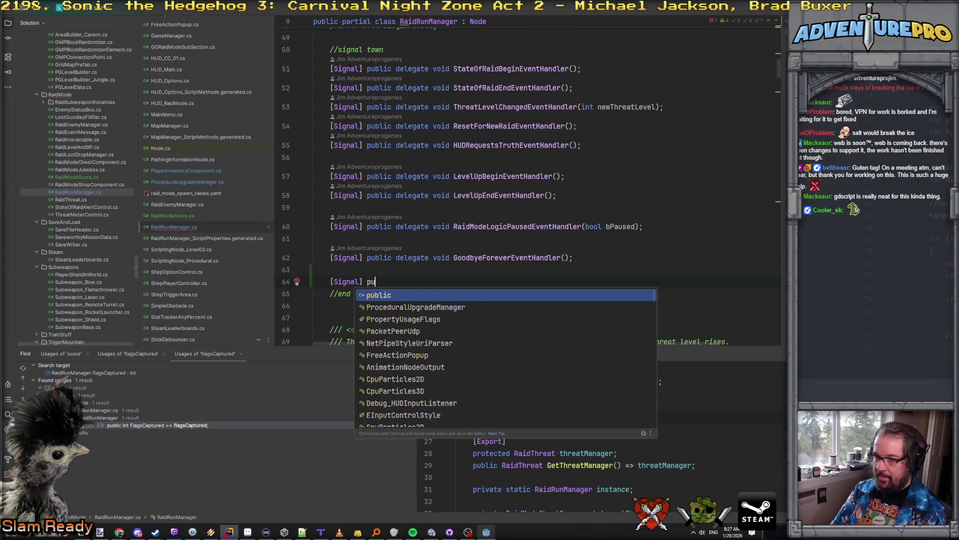
type("blic delegatev")
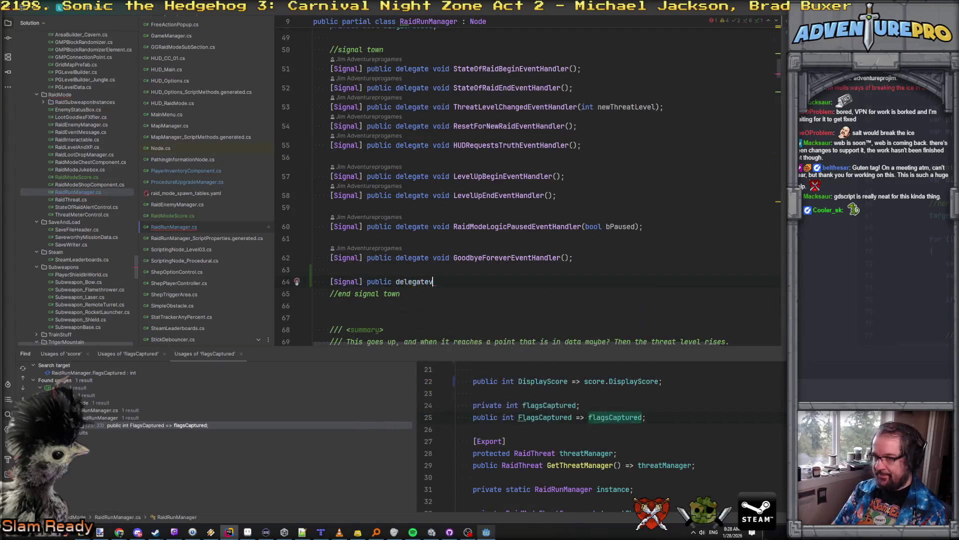
key("Return")
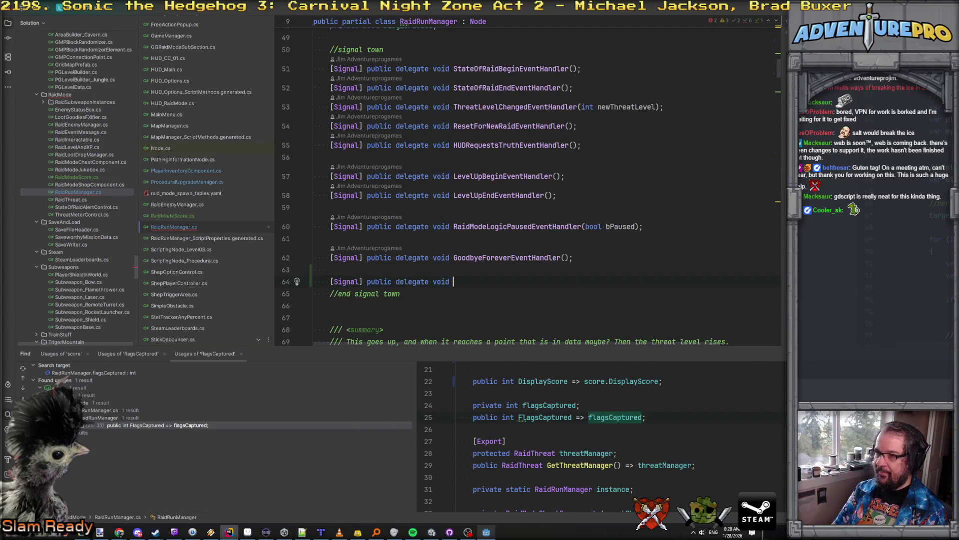
type("FlagCat")
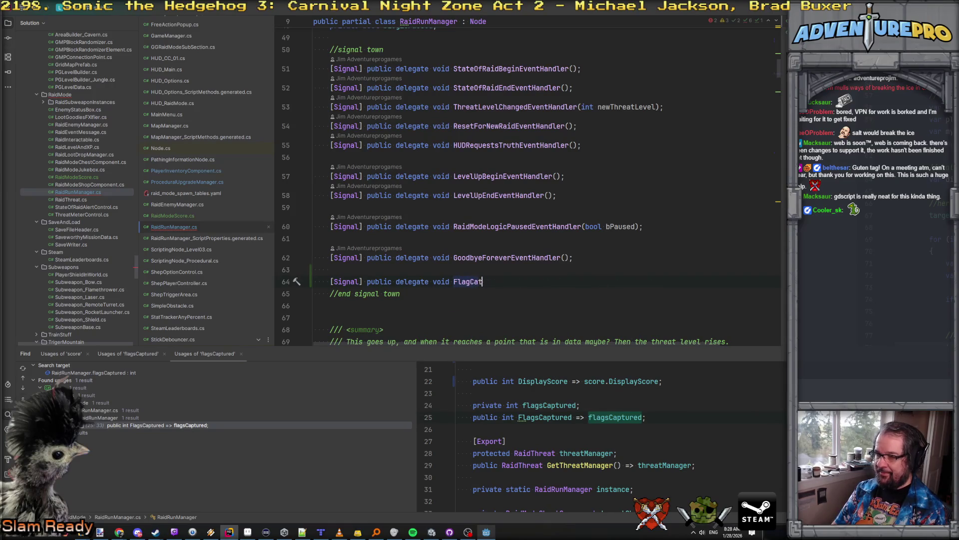
key("BackSpace")
type("ptur")
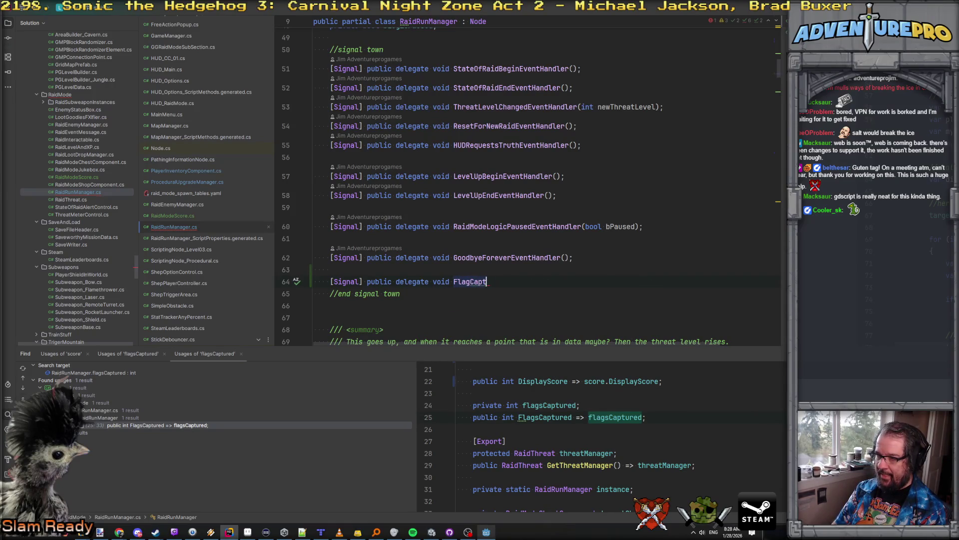
key("shift+Right")
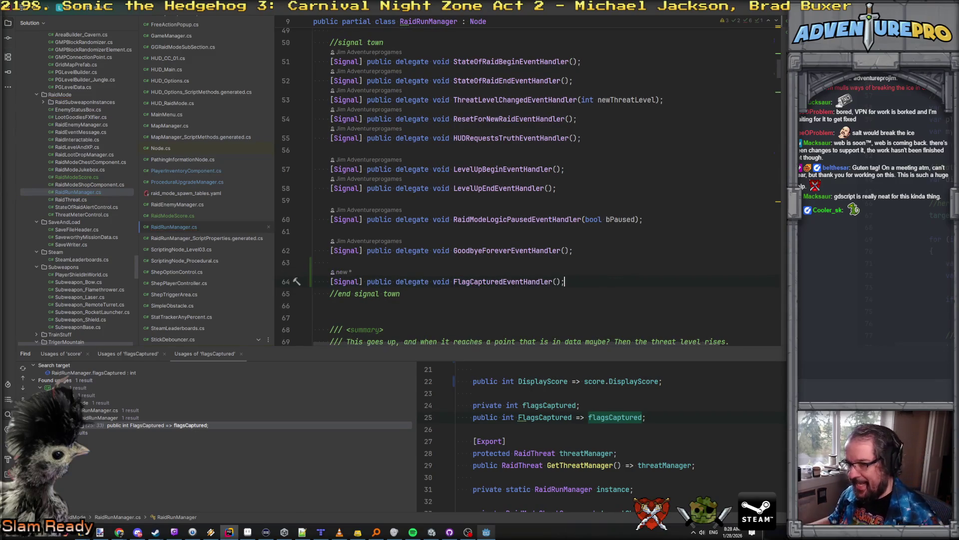
scroll(662, 299, "down", 6)
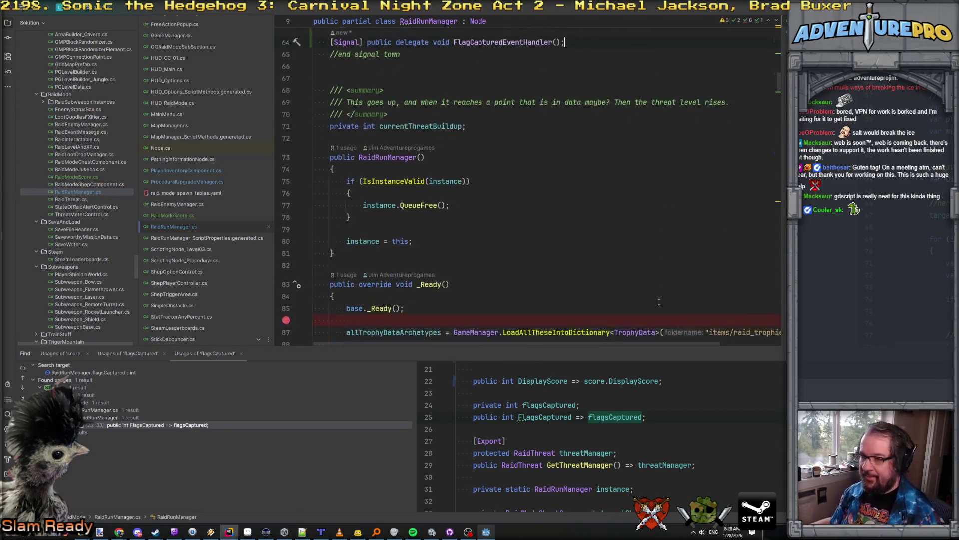
Find the PostReady call and jump to the PostReady method definition.
scroll(659, 302, "down", 7)
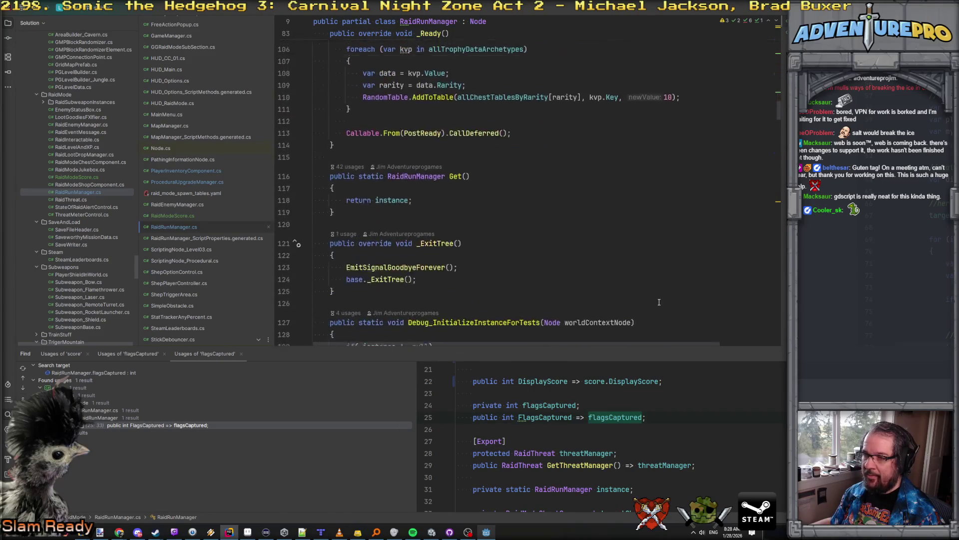
scroll(659, 302, "up", 7)
scroll(659, 302, "down", 10)
scroll(658, 302, "up", 3)
scroll(659, 302, "up", 4)
scroll(659, 301, "down", 5)
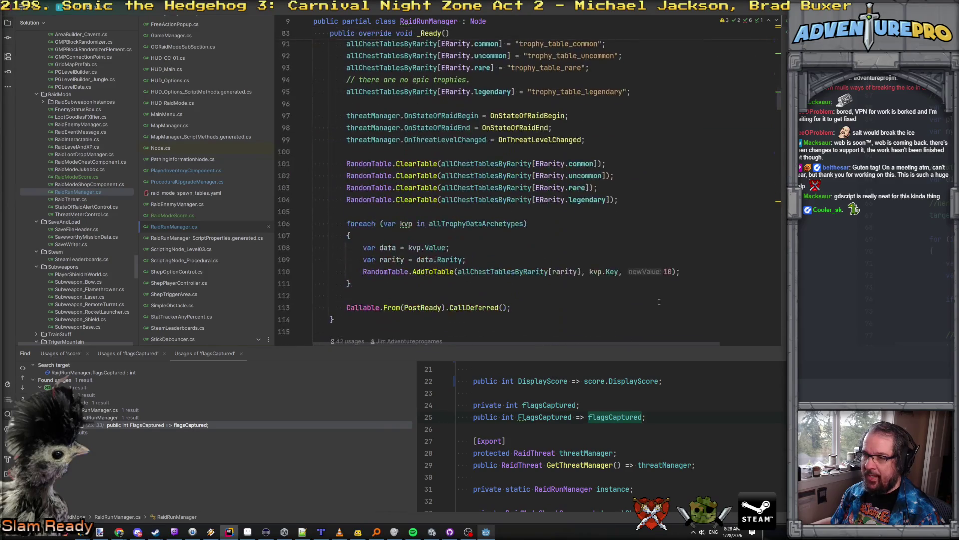
left_click(544, 309)
left_click(558, 296)
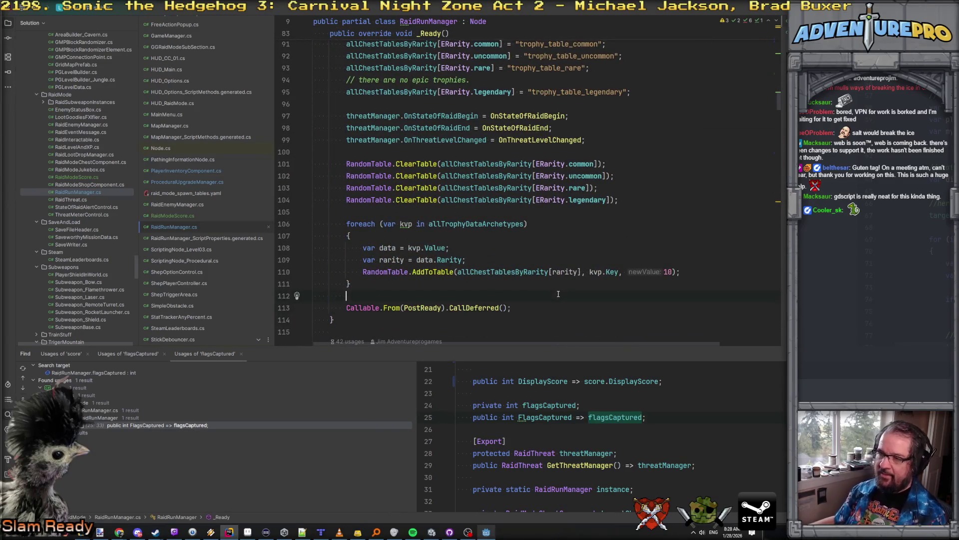
scroll(558, 294, "down", 5)
left_click(422, 128, "ctrl")
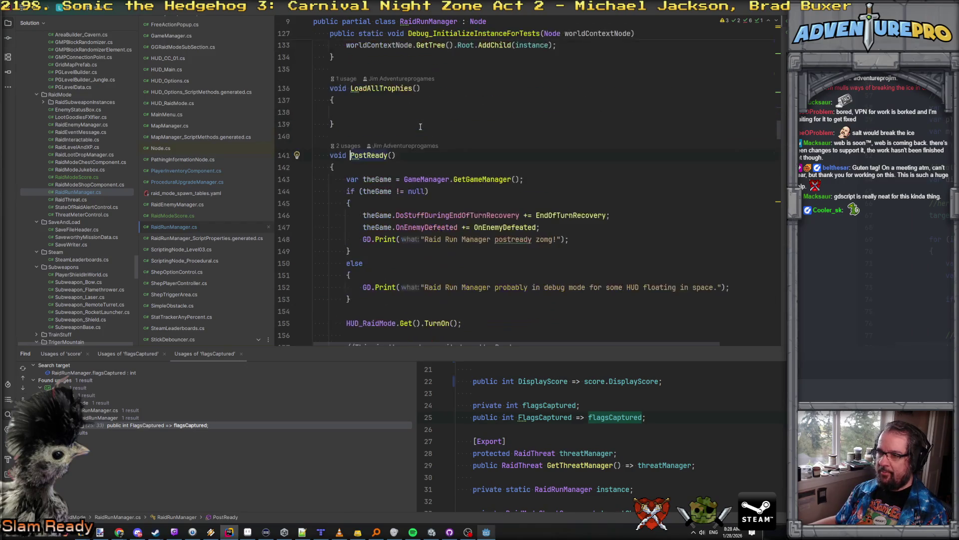
scroll(466, 195, "down", 4)
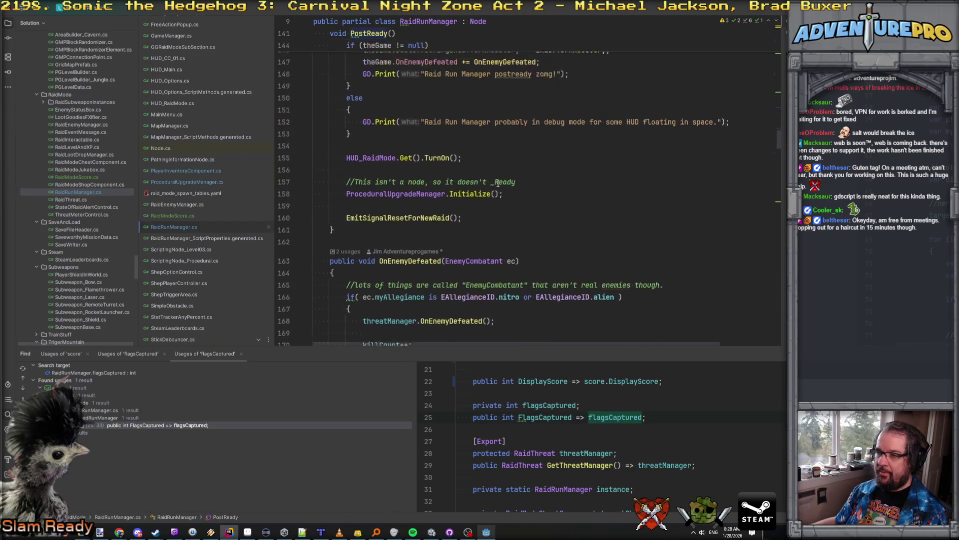
scroll(516, 207, "up", 1)
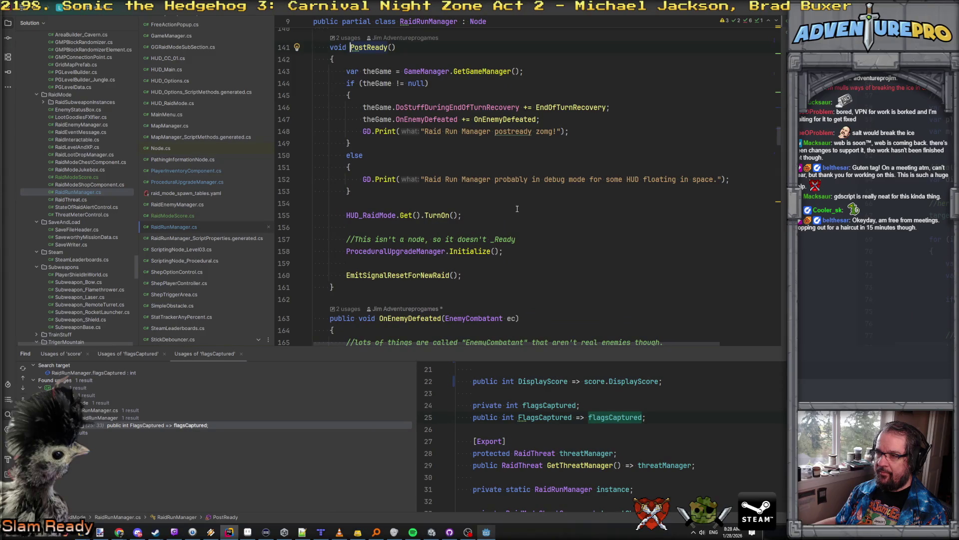
Start a new line after ProceduralUpgradeManager.Initialize() with the FlagCaptured signal.
left_click(528, 254)
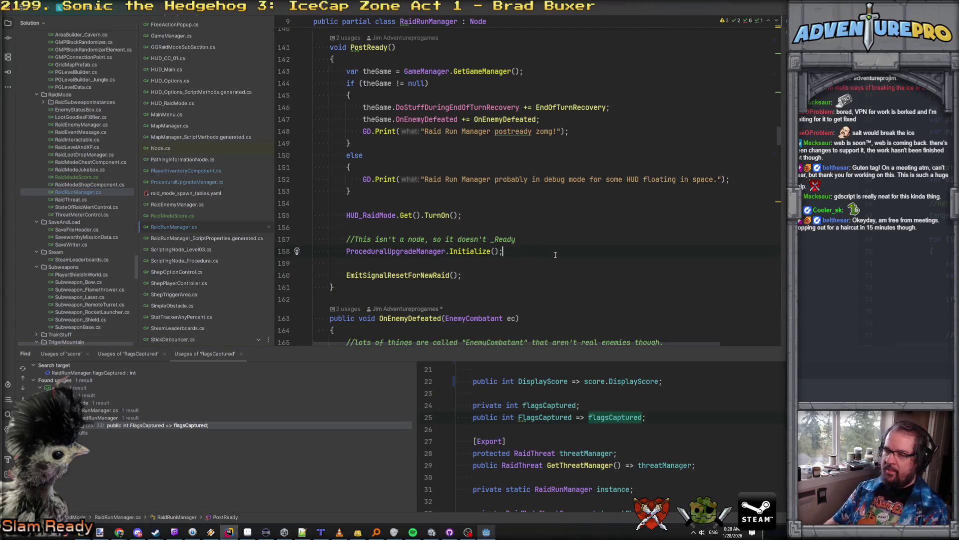
key("Return")
key("Return")
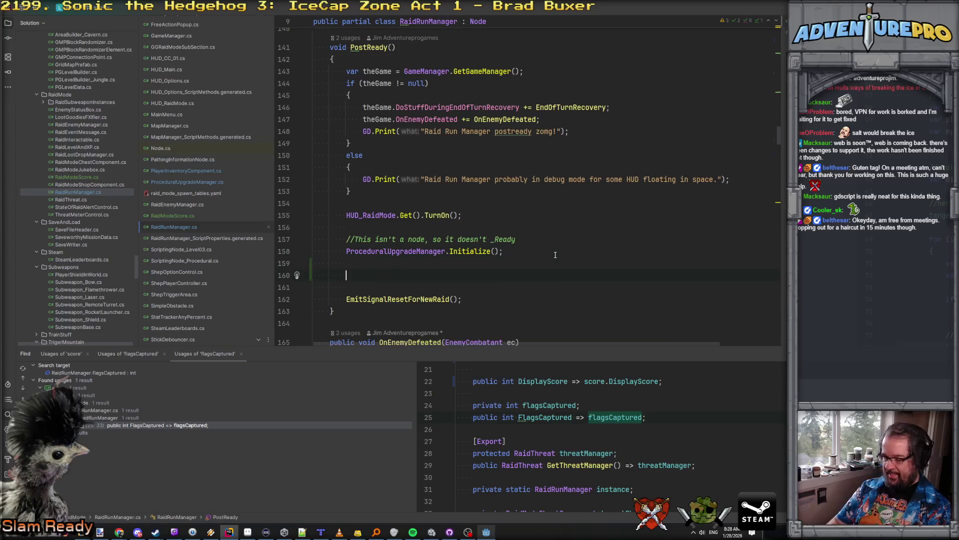
type("f")
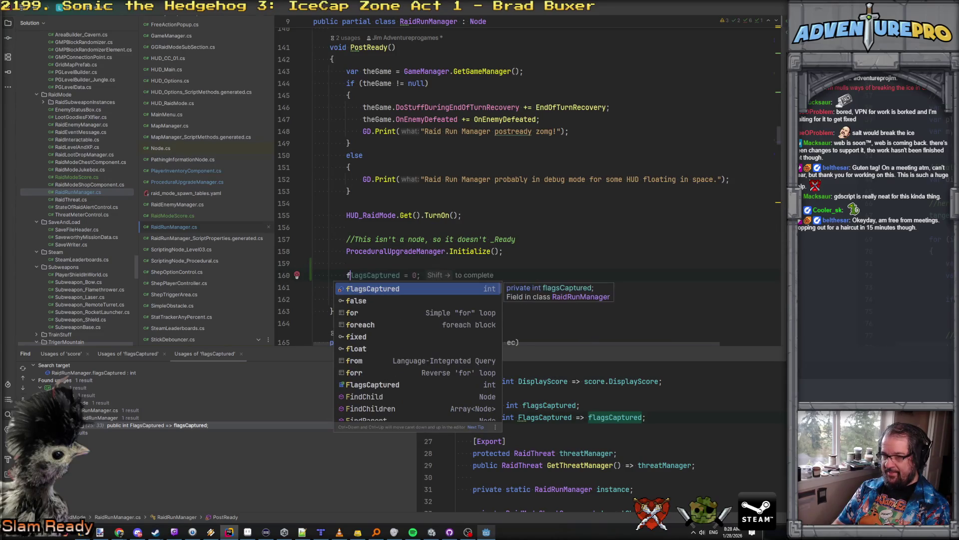
key("BackSpace")
type("FlagC")
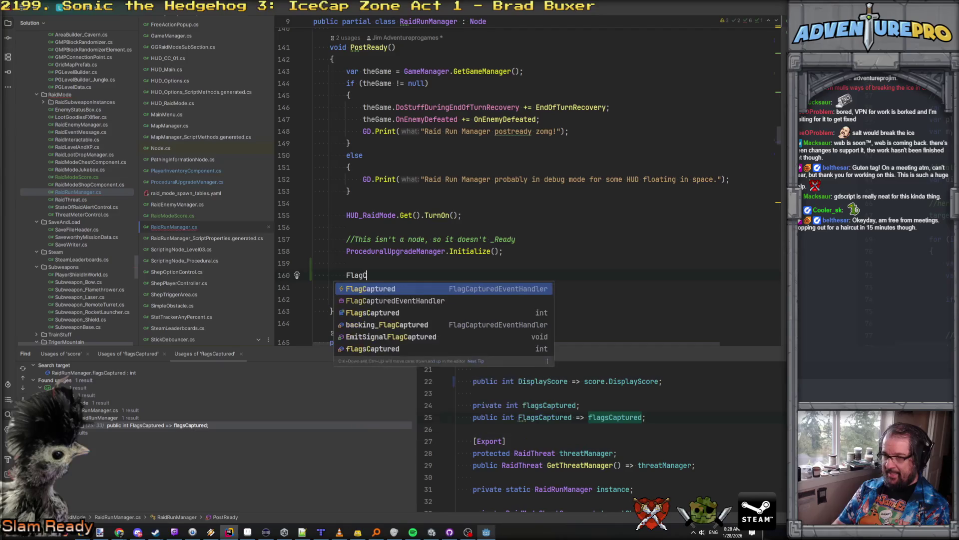
key("Down")
key("Down")
key("Up")
key("Up")
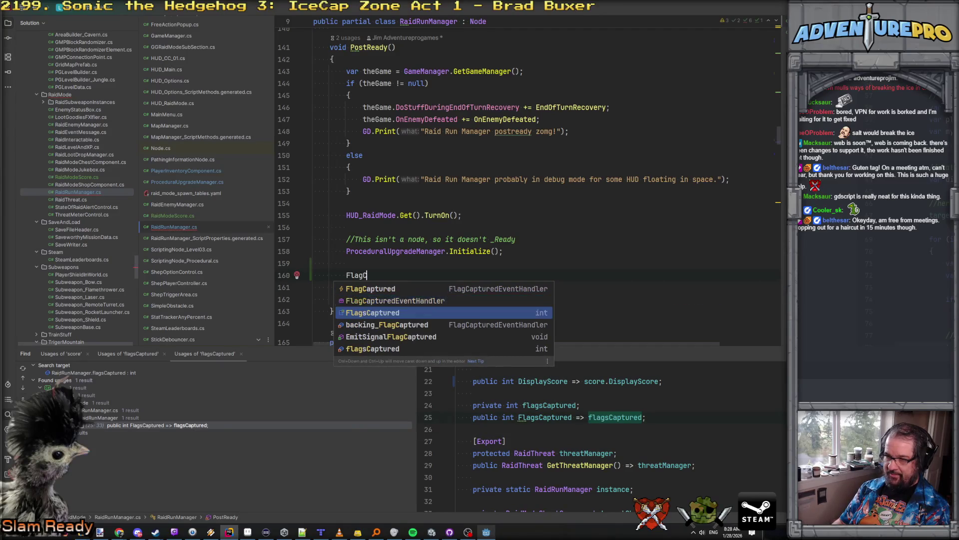
key("Return")
Complete it as FlagCaptured += PlayerInventoryComponent.OnFlagCaptured;.
type("+= Plk")
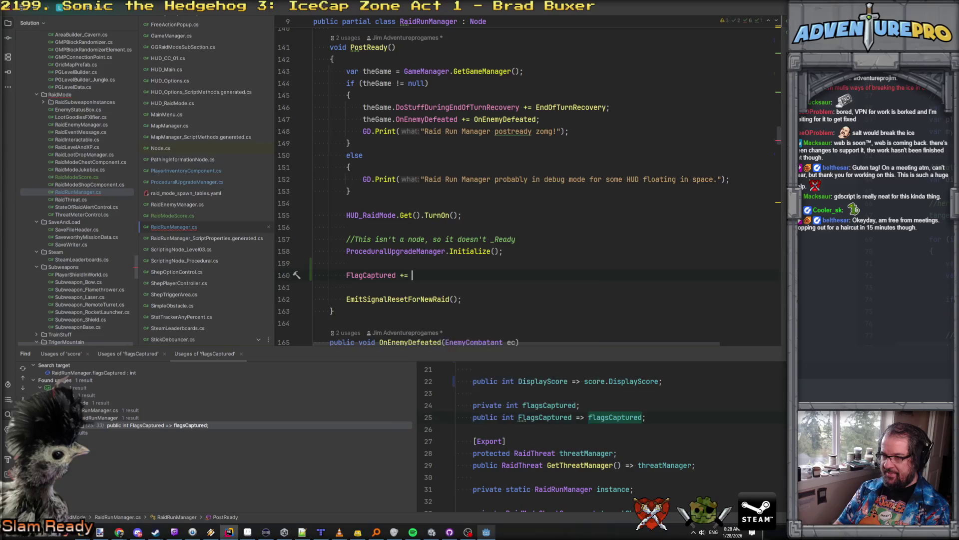
key("BackSpace")
type("ay")
key("Return")
type(".Ge")
key("Return")
key("Escape")
key("BackSpace")
key("BackSpace")
key("BackSpace")
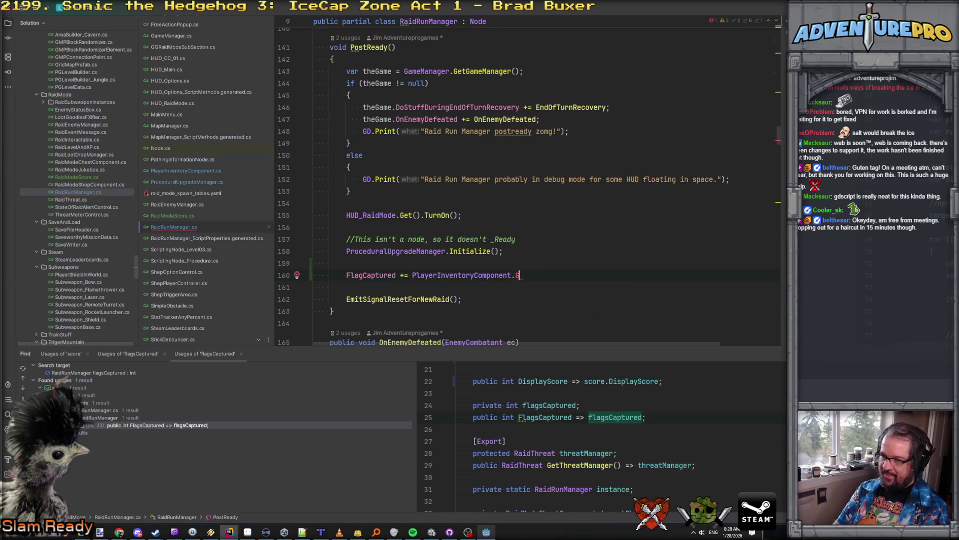
type("OnFl")
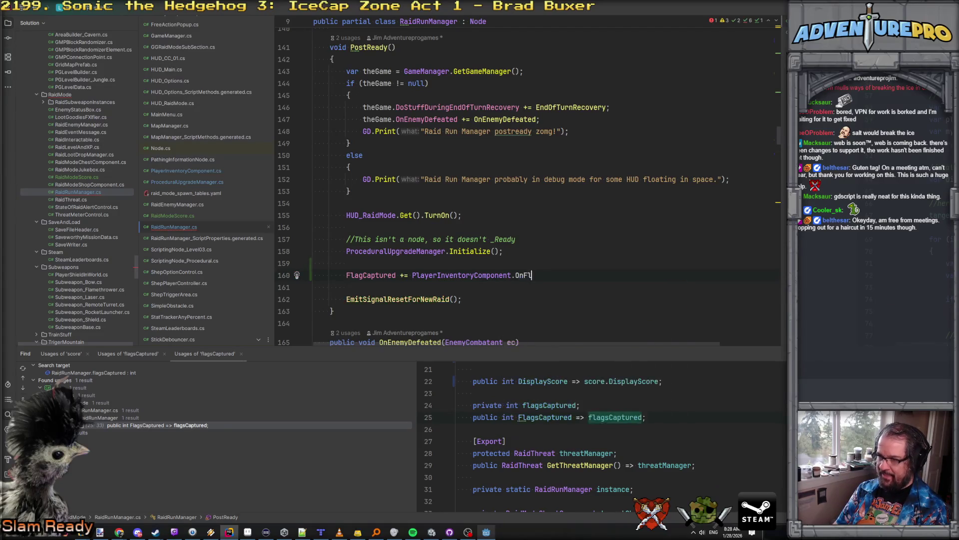
type("agCaptured;")
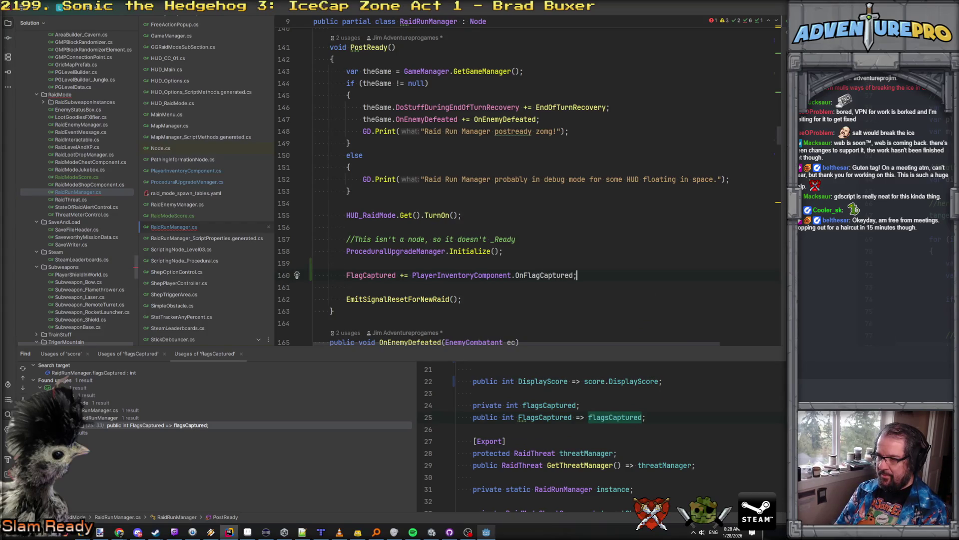
left_click(548, 275)
Generate the OnFlagCaptured method with body instance.bRaidUpgradeCacheDirty = true;.
key("alt+Return")
key("Return")
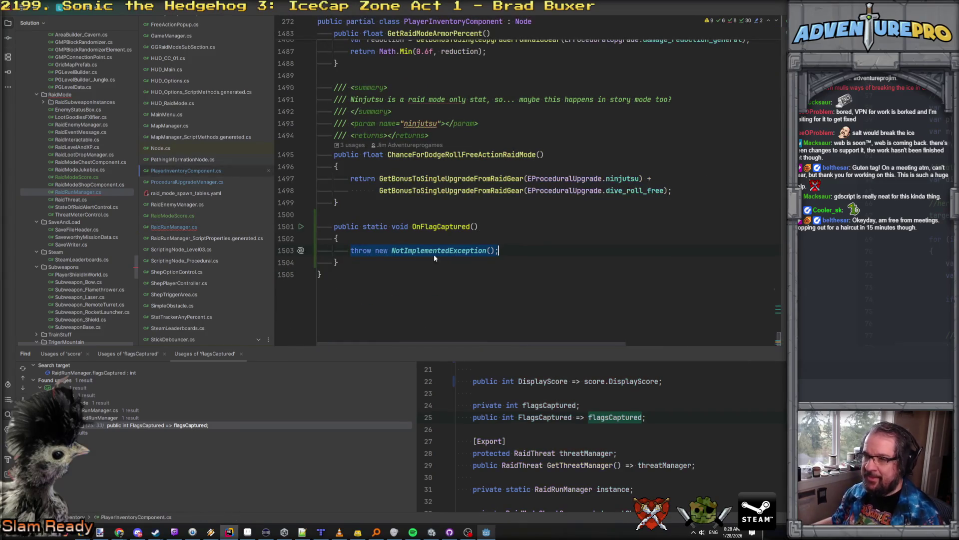
key("Left")
key("shift+End")
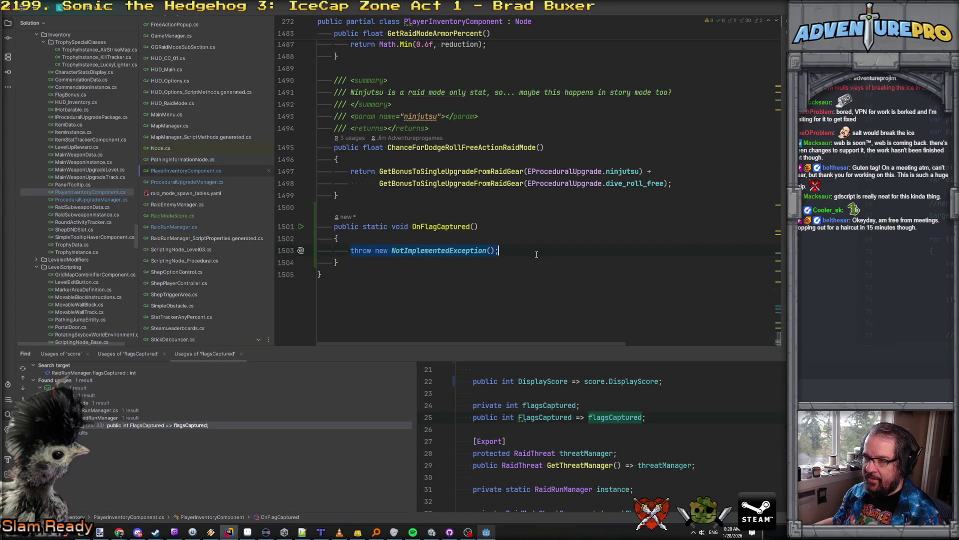
type("instance.")
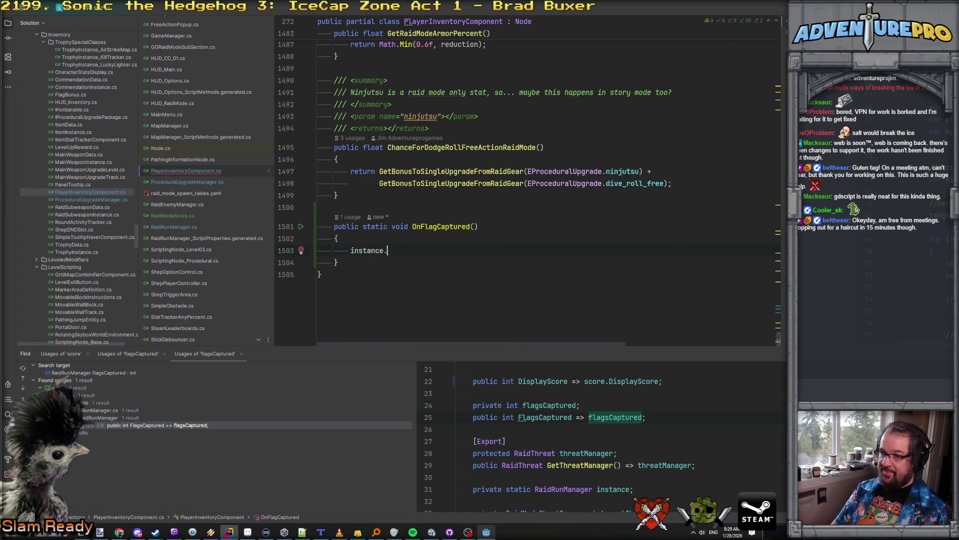
type("bRaidUpgradeCacheDirty = true;")
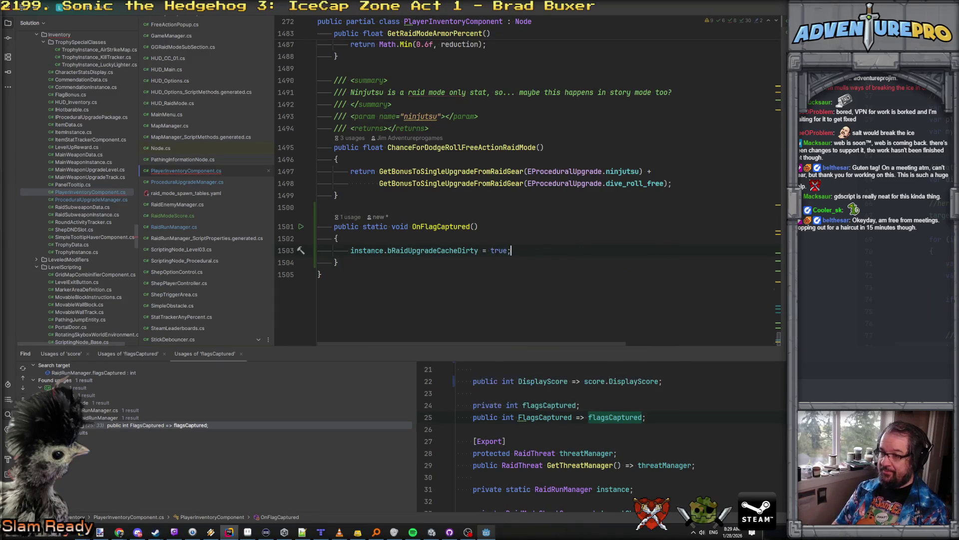
Rename the method to DirtyUpgradeCache and update the += subscription in RaidRunManager.
left_click(420, 226)
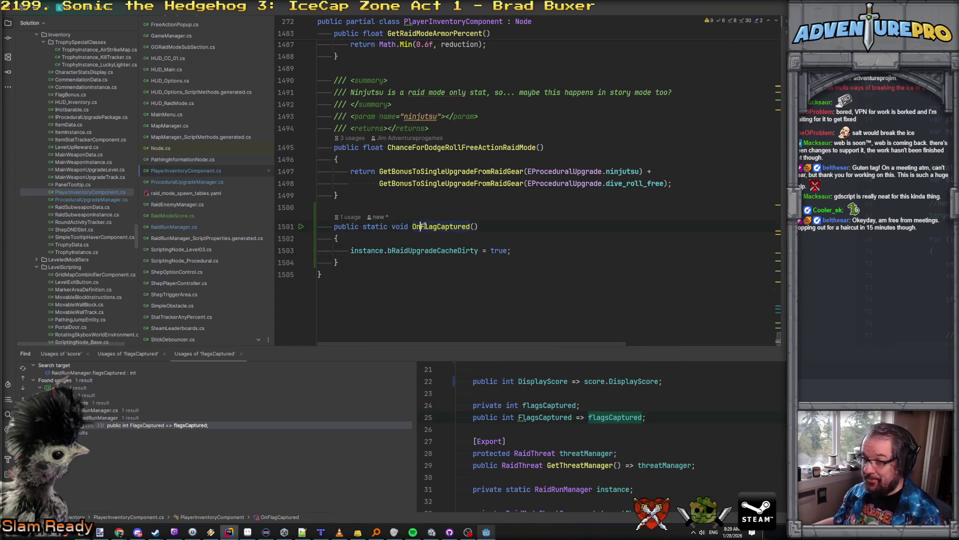
type("DirtyU")
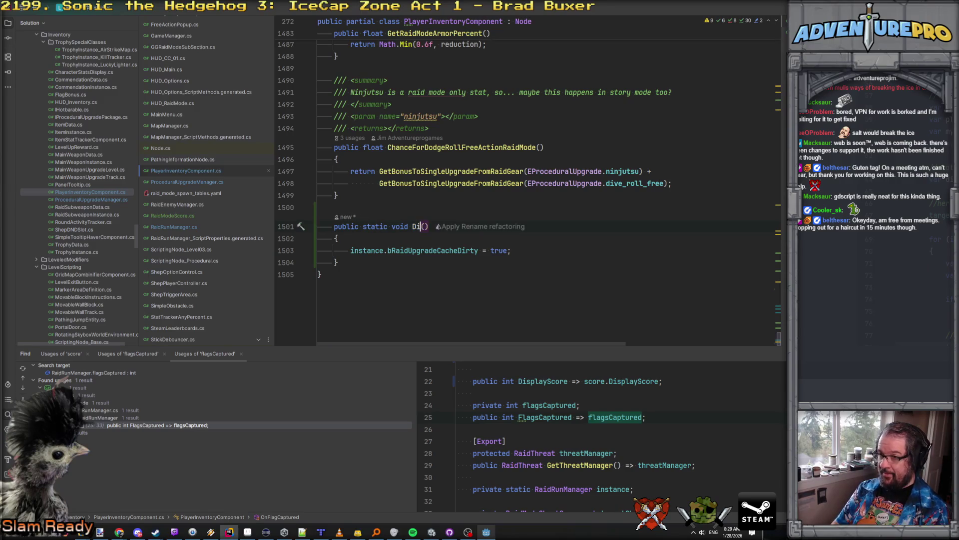
type("pgradeCa")
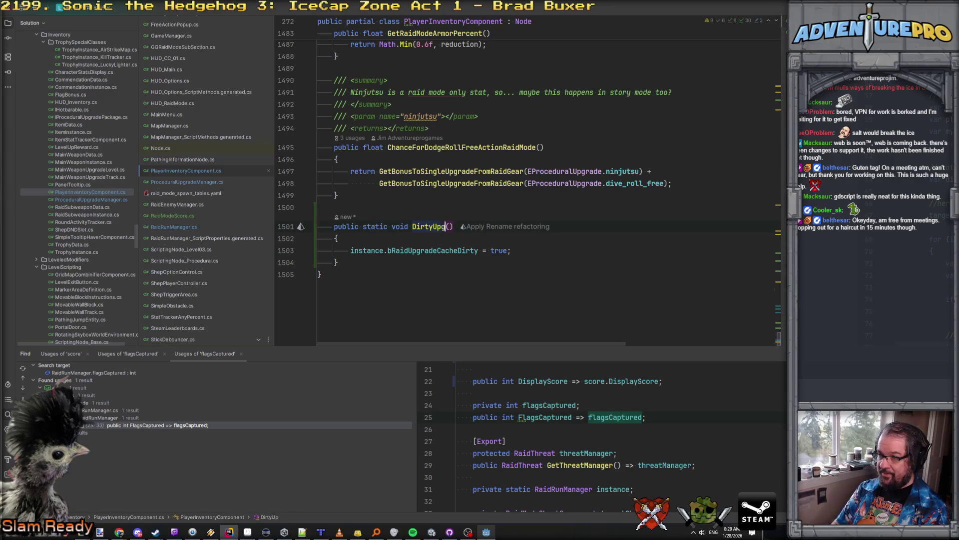
type("che")
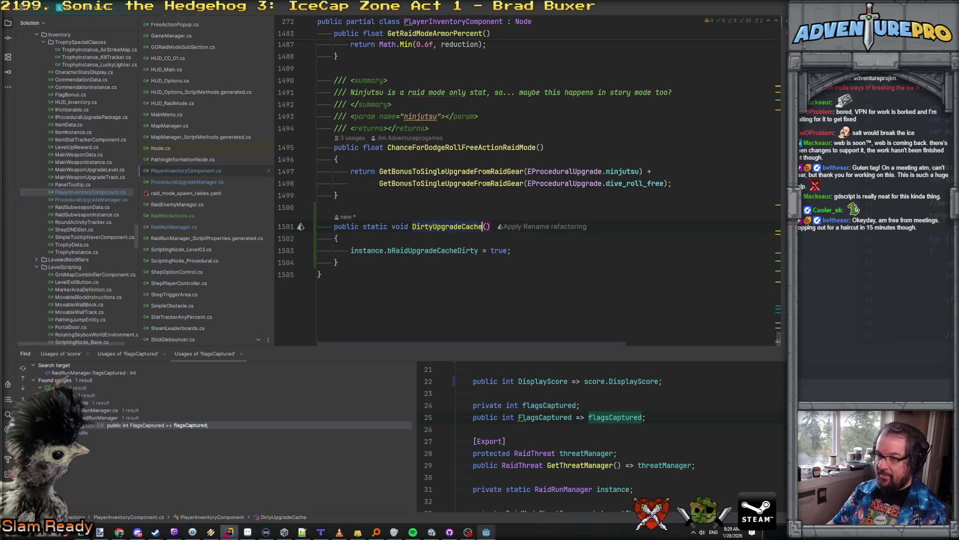
key("ctrl+minus")
double_click(548, 278)
type("DirtyUpgradeCache")
key("Up")
left_click(368, 276)
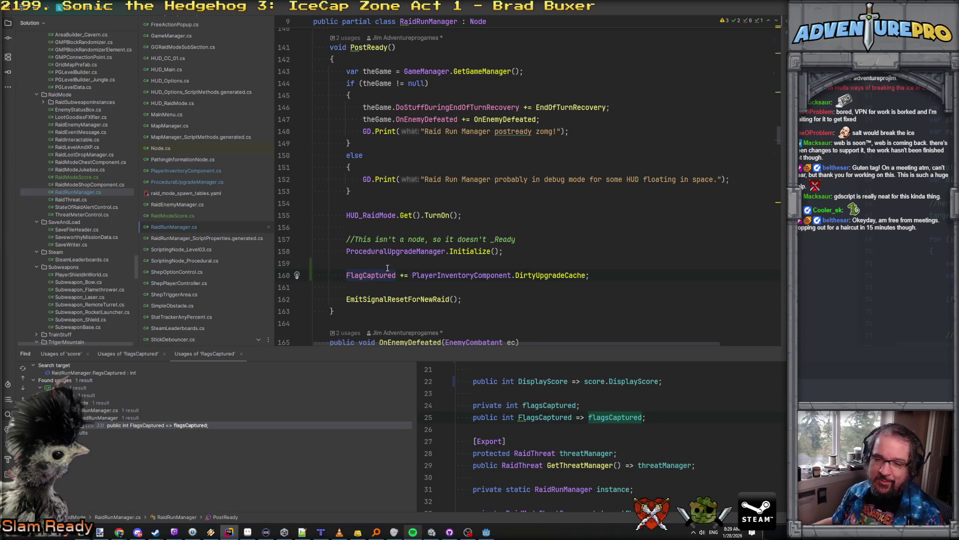
left_click(548, 258)
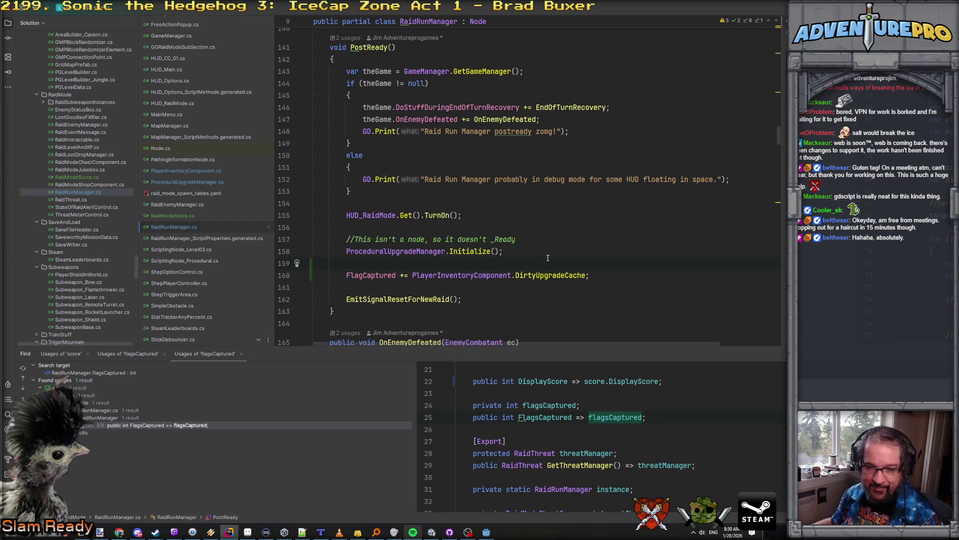
left_click(552, 274)
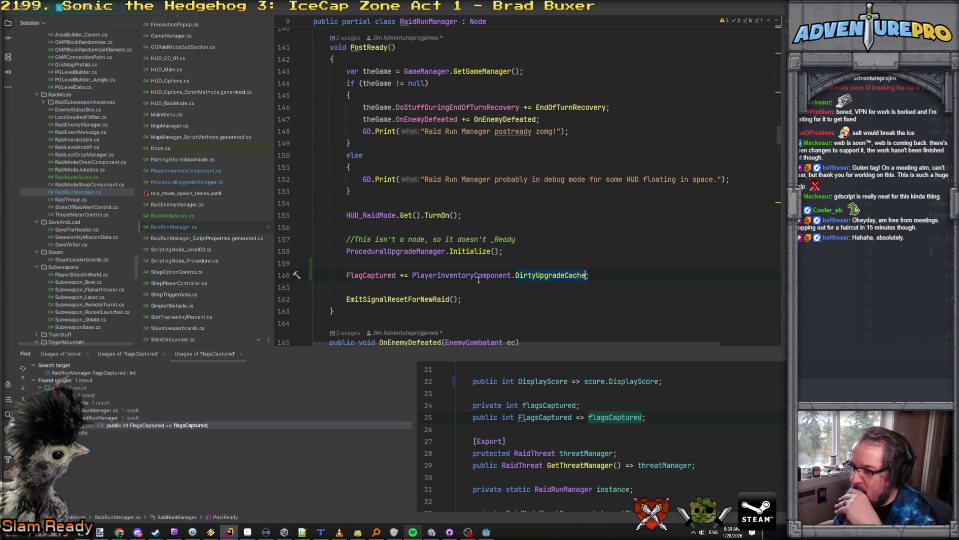
left_click(502, 263)
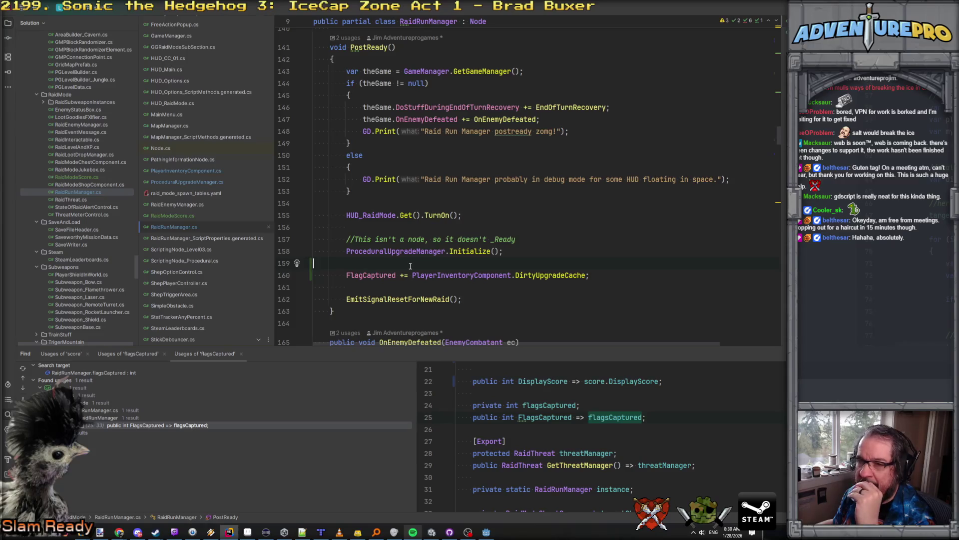
scroll(212, 111, "up", 2)
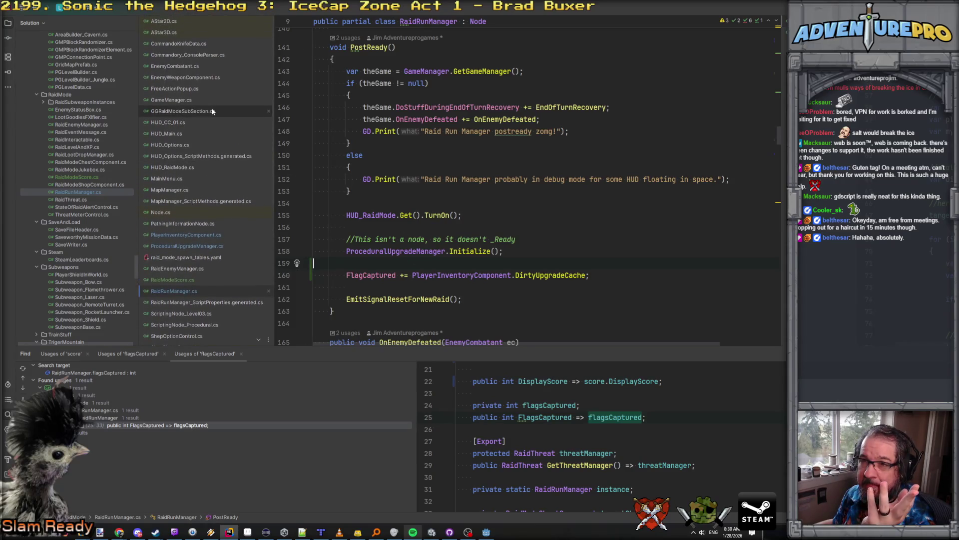
scroll(212, 111, "down", 5)
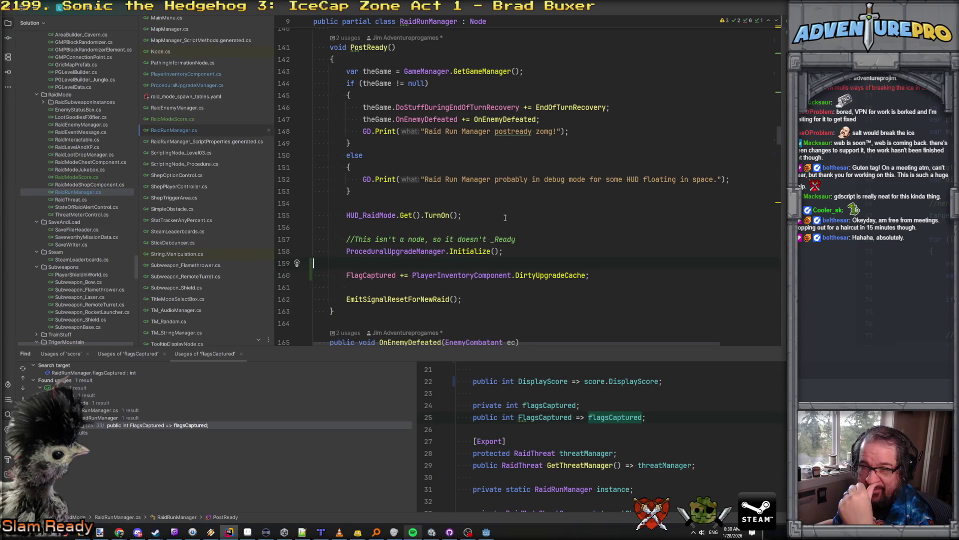
scroll(472, 253, "down", 3)
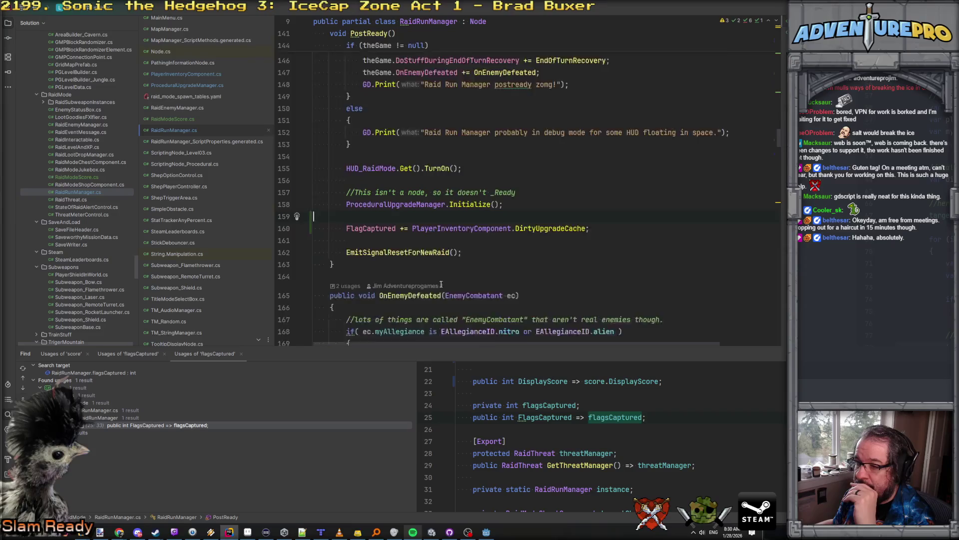
left_click(441, 284)
Add a public void OnFlagCaptured() signature at the end of RaidRunManager.
key("ctrl+End")
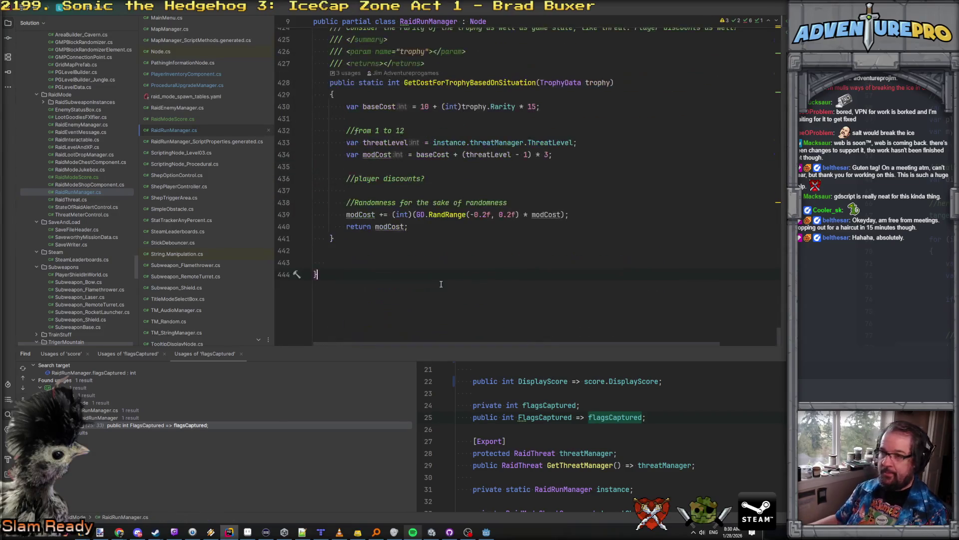
left_click(392, 262)
type("pu")
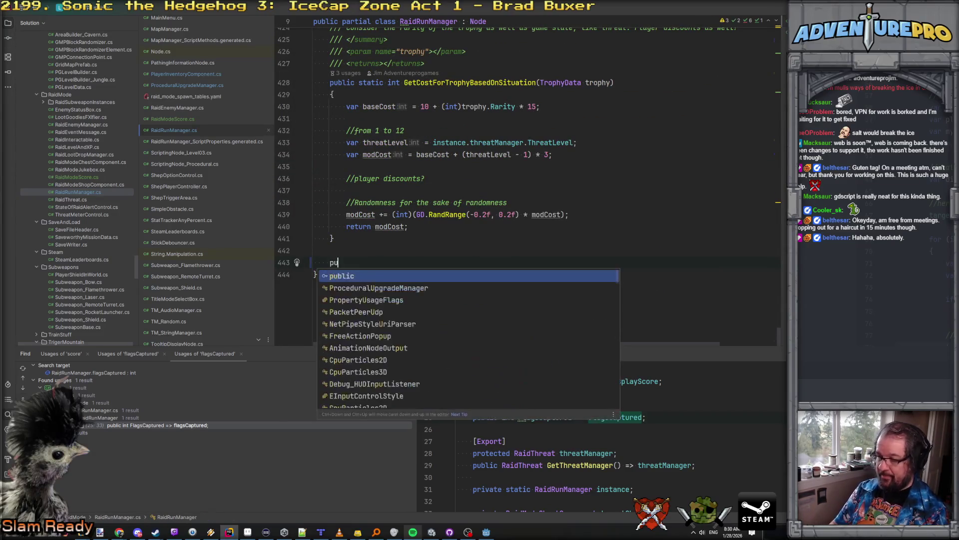
type("blic void FlagCaptured()")
key("Return")
key("Up")
key("Up")
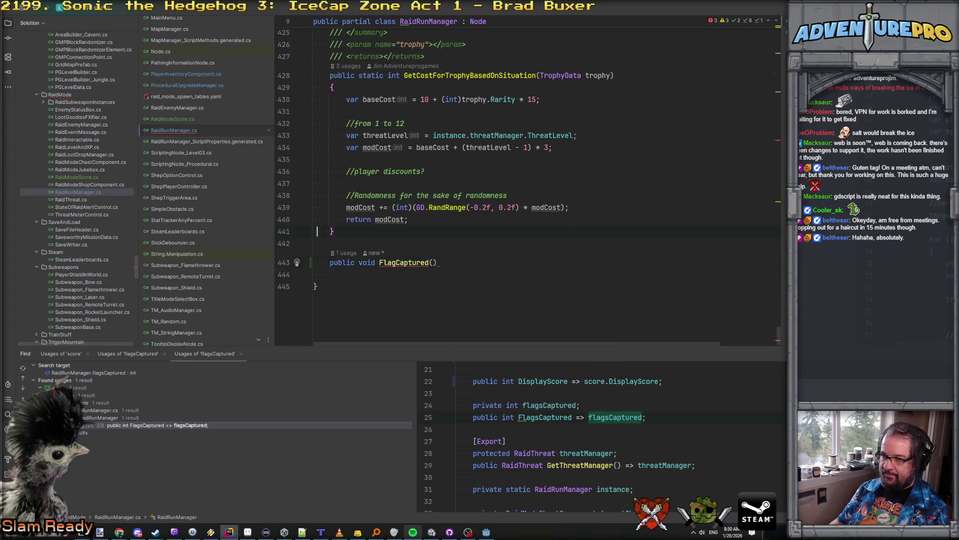
left_click(317, 275)
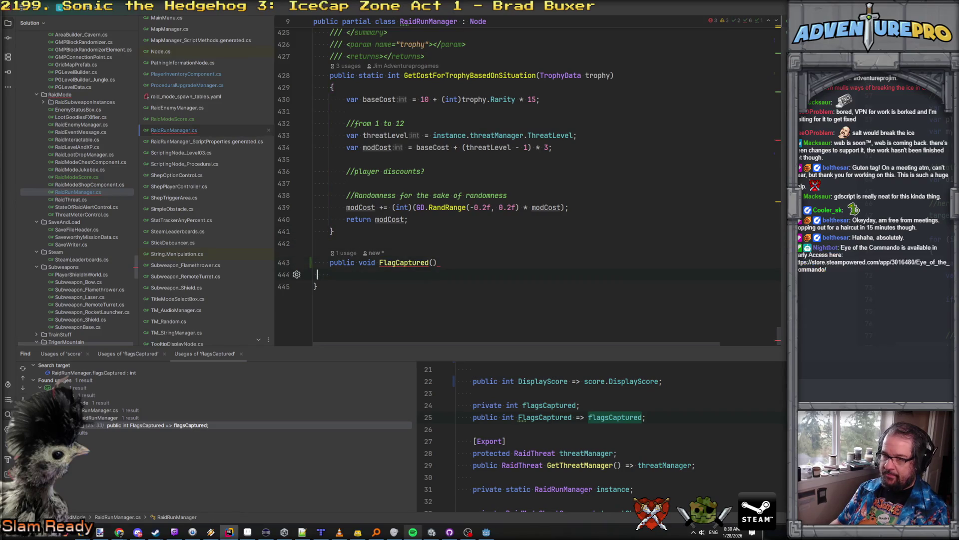
left_click(379, 262)
type("On")
key("End")
Give the method a body with flagsCaptured++; and EmitSignalFlagCaptured();.
key("Return")
type("{")
key("Return")
type("fl")
key("Tab")
key("End")
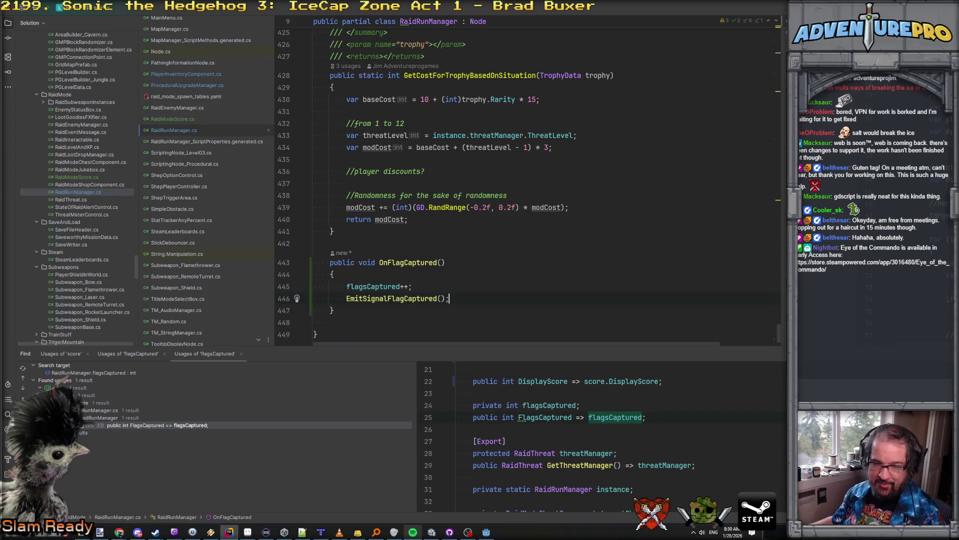
left_click(408, 263)
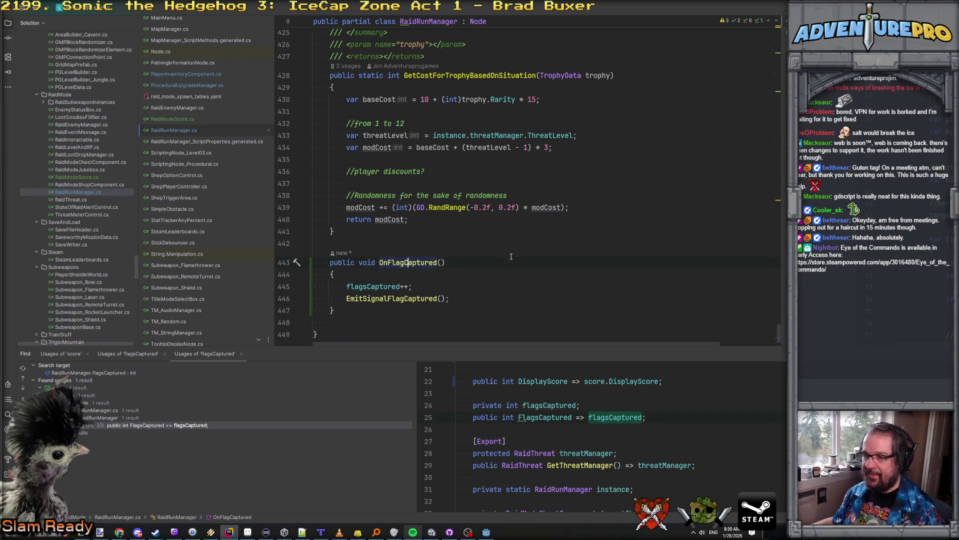
left_click(412, 286)
double_click(410, 262)
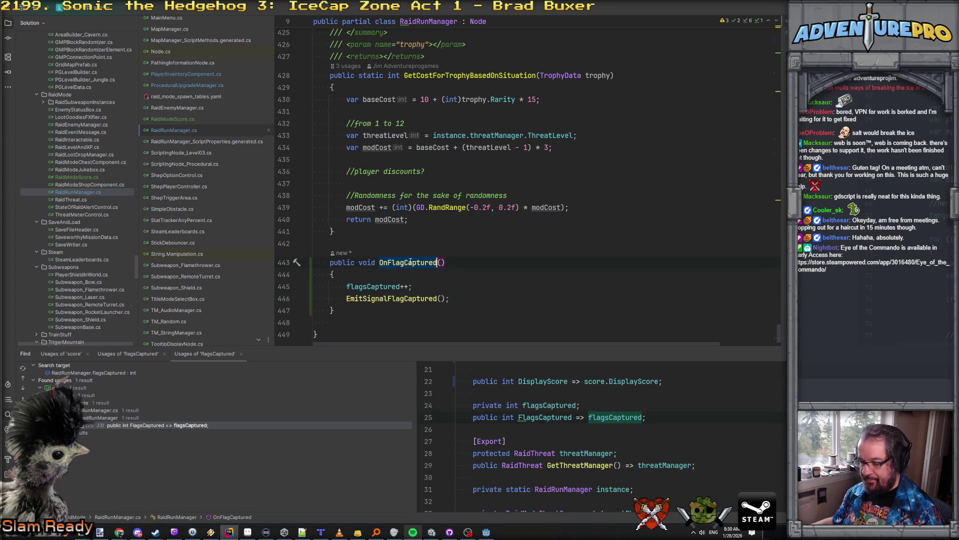
scroll(214, 169, "up", 4)
scroll(213, 169, "up", 2)
Search the project for 'hud_cap' and scroll the HUD_SelectCaptureBonus preview to OnButton_Pressed.
left_click(429, 178)
key("ctrl+t")
type("hud_flag")
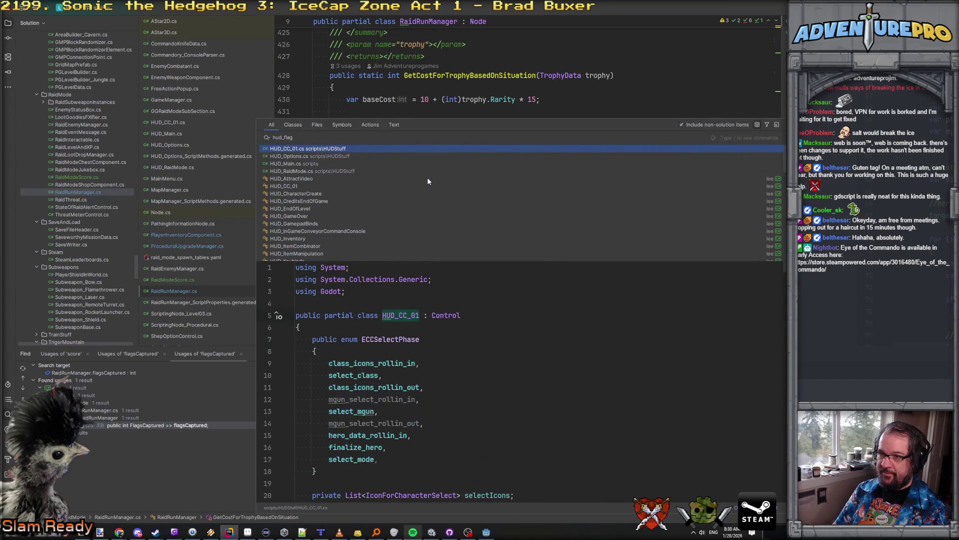
key("BackSpace")
key("BackSpace")
key("BackSpace")
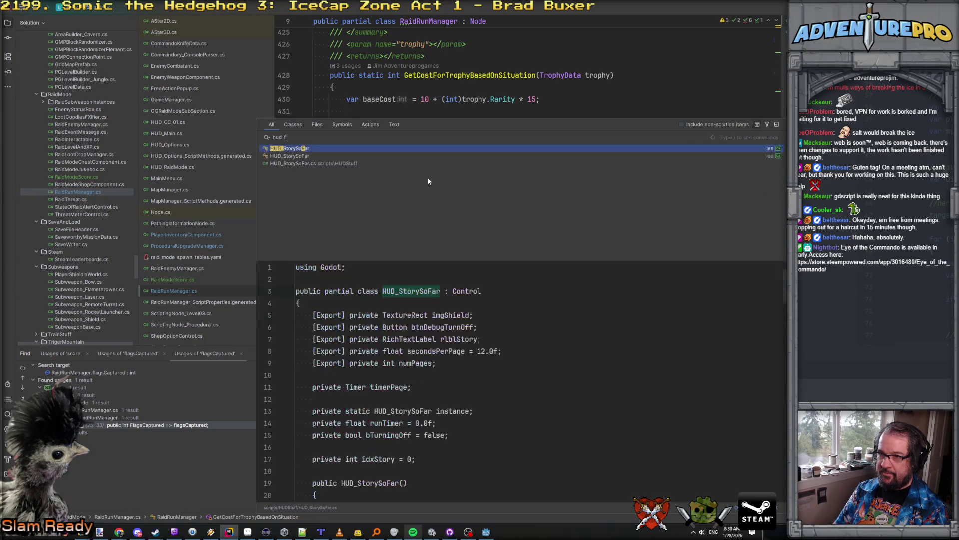
type("cap")
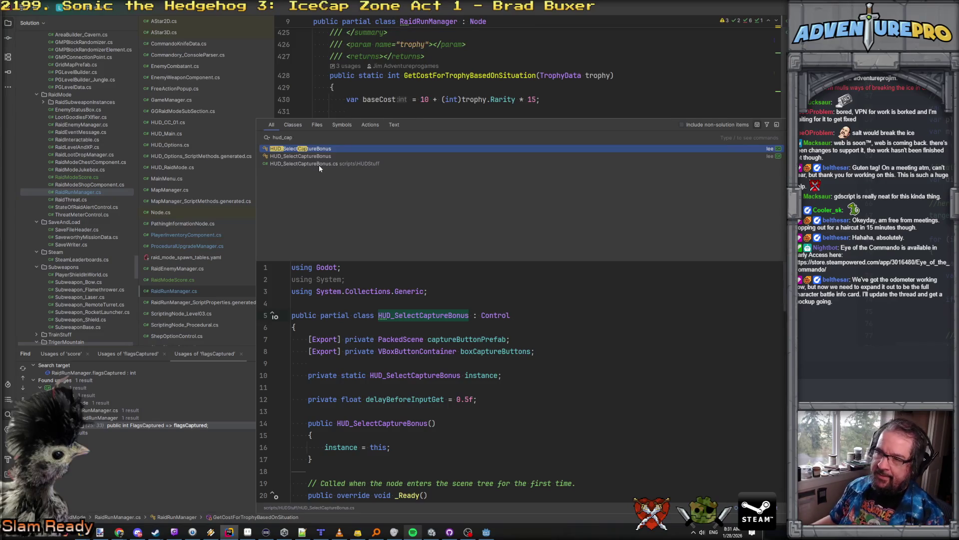
scroll(440, 356, "down", 9)
scroll(440, 356, "down", 7)
scroll(440, 356, "down", 8)
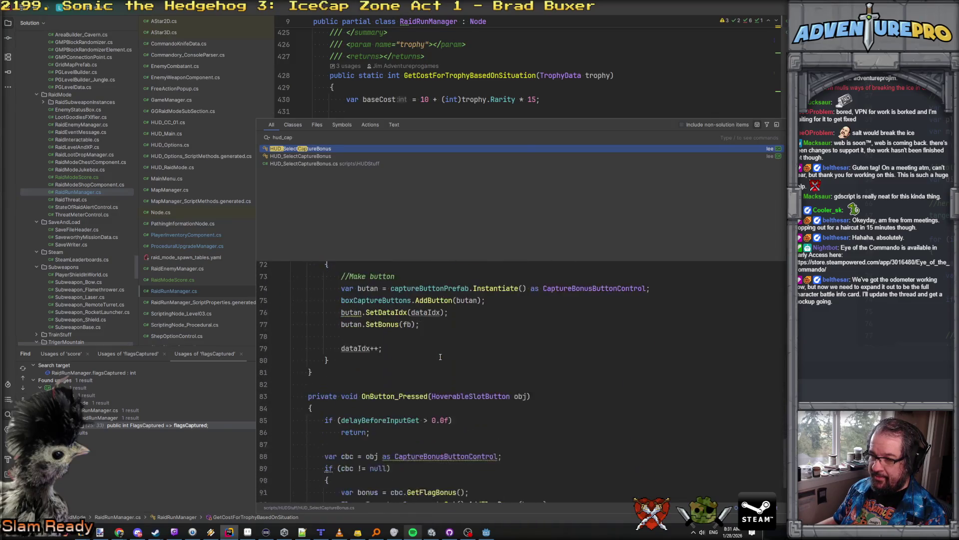
scroll(440, 357, "down", 2)
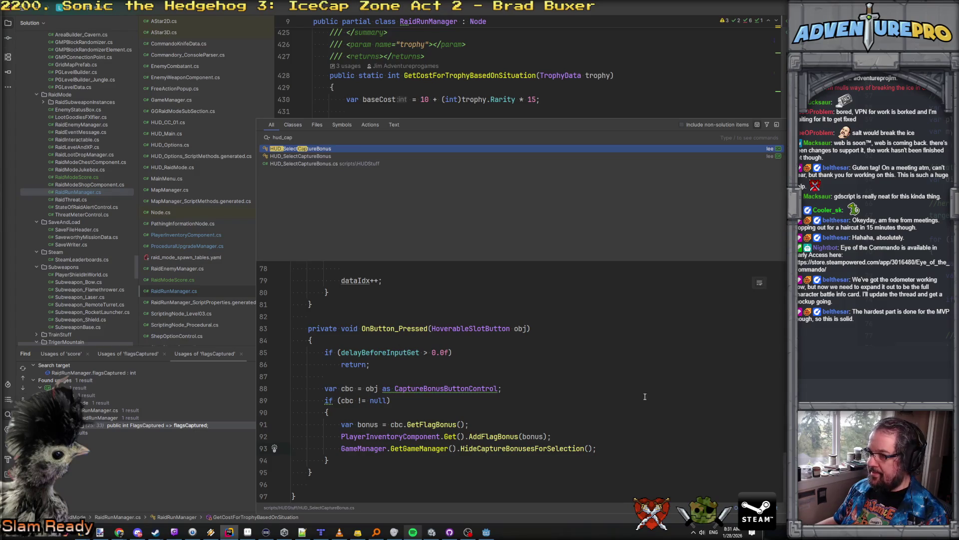
Open HUD_SelectCaptureBonus.cs, add a //huzzah comment, and review the OnButton_Pressed handler.
key("Return")
type("huzzahg")
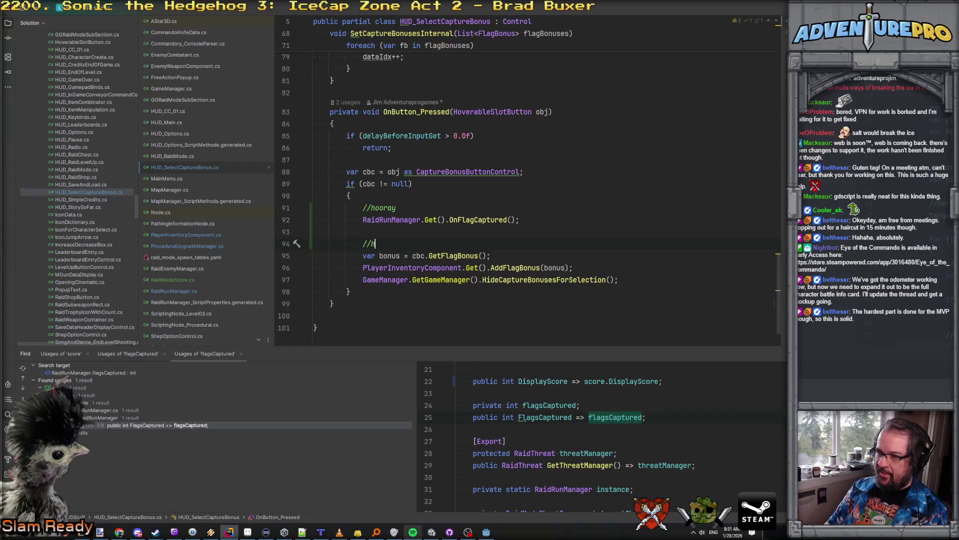
key("BackSpace")
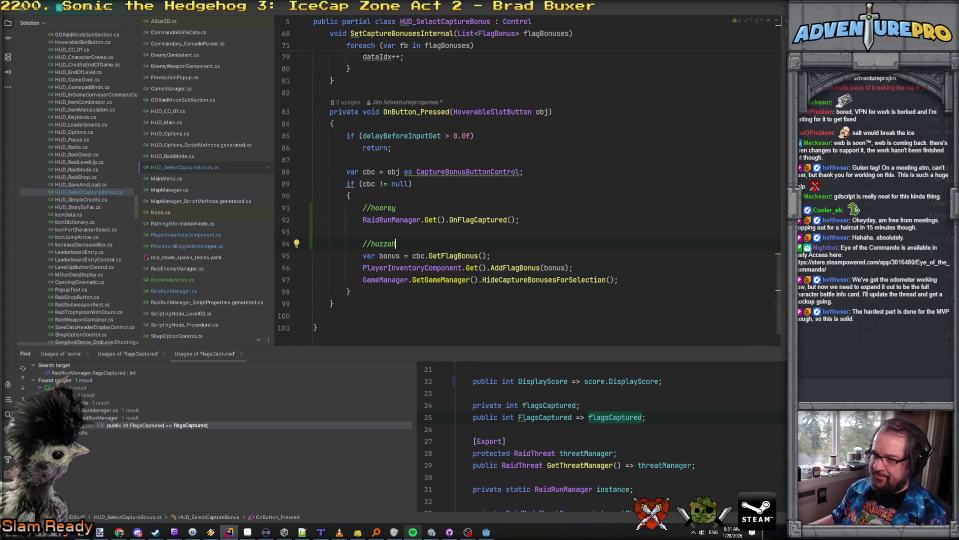
left_click(618, 194)
left_click(550, 183)
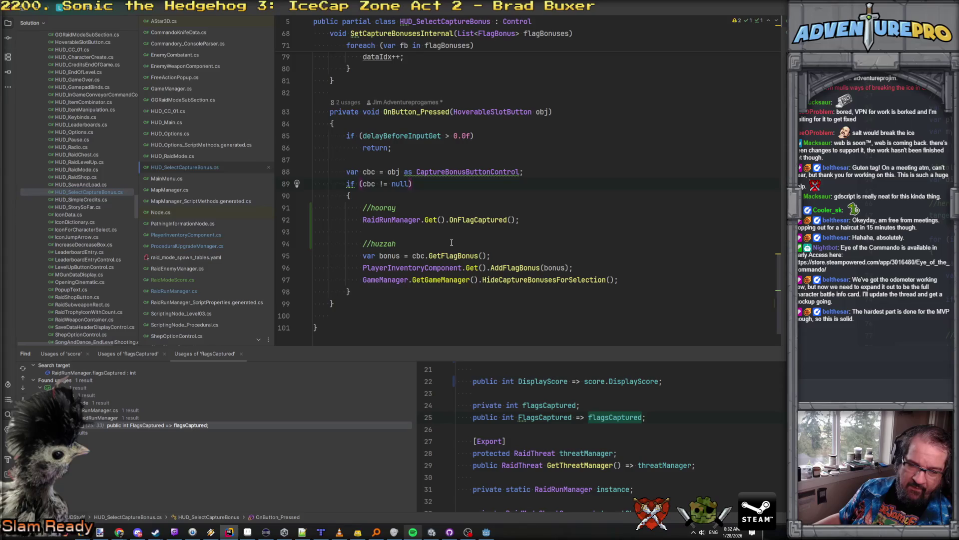
left_click(522, 282)
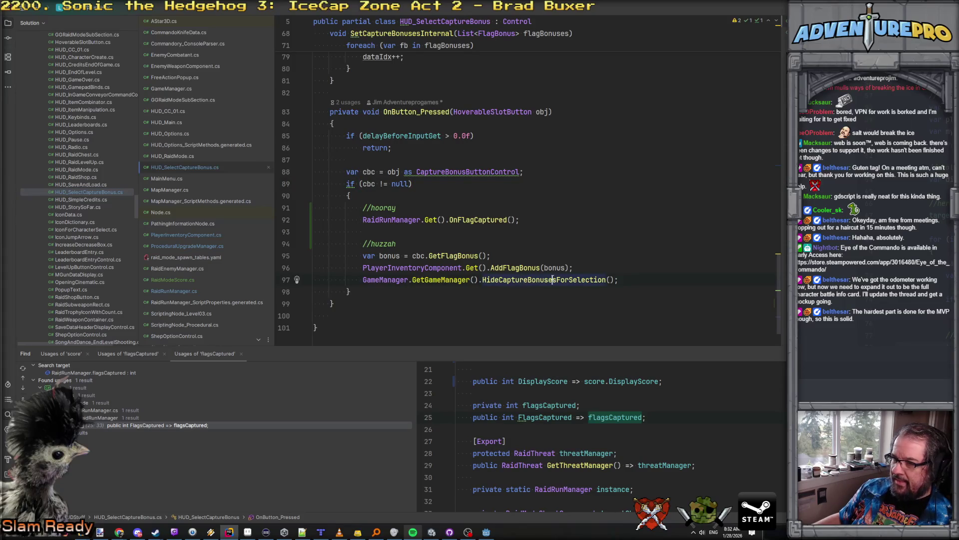
left_click(457, 280)
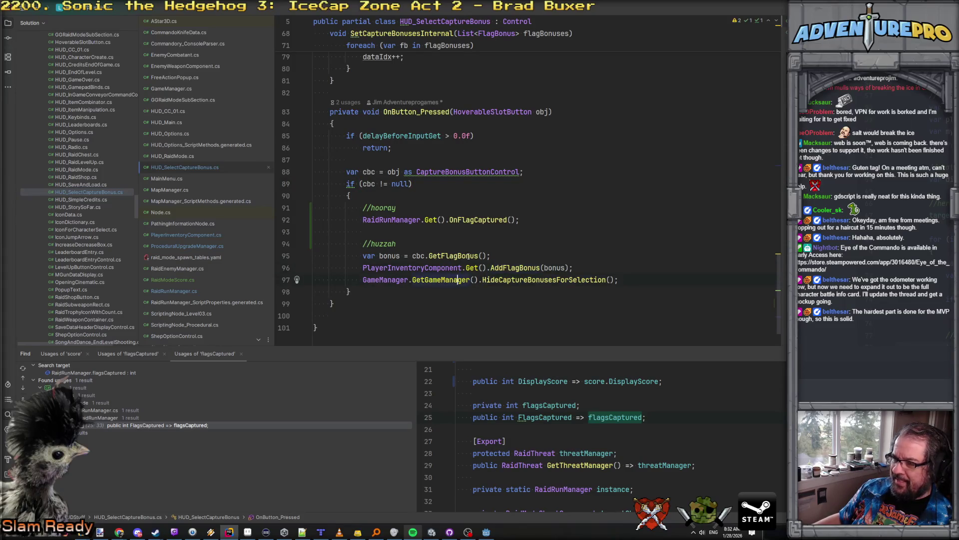
scroll(650, 270, "up", 3)
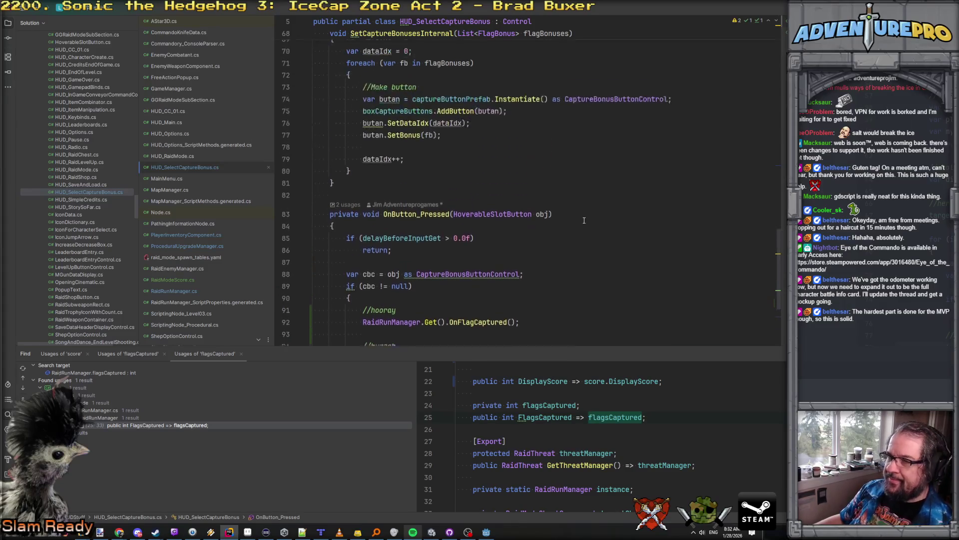
scroll(583, 222, "down", 3)
scroll(582, 223, "up", 7)
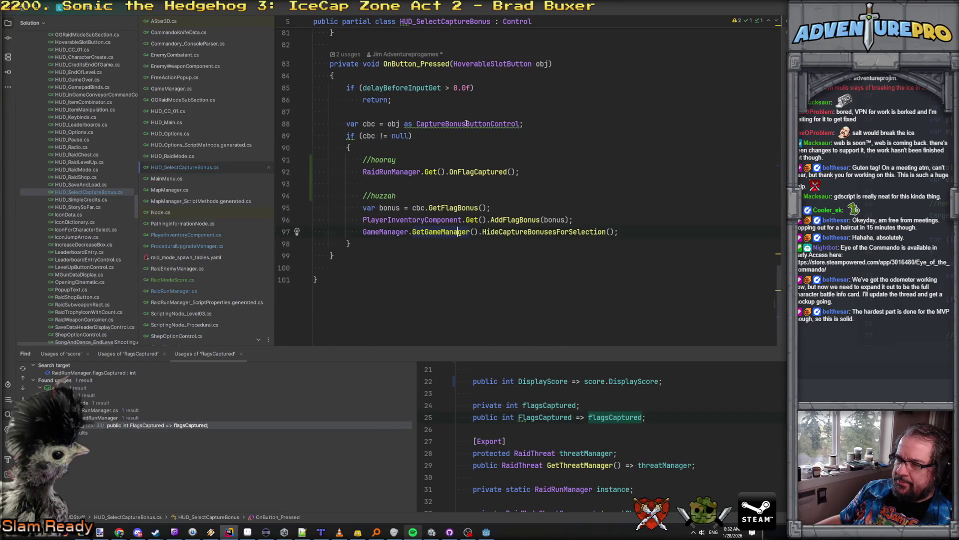
scroll(534, 211, "up", 13)
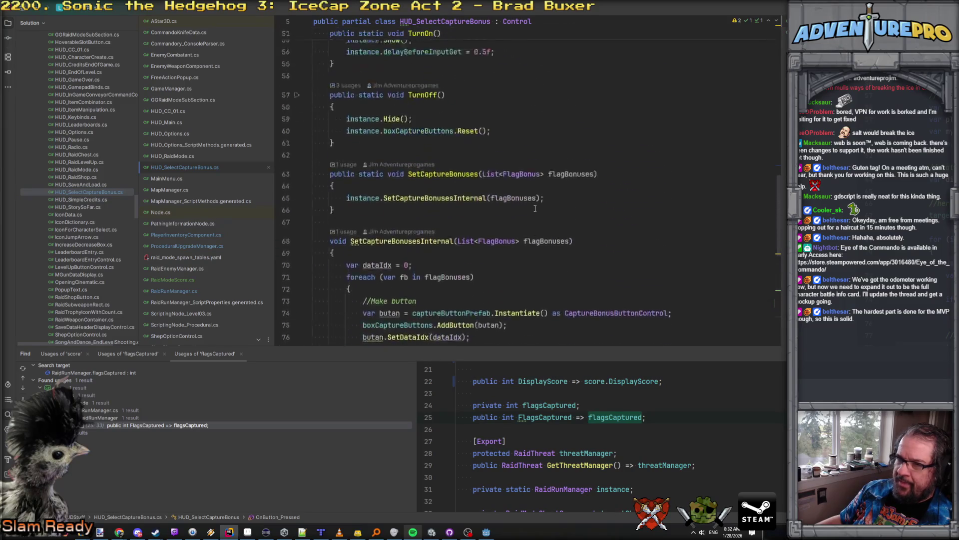
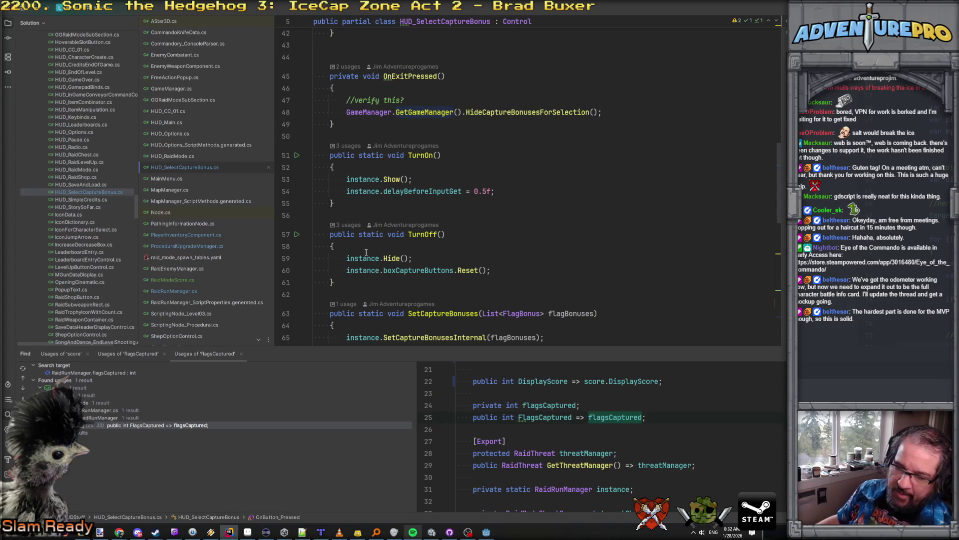
Go to the TurnOn() line in HUD_SelectCaptureBonus.cs, then return to the Godot editor.
left_click(470, 158)
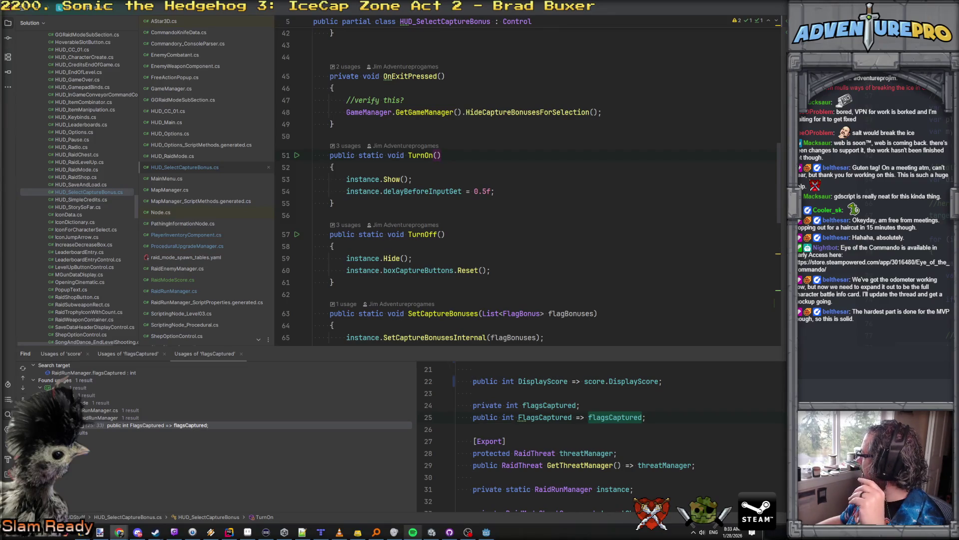
key("alt+Tab")
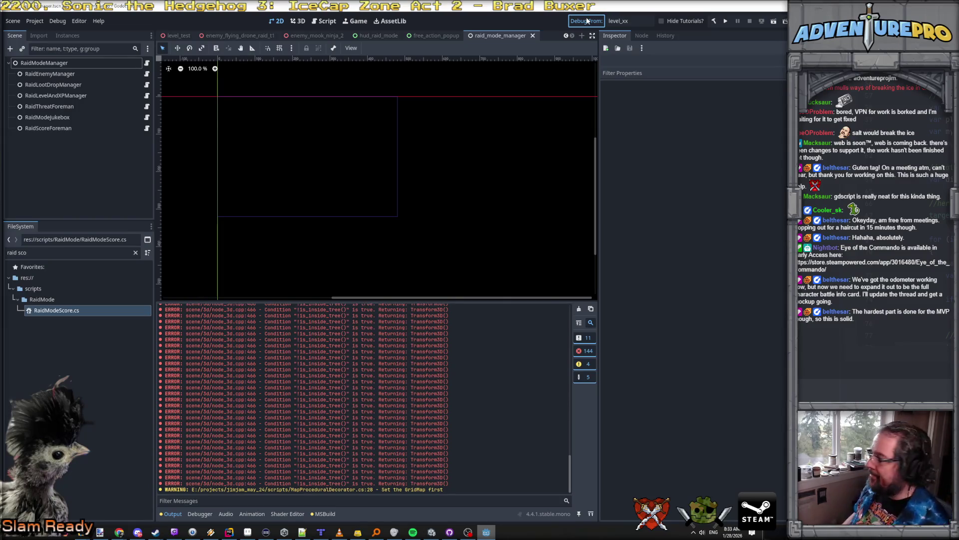
Run the project and play briefly, firing the weapon and turning the camera.
left_click(587, 20)
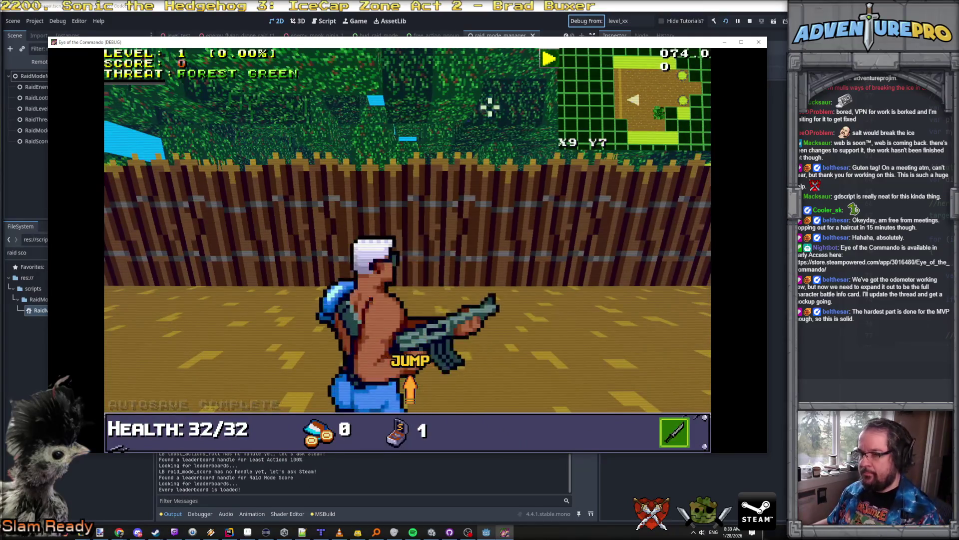
left_click(459, 113)
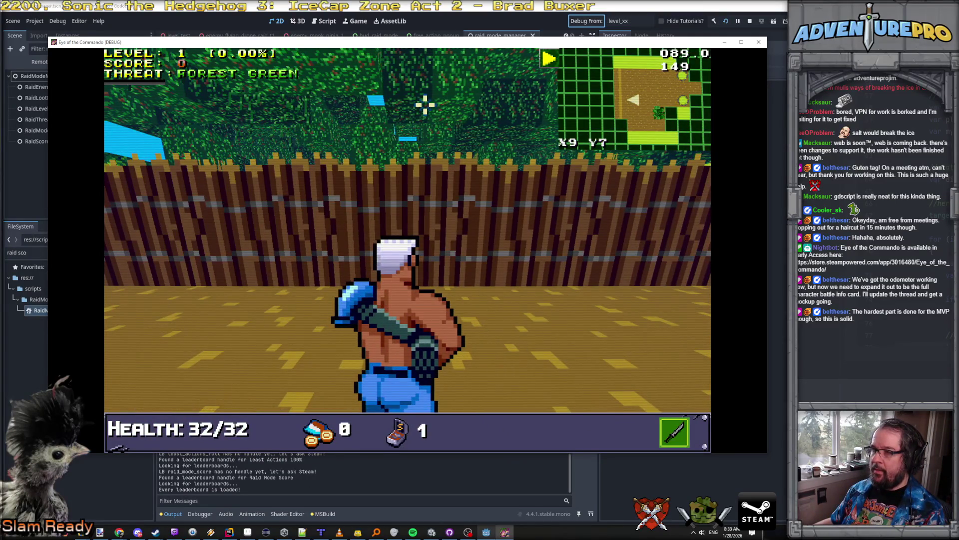
key("Down")
key("Down")
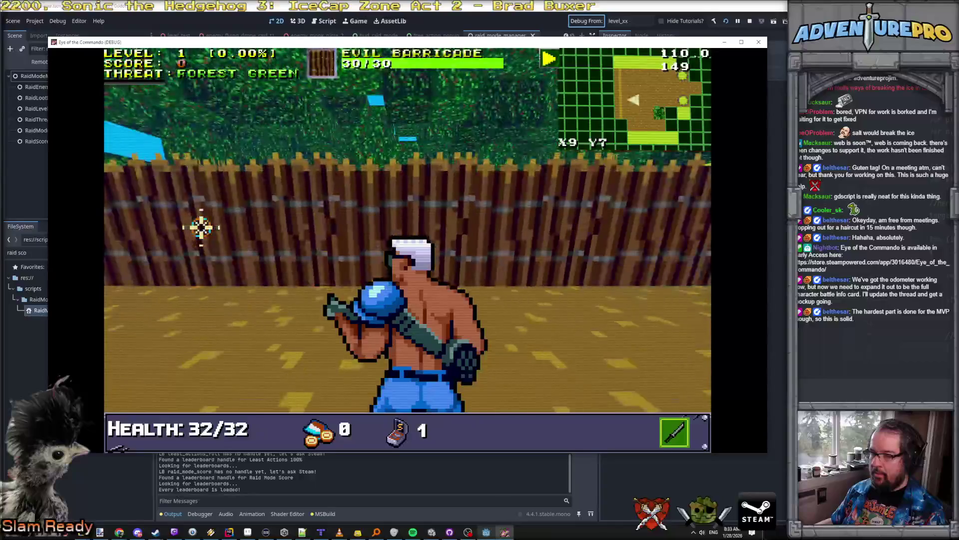
key("Left")
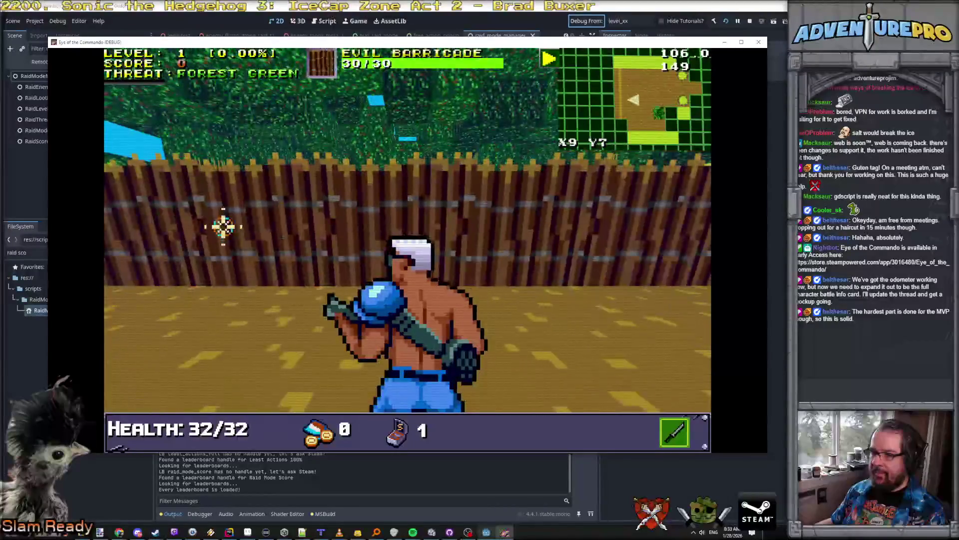
Pause the game and drag the Music volume slider down to zero.
key("Escape")
left_click(416, 250)
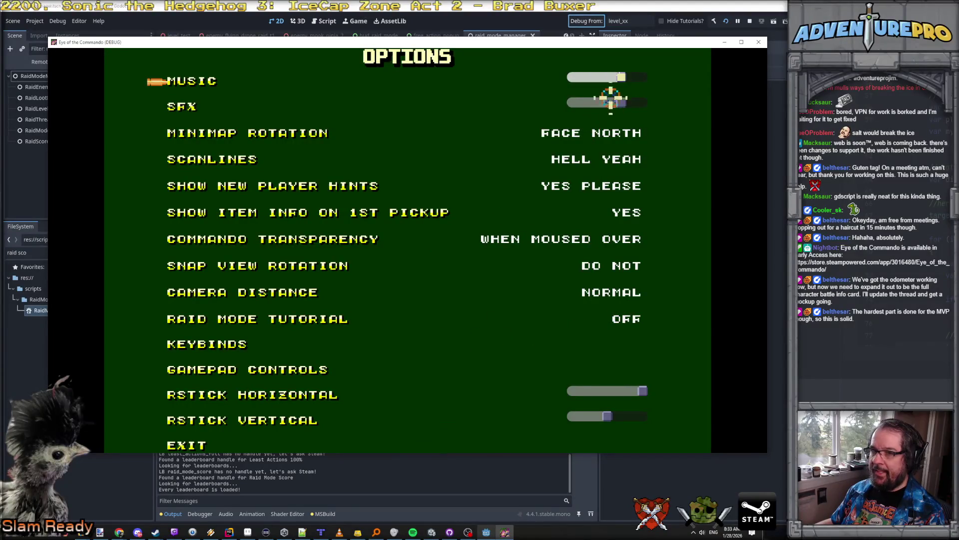
left_click_drag(617, 77, 535, 77)
left_click(190, 444)
key("Escape")
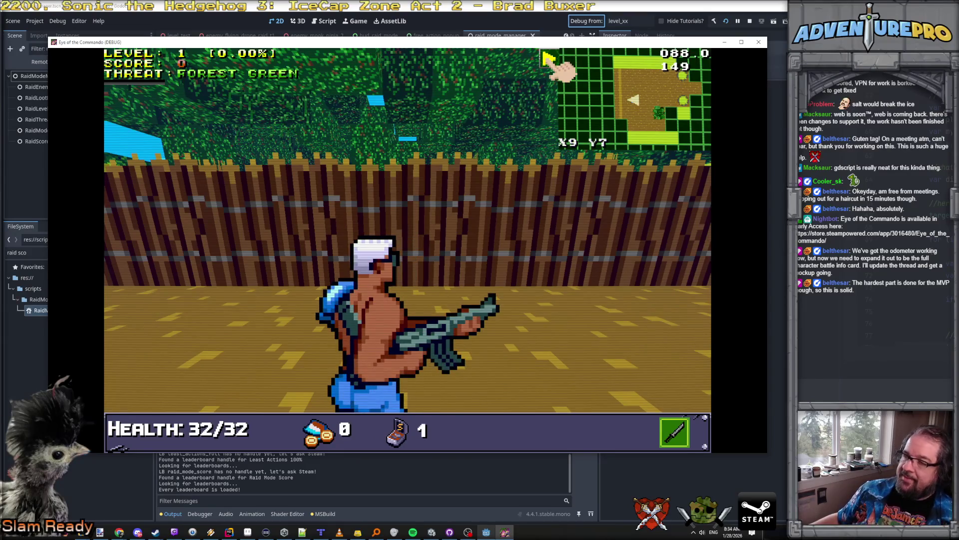
Stop the running game and select the old FileSystem filter text.
key("F8")
left_click(36, 252)
key("ctrl+a")
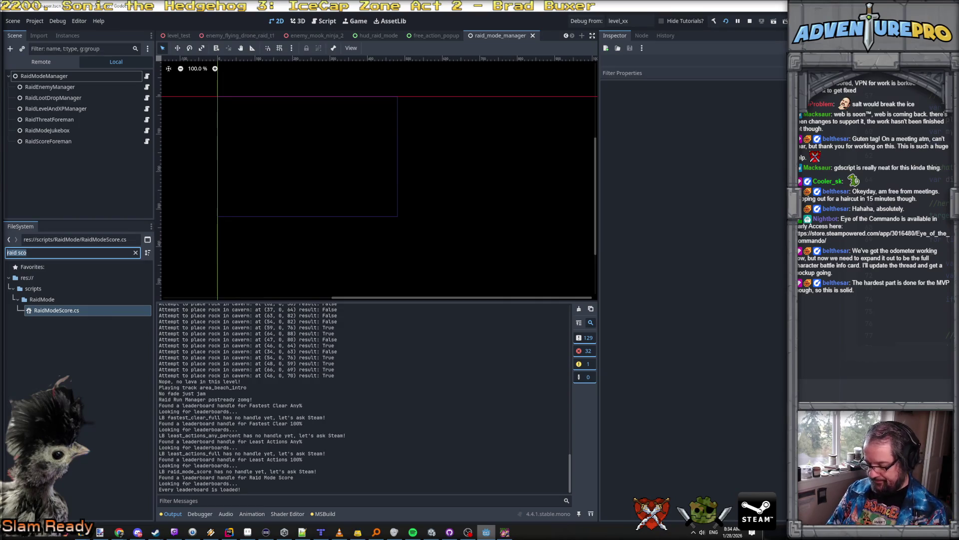
Filter the FileSystem for hud_main and open hud_main.tscn.
type("hud")
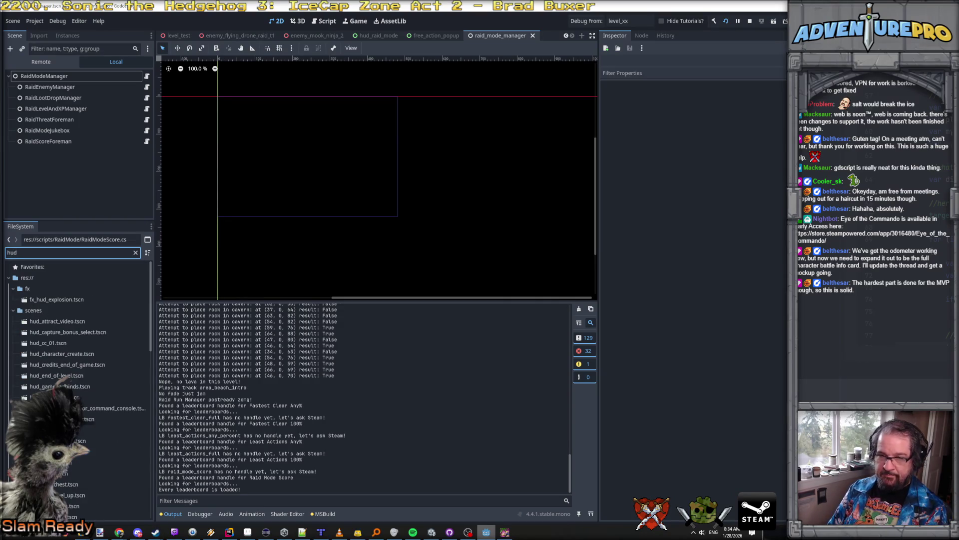
key("BackSpace")
key("BackSpace")
key("BackSpace")
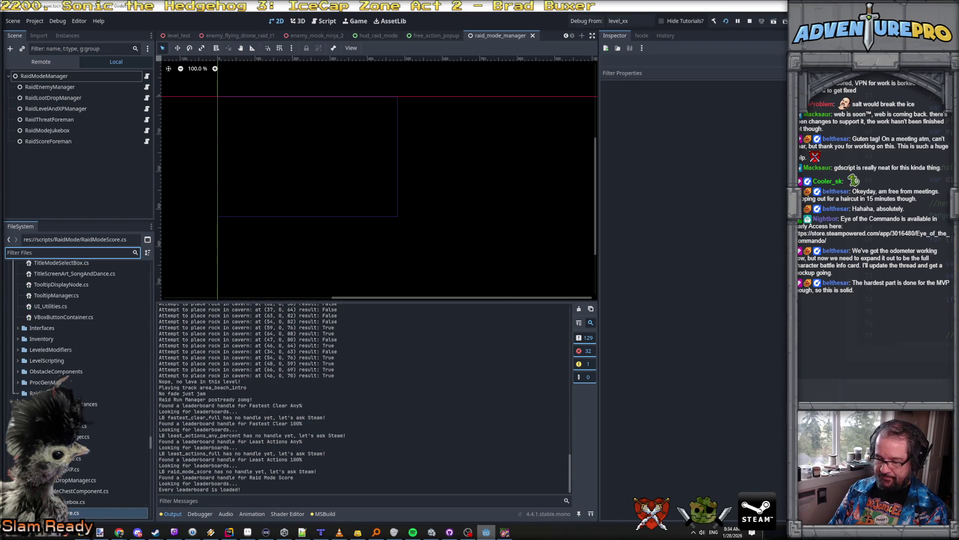
type("hud_mai")
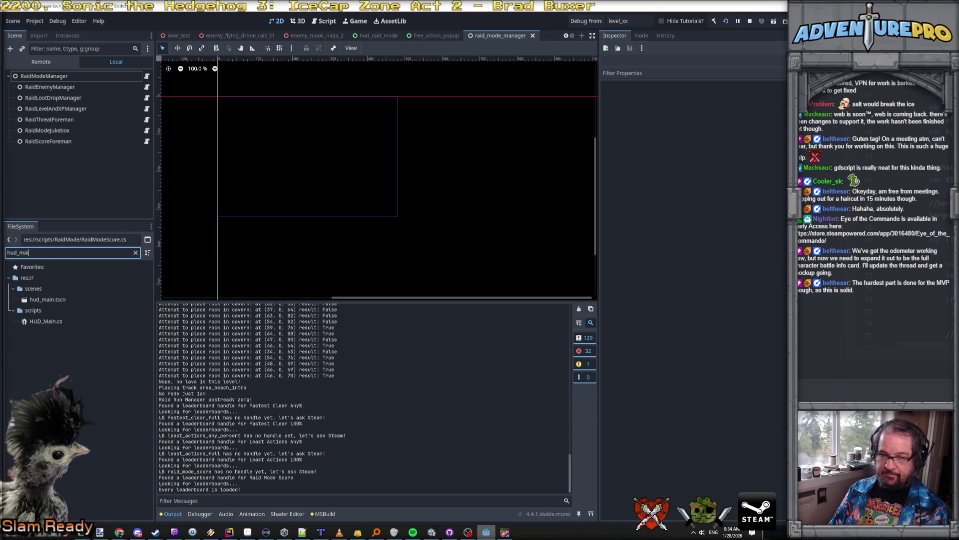
double_click(47, 302)
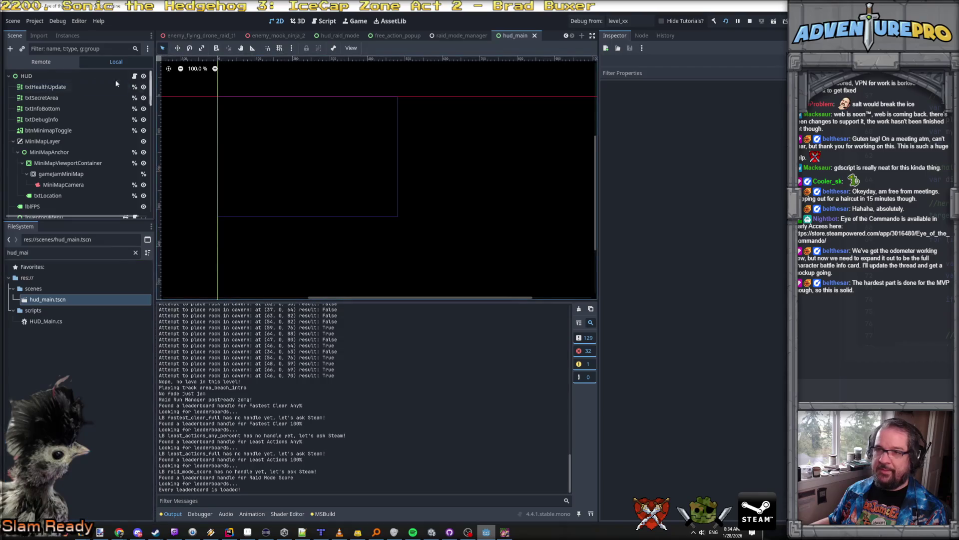
Make imgGameOverFader visible and select the minimap container and toggle nodes.
double_click(26, 76)
scroll(187, 85, "up", 2)
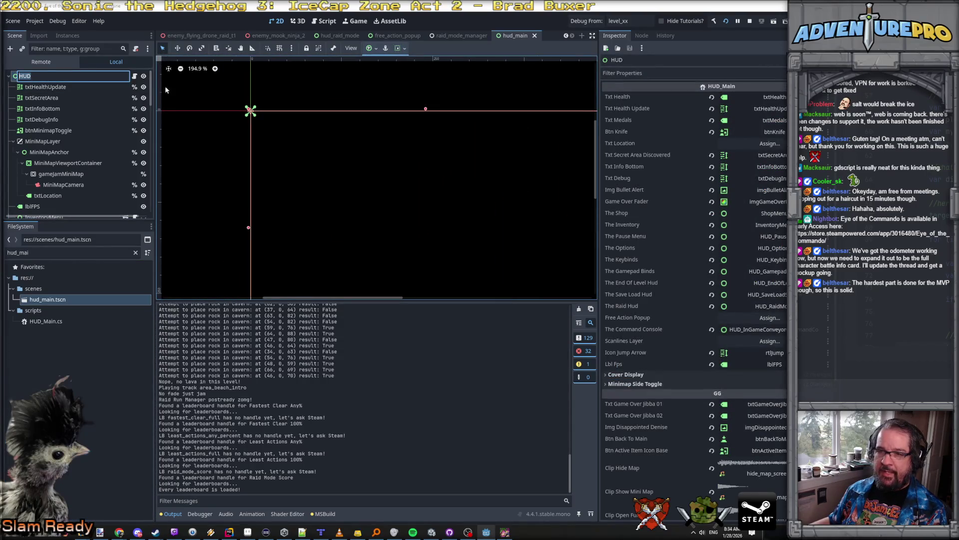
scroll(125, 134, "down", 5)
scroll(125, 134, "down", 5)
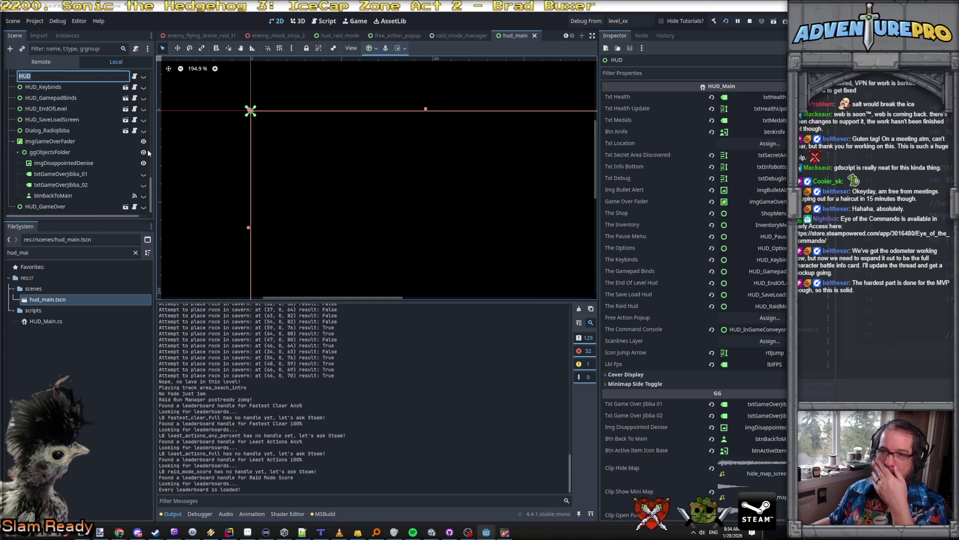
left_click(143, 142)
left_click(144, 141)
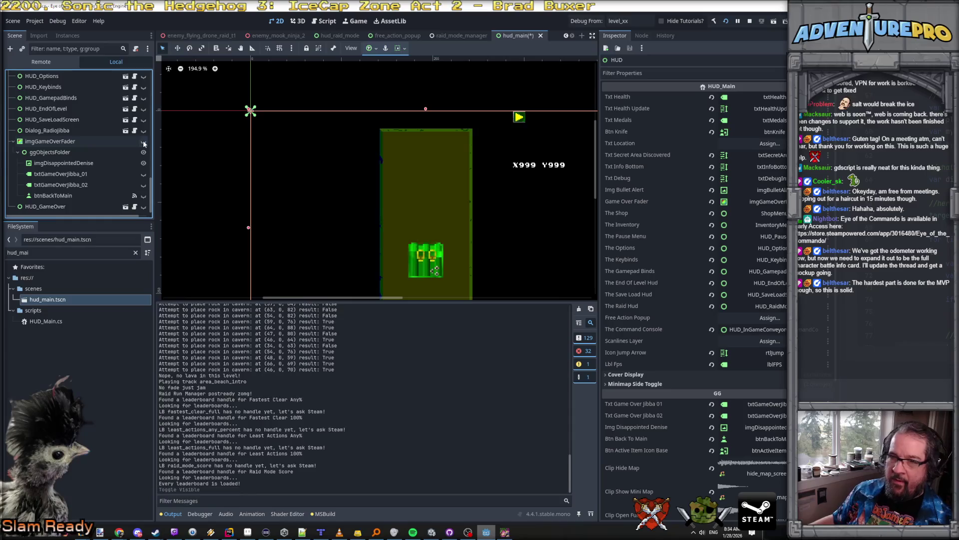
left_click(519, 118)
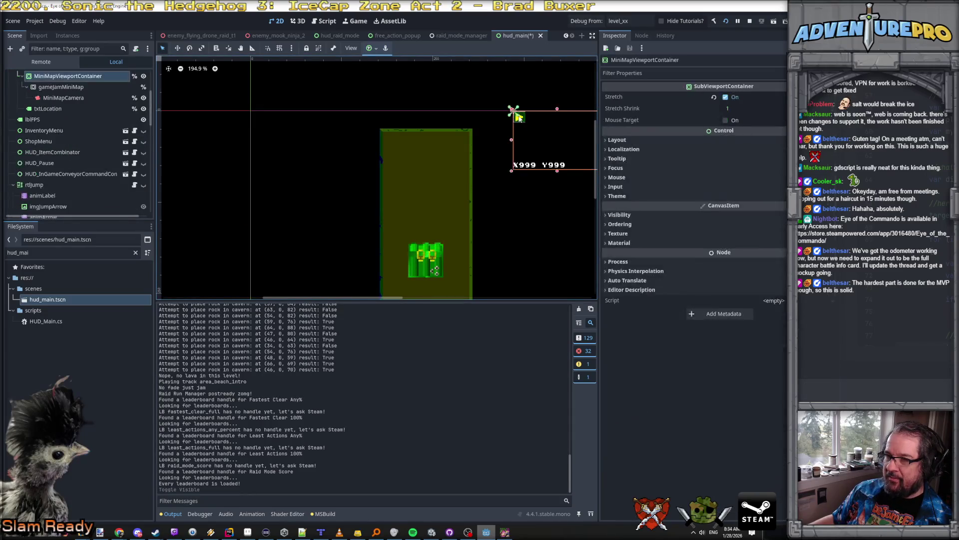
scroll(79, 104, "up", 3)
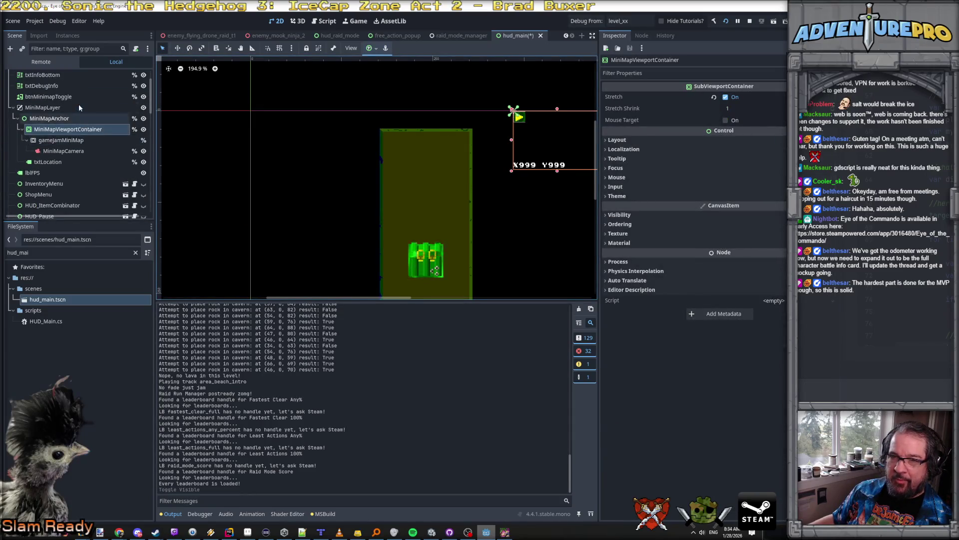
left_click(67, 98)
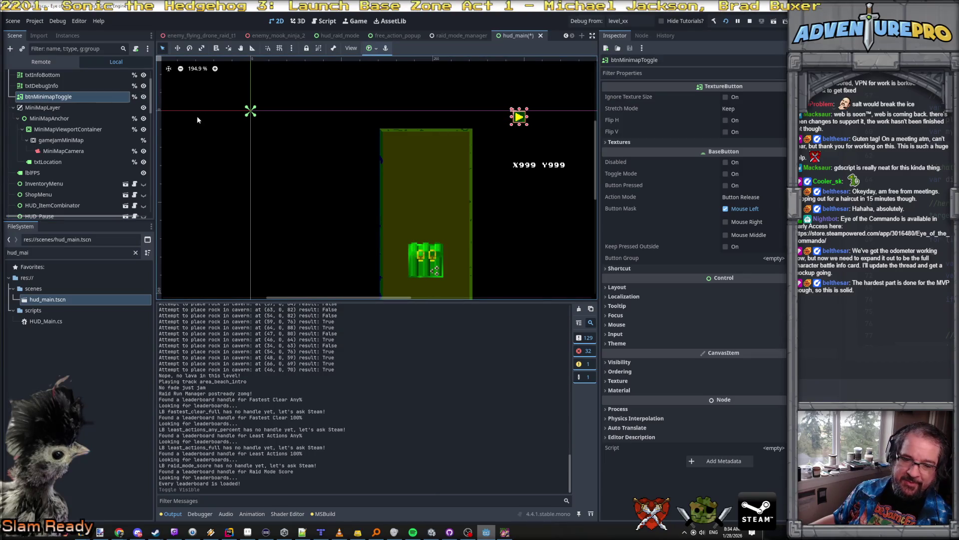
Filter the FileSystem for hud_raid and open the hud_raid_mode scene.
double_click(61, 250)
type("riad")
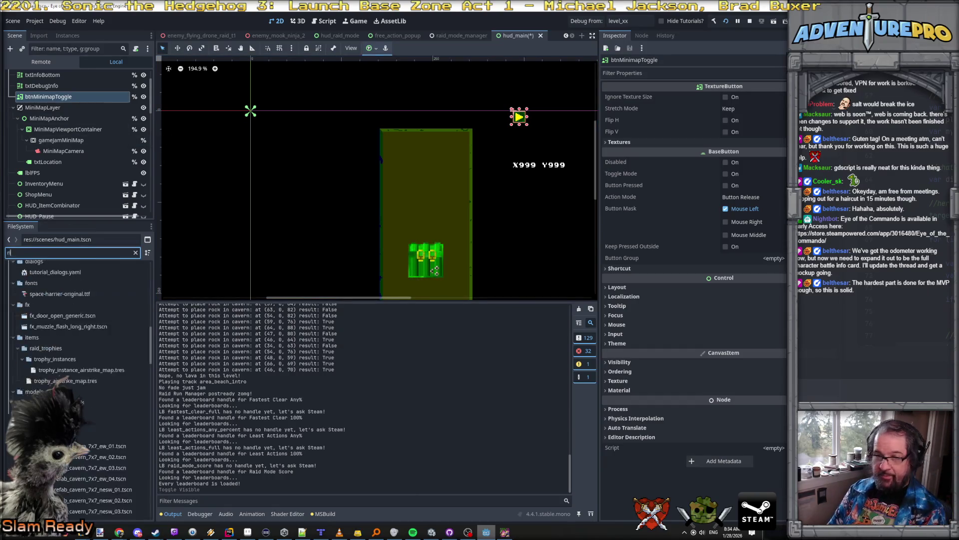
key("BackSpace")
key("BackSpace")
key("BackSpace")
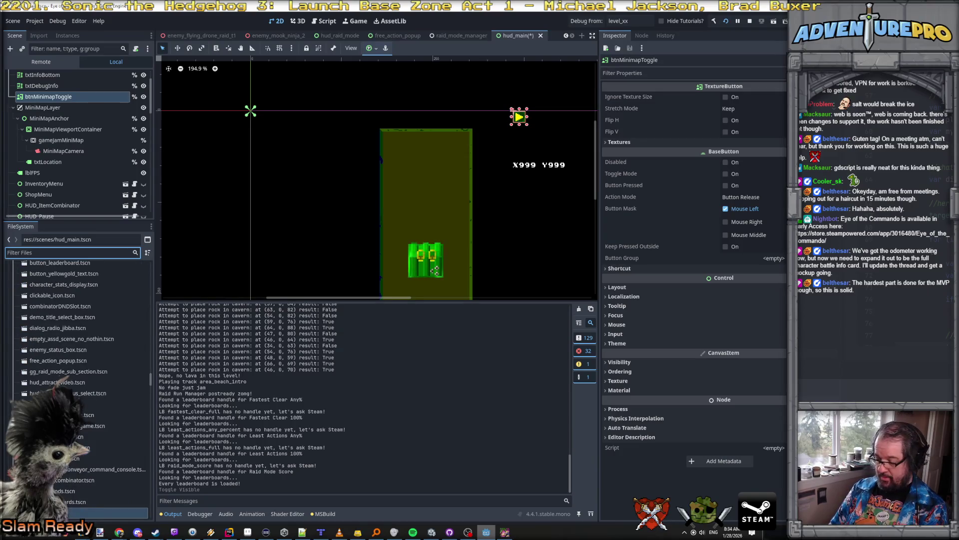
type("hud_raid")
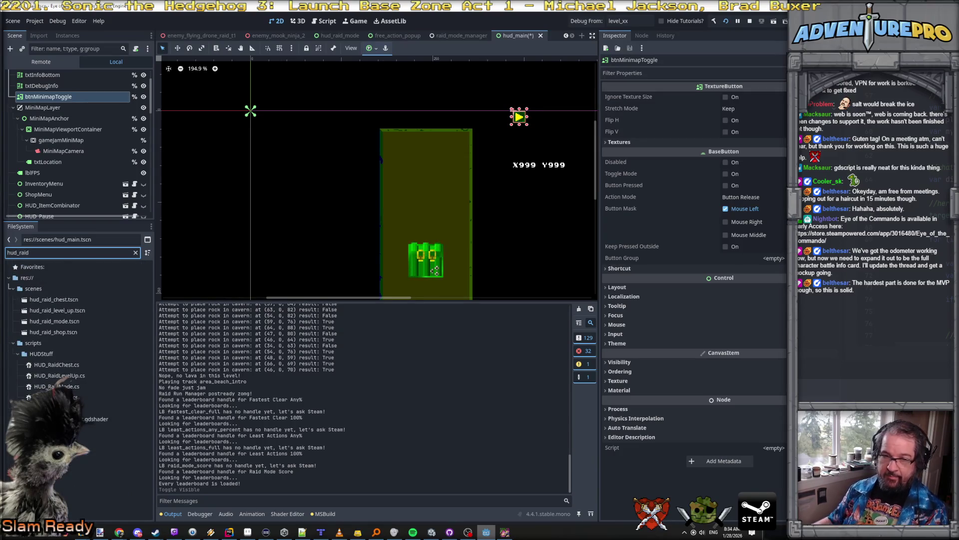
double_click(50, 320)
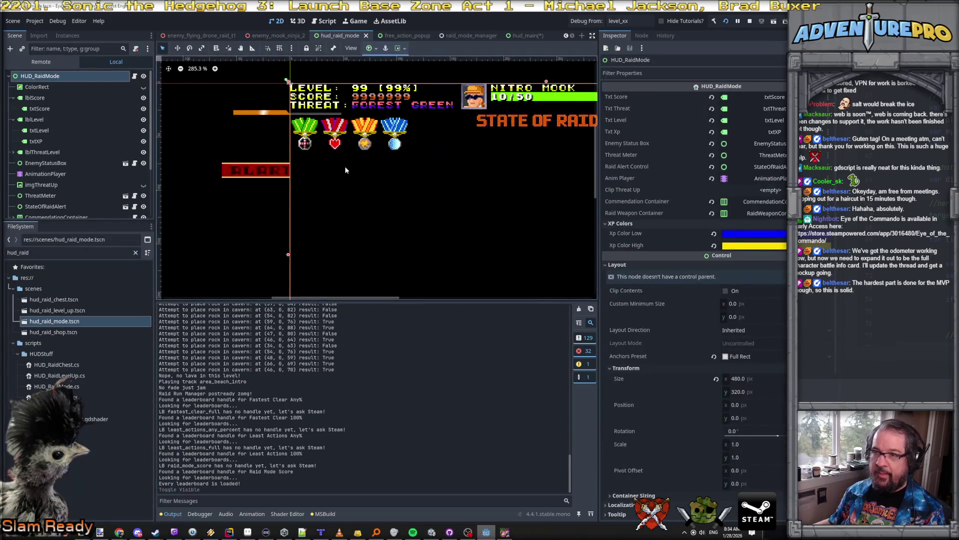
Inspect the StateOfRaidAlert, txtScore, txtLevel and lblThreatLevel nodes.
scroll(364, 154, "down", 3)
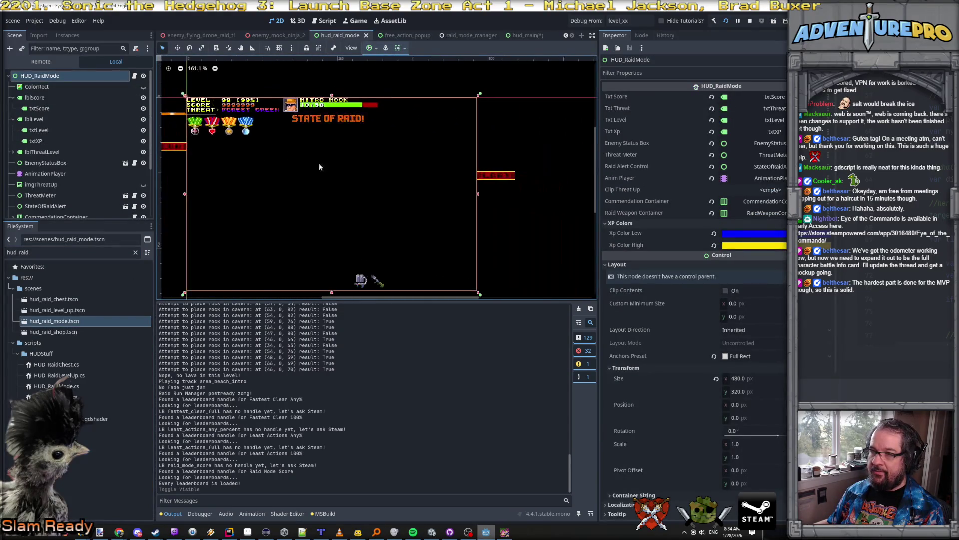
scroll(313, 165, "up", 4)
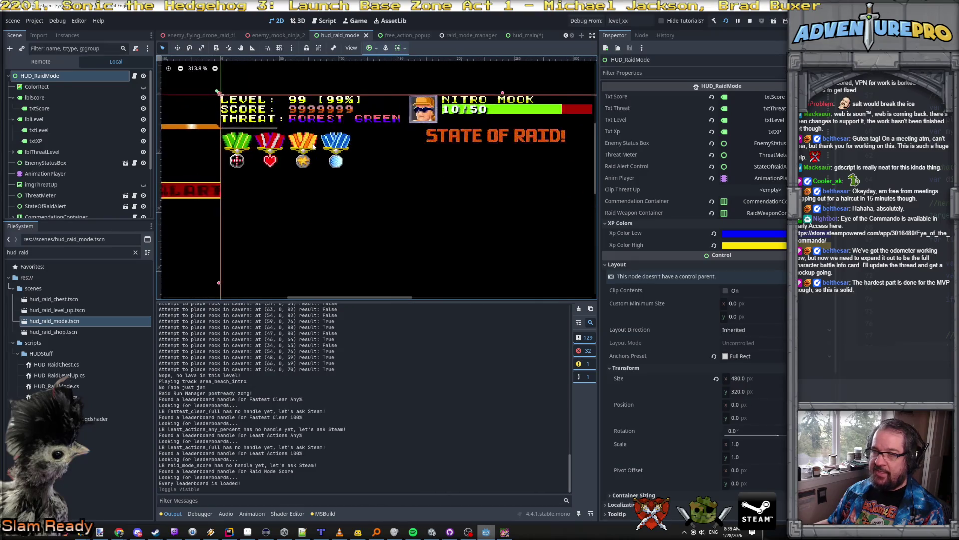
left_click(234, 103)
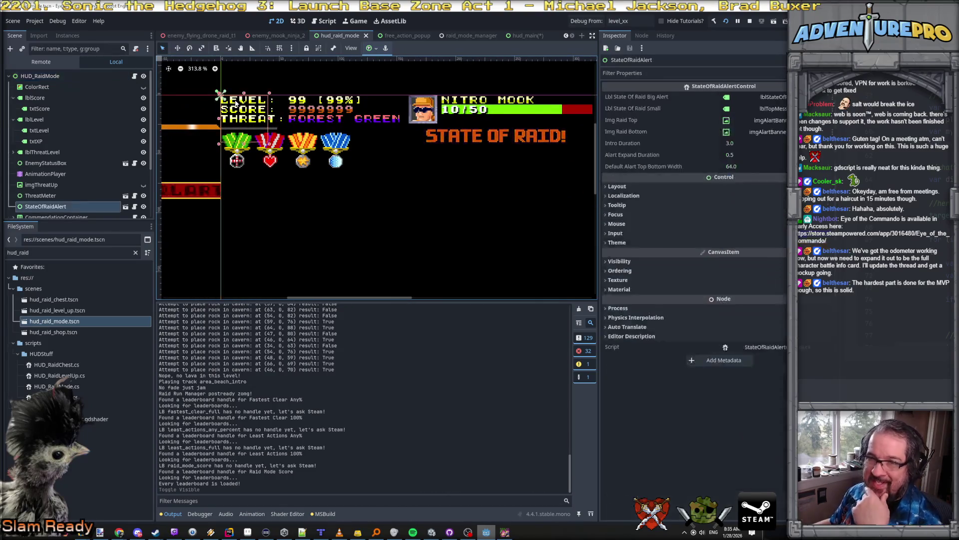
left_click(49, 108)
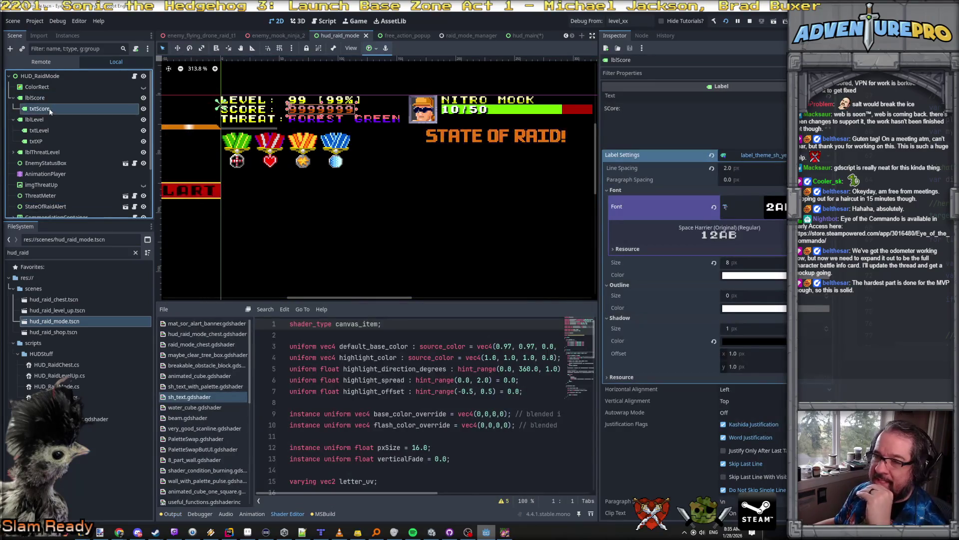
left_click(43, 130)
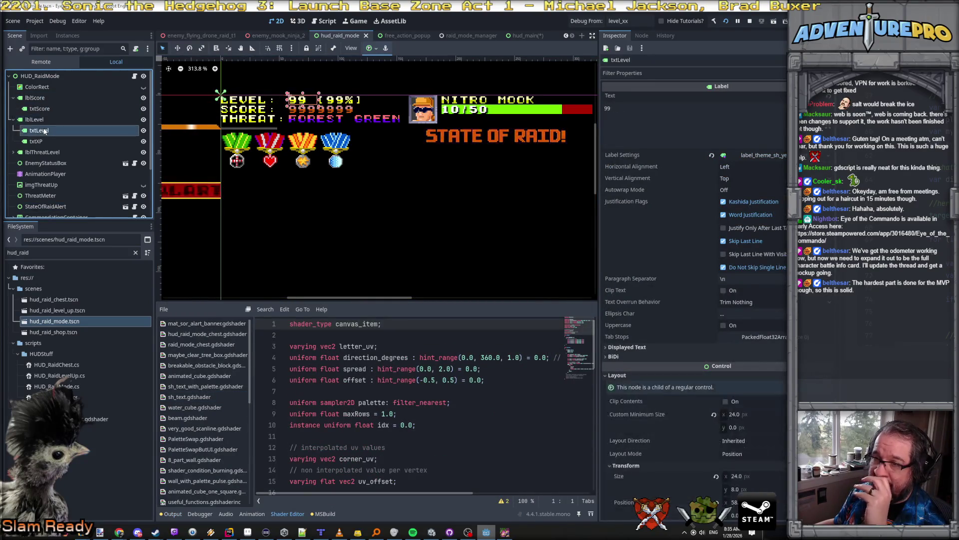
left_click(41, 152)
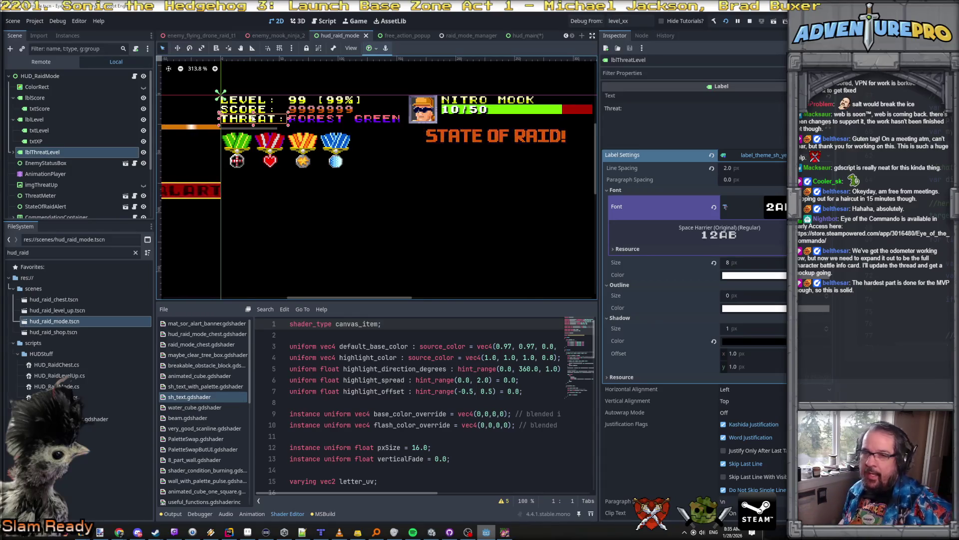
Expand lblThreatLevel to check its txtThreat child, then bring up lblThreatLevel's node actions.
left_click(13, 152)
left_click(39, 163)
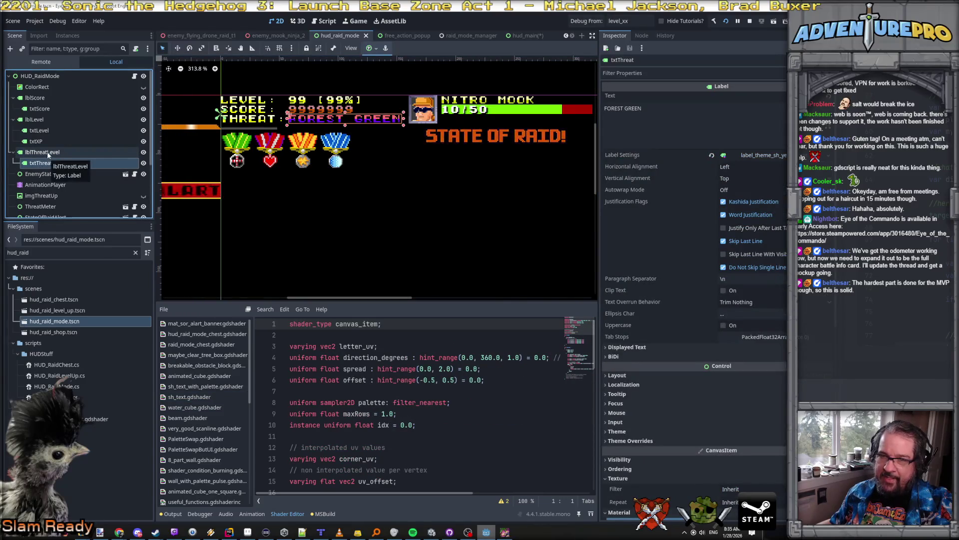
left_click(47, 152)
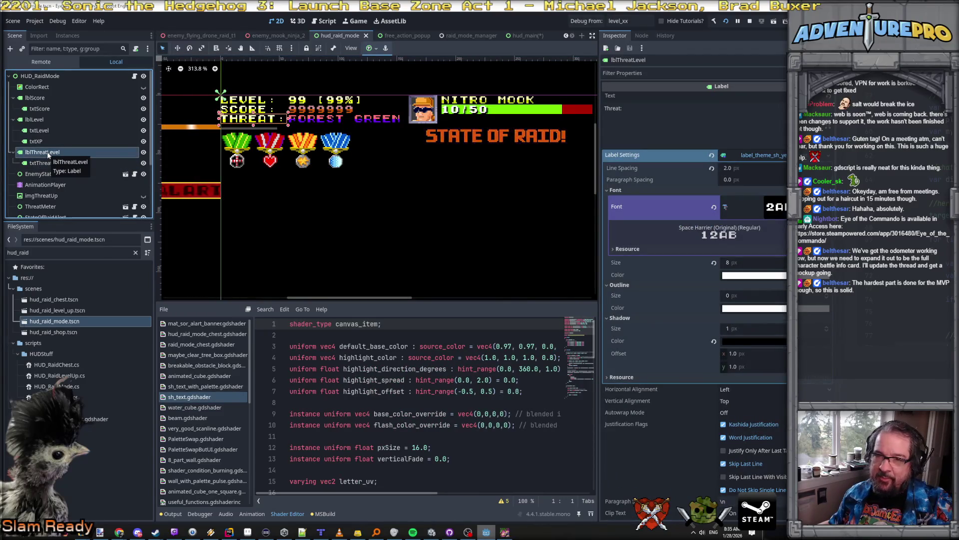
right_click(47, 151)
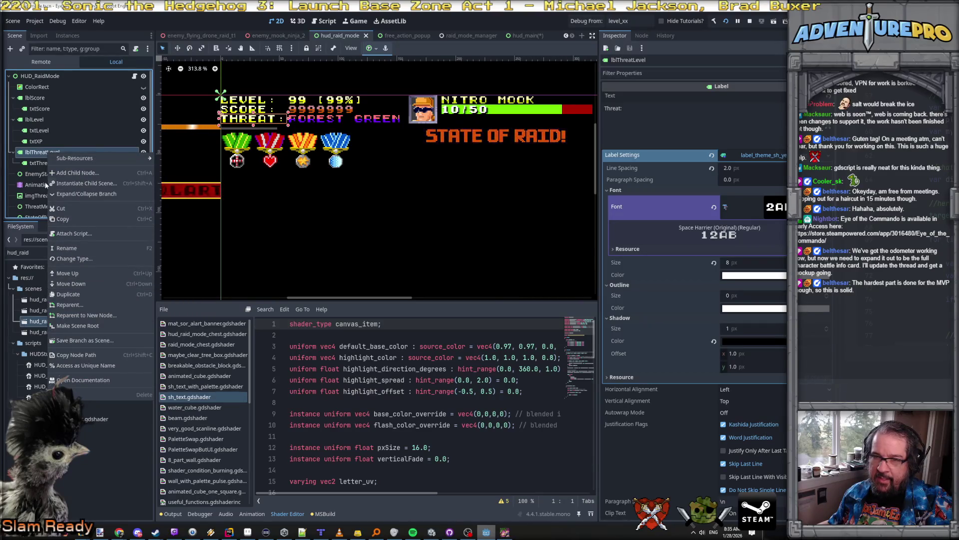
Change lblScore's node type to RichTextLabel.
left_click(36, 155)
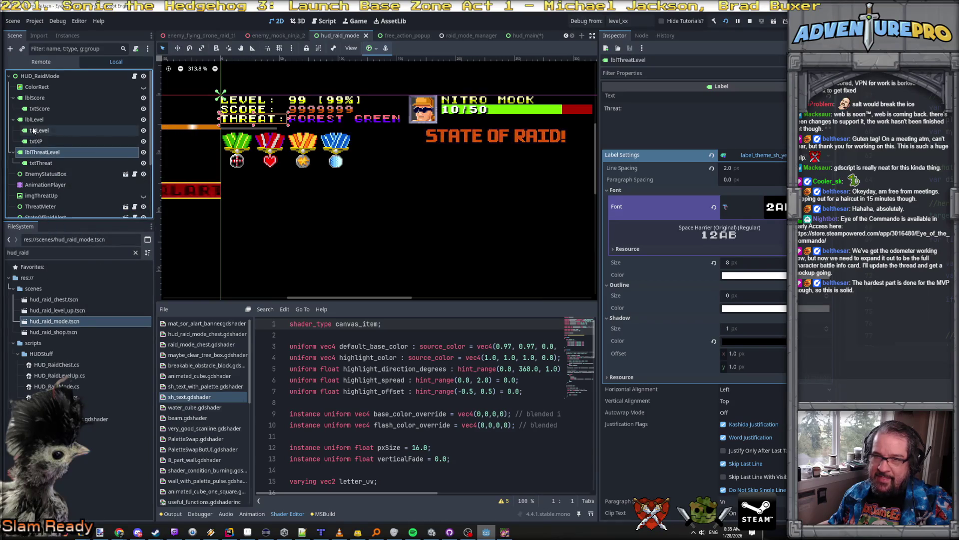
left_click(36, 121)
left_click(39, 99)
right_click(39, 99)
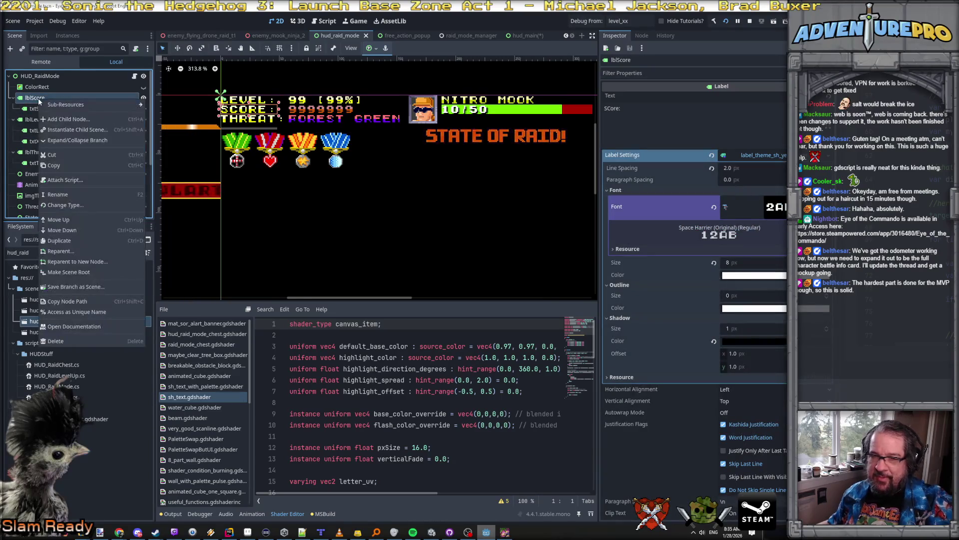
left_click(78, 203)
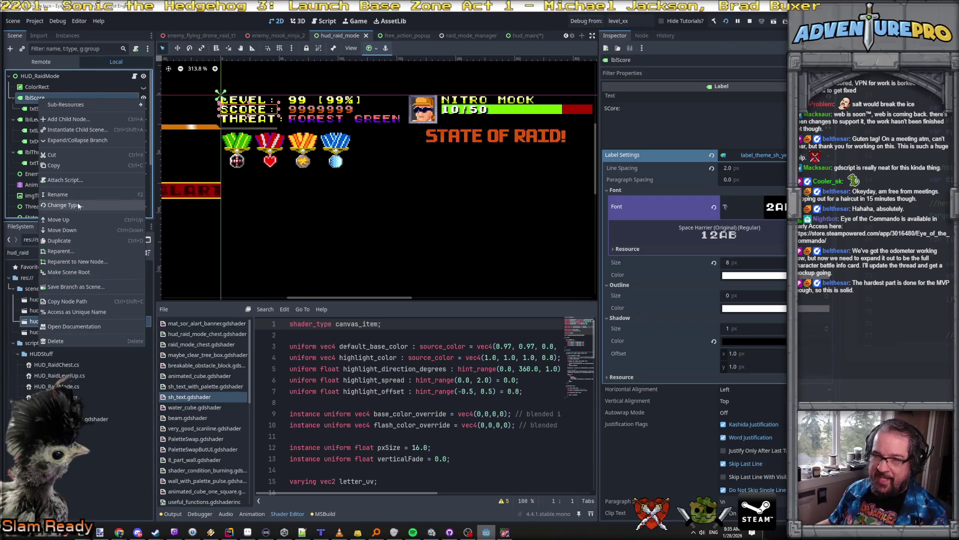
type("rich")
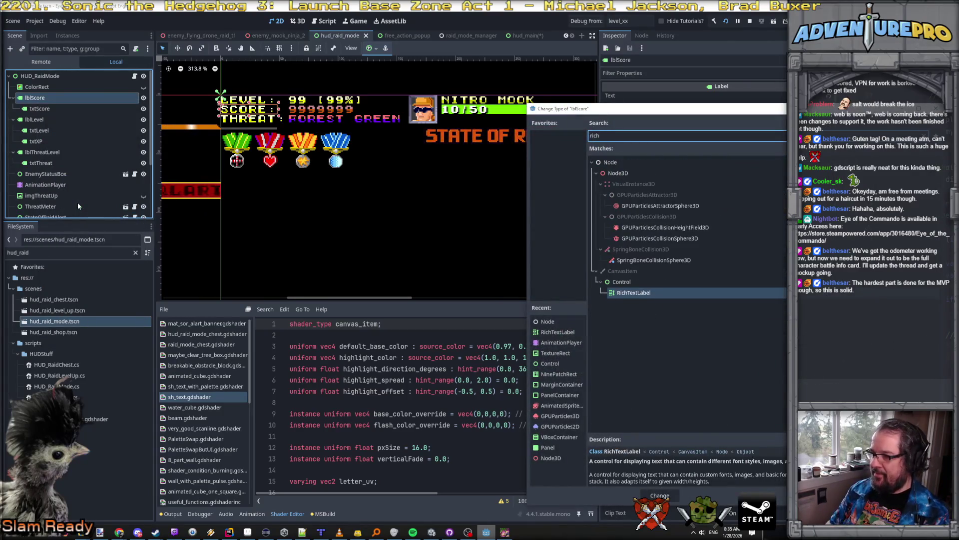
key("Return")
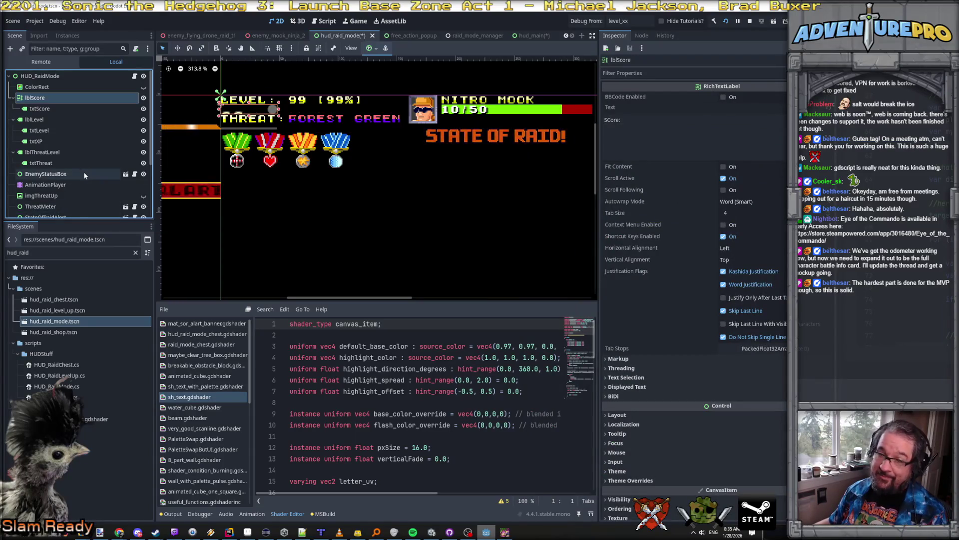
Enable BBCode and turn off Scroll Active on lblScore, then expand its Theme section.
left_click(609, 122)
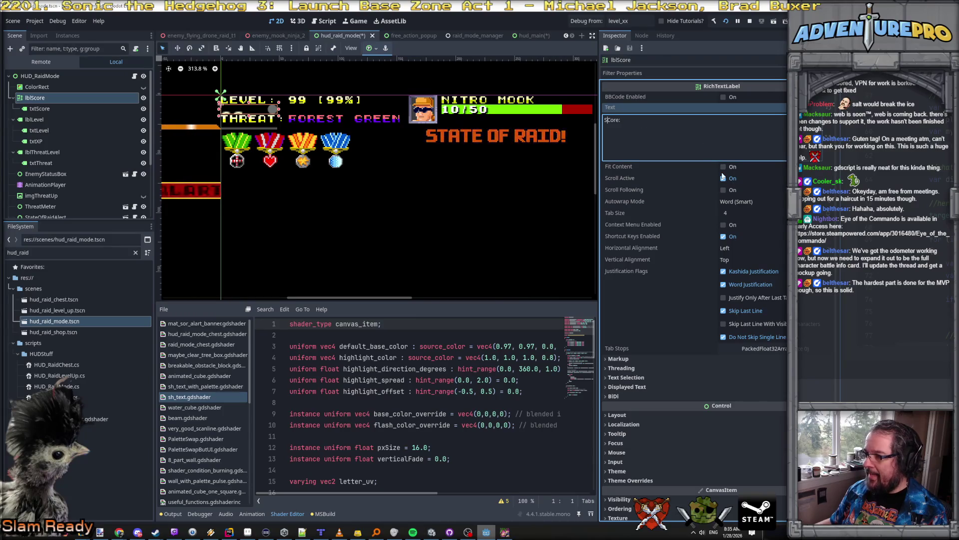
left_click(722, 97)
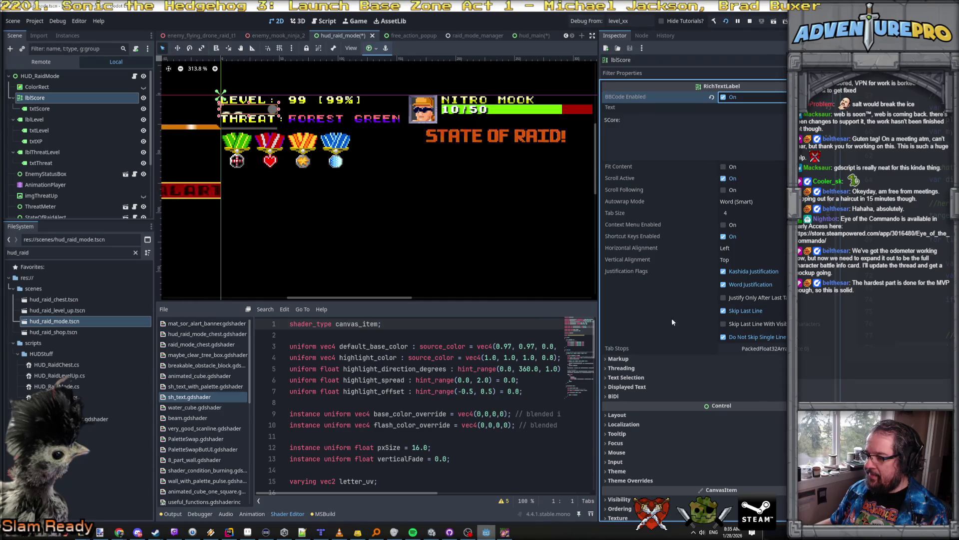
left_click(723, 179)
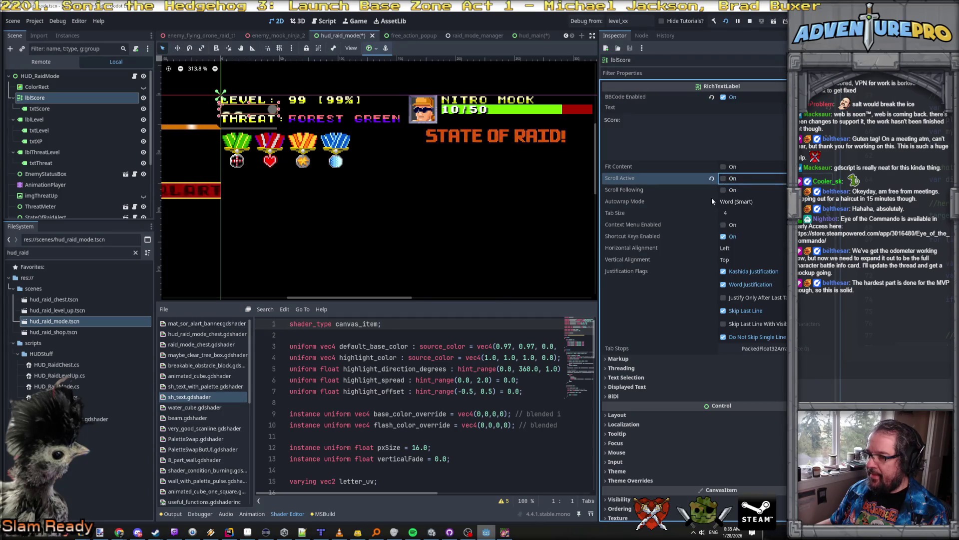
scroll(632, 412, "down", 3)
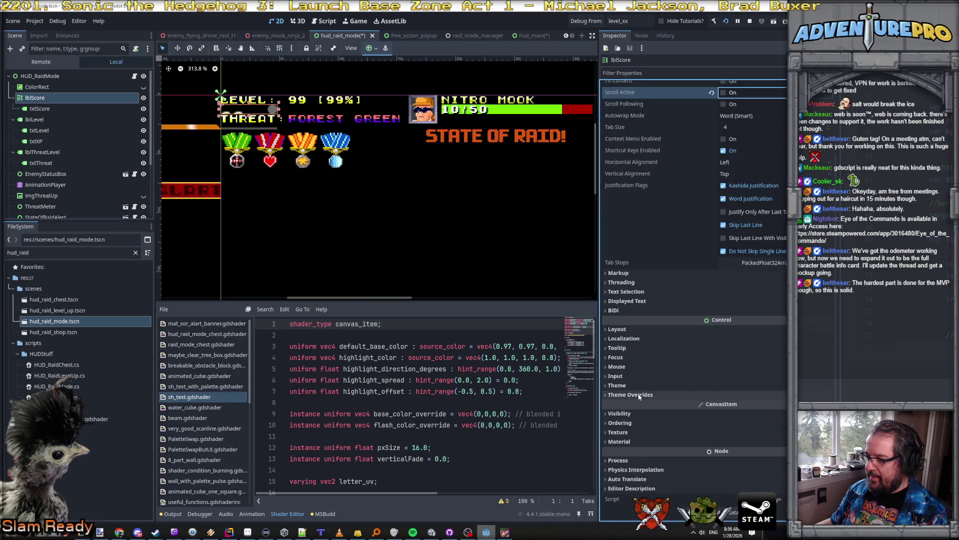
left_click(629, 387)
left_click(781, 397)
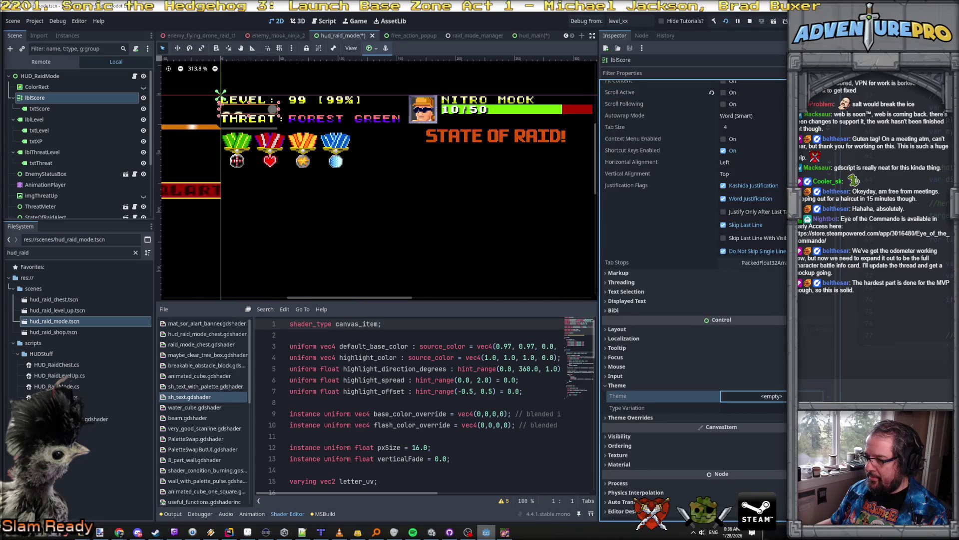
Assign the theme_sh_white theme to lblScore.
left_click(772, 396)
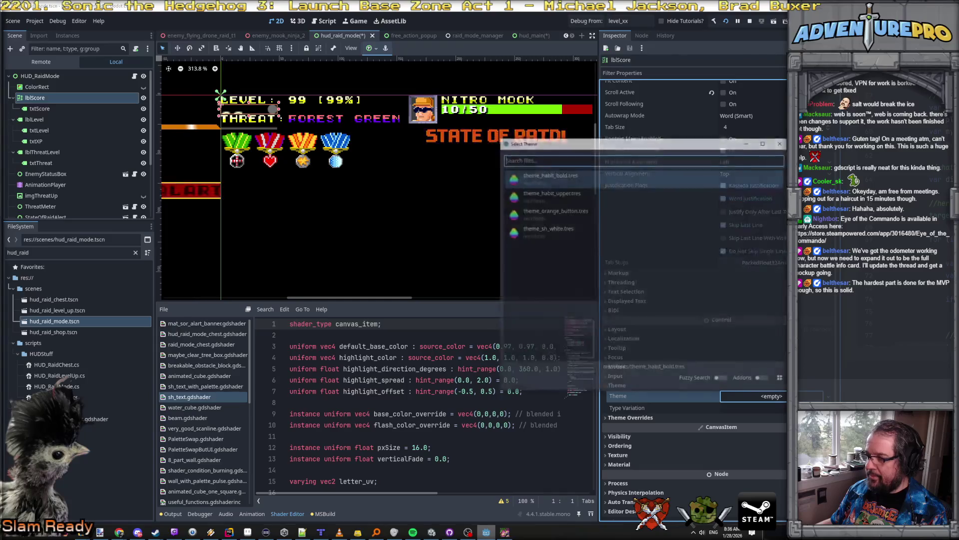
left_click(558, 231)
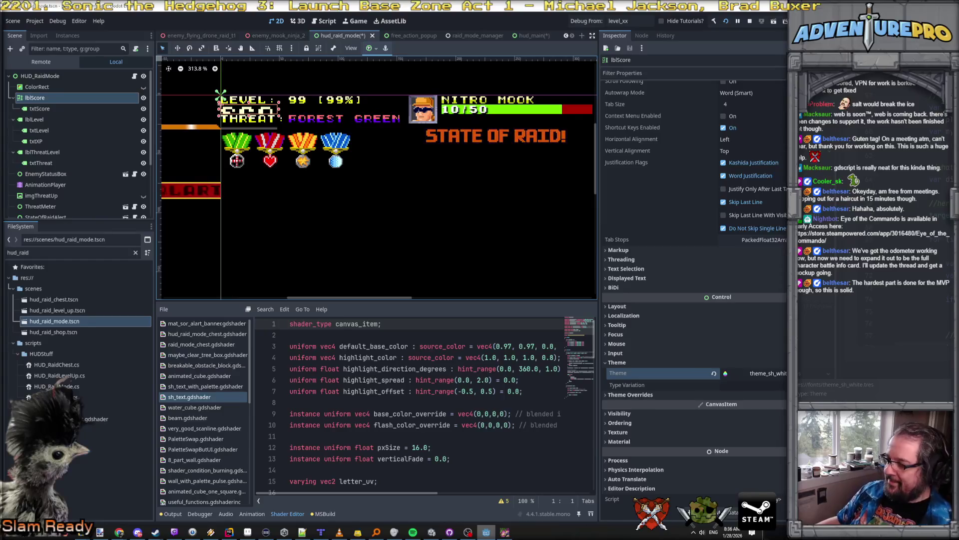
left_click(765, 374)
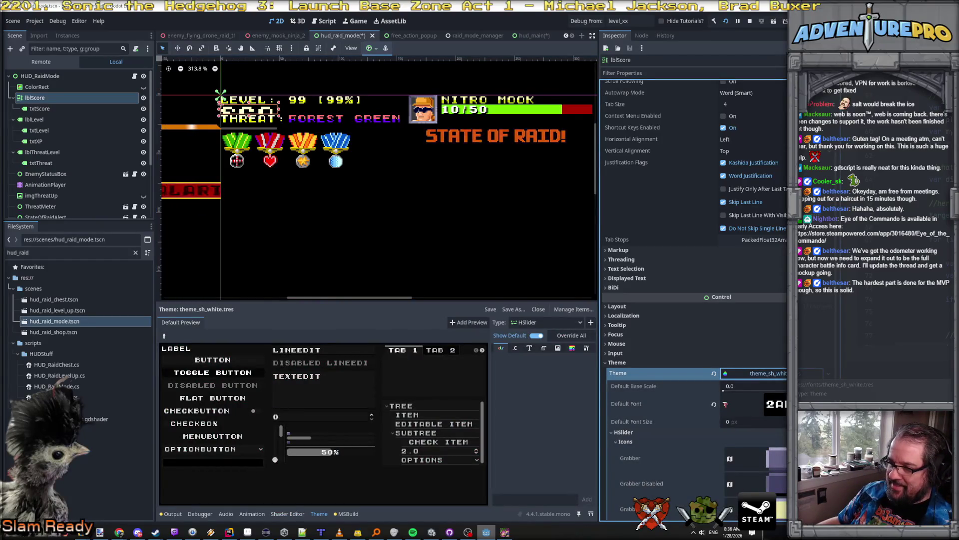
Save the assigned theme as a new resource named theme_rtl_sh.tres.
scroll(799, 380, "down", 3)
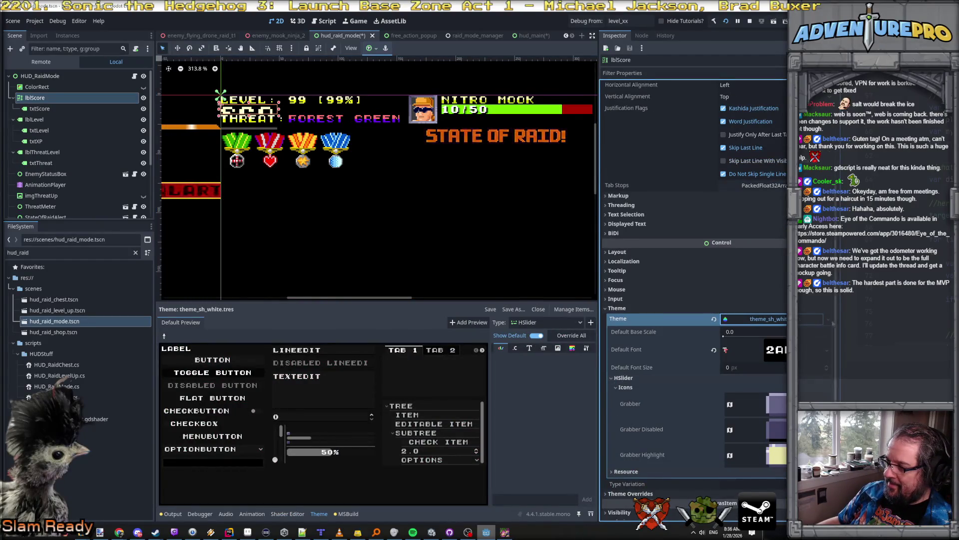
left_click(829, 319)
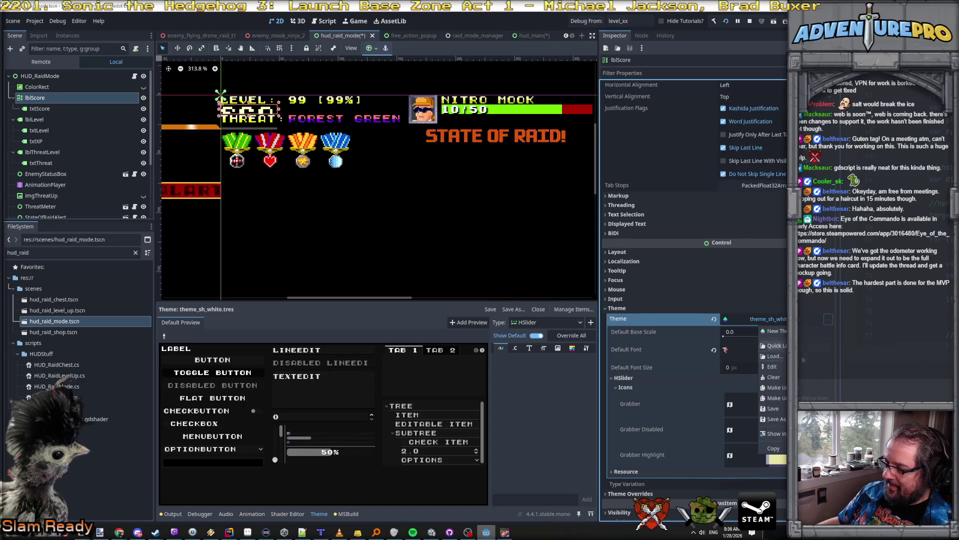
left_click(773, 419)
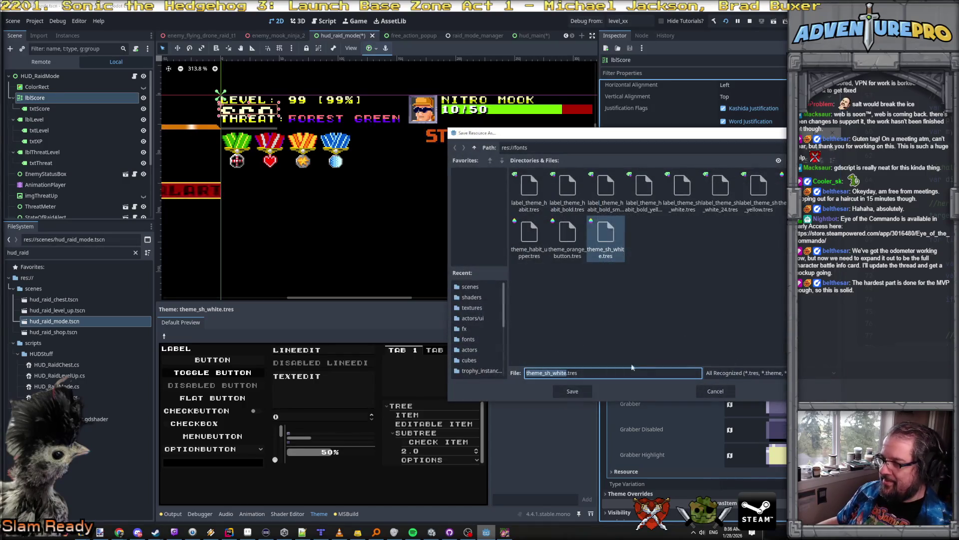
left_click(548, 373)
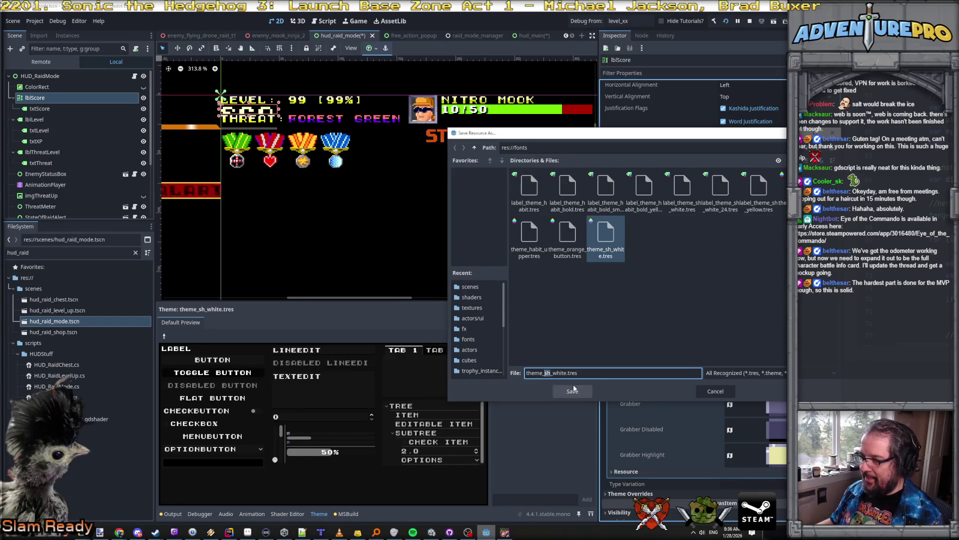
type("rtl_")
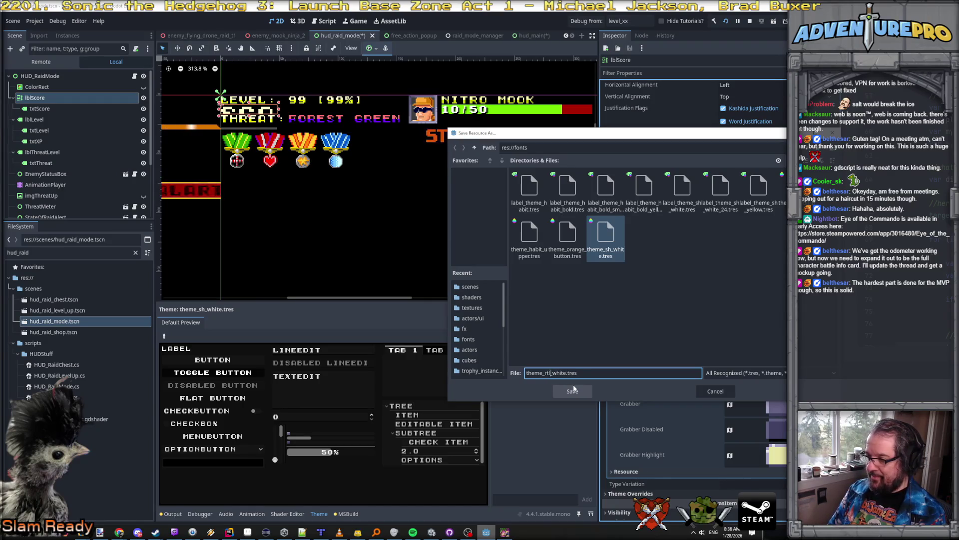
type("sh")
key("ctrl+Delete")
left_click(574, 389)
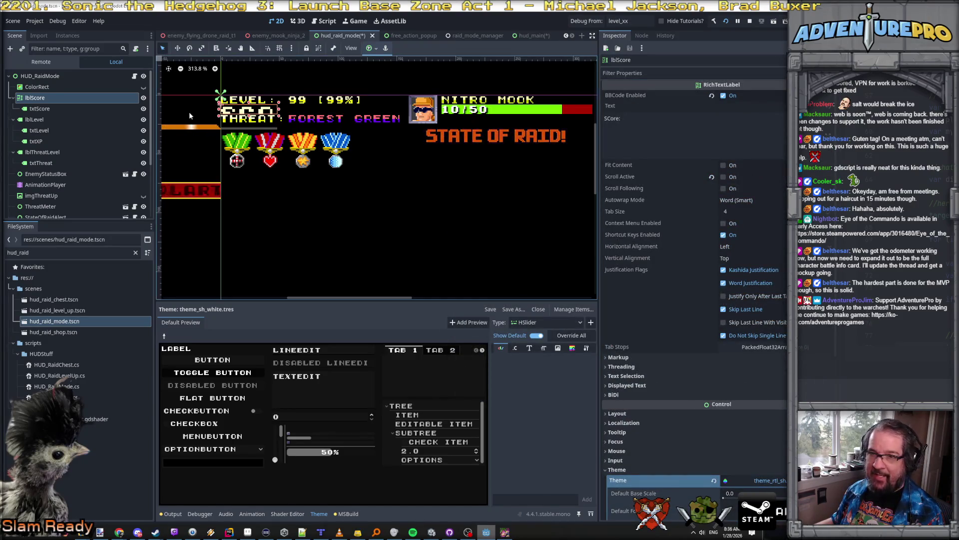
Try the theme editor's preview buttons, item categories and control type picker.
scroll(695, 300, "down", 5)
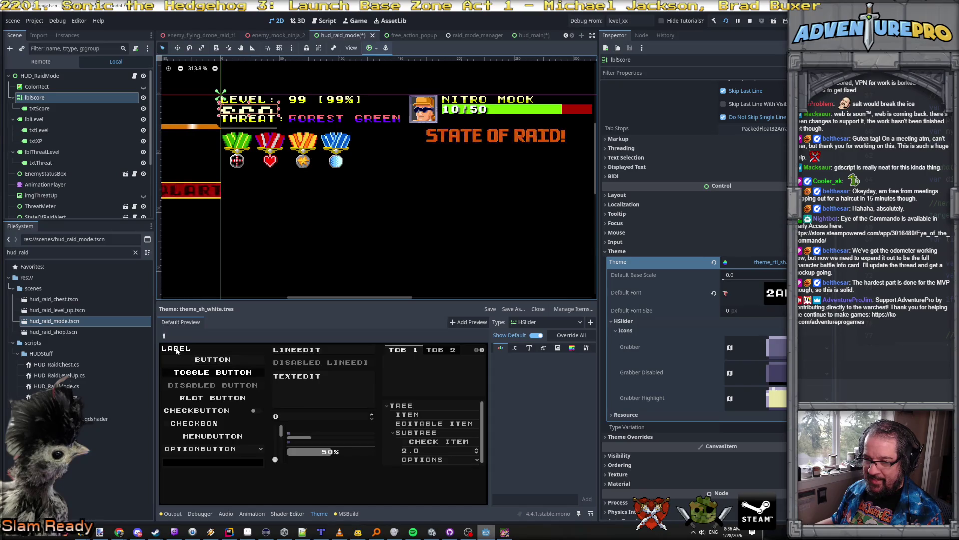
left_click(197, 355)
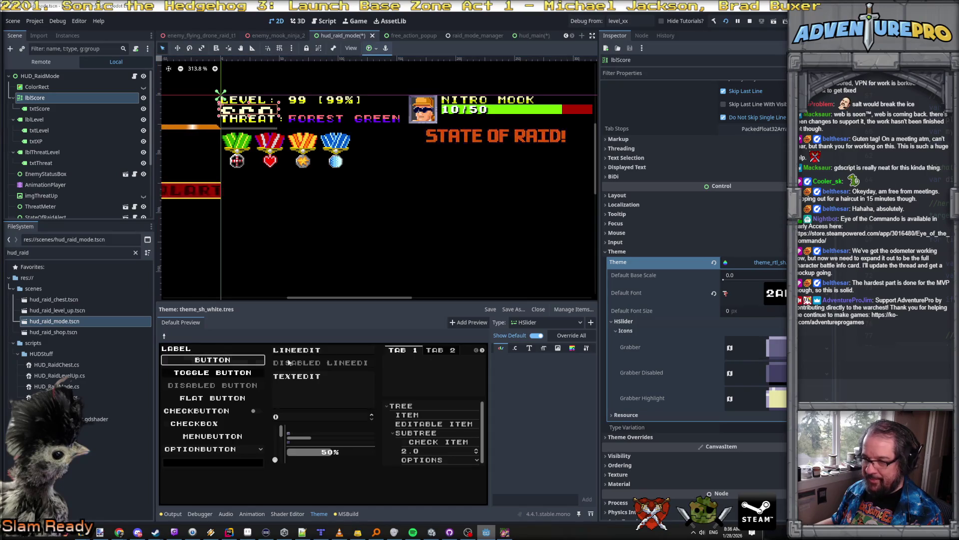
left_click(543, 348)
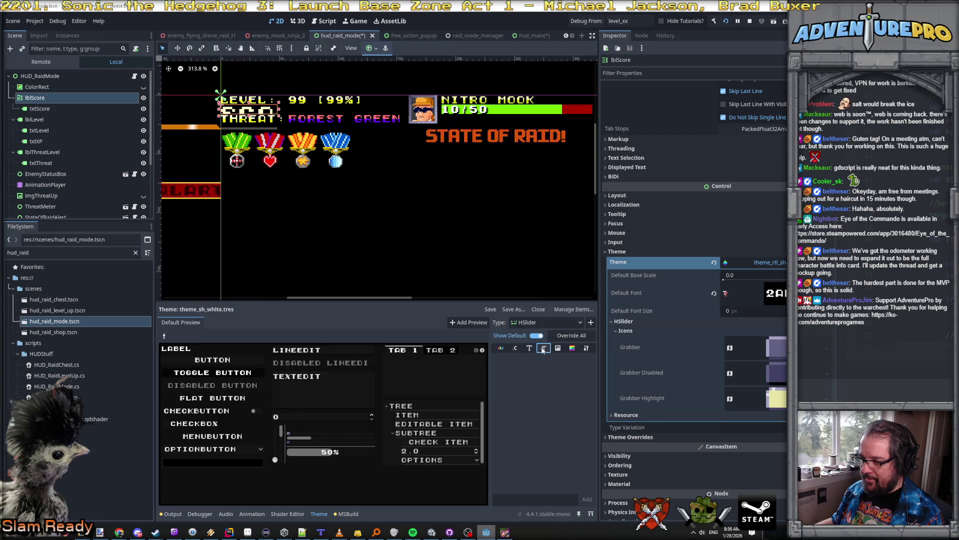
left_click(572, 325)
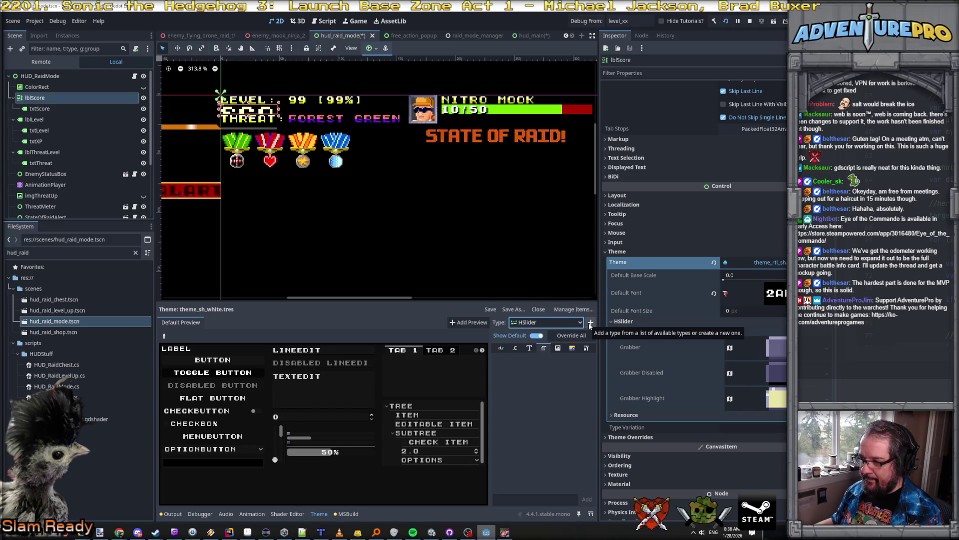
left_click(529, 349)
left_click(230, 359)
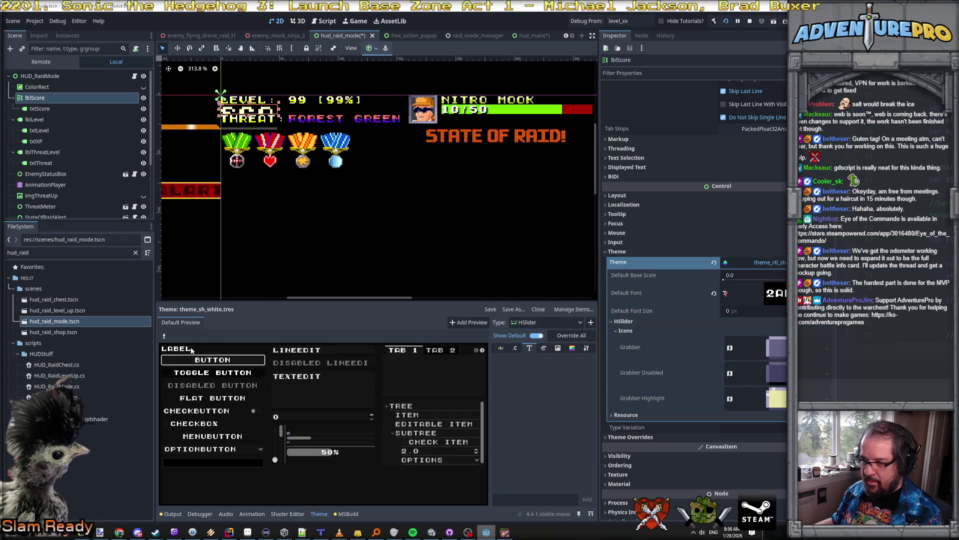
left_click(544, 322)
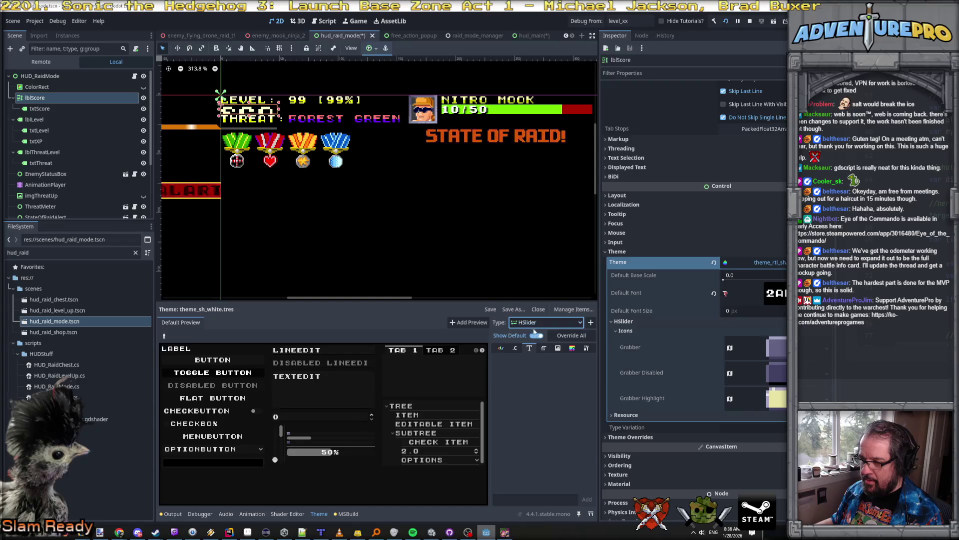
left_click(461, 322)
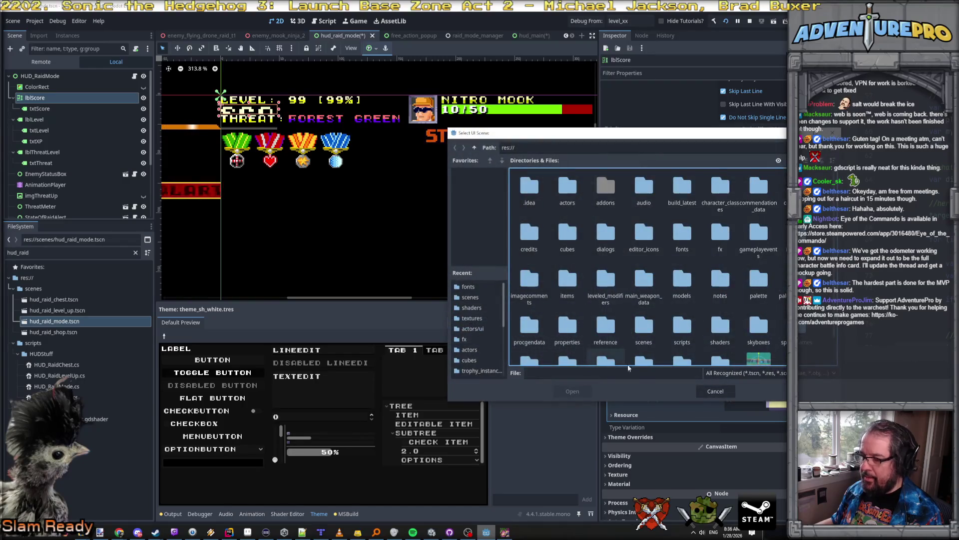
key("Escape")
Show the colour entries and test the preview text fields and checkboxes.
left_click(502, 348)
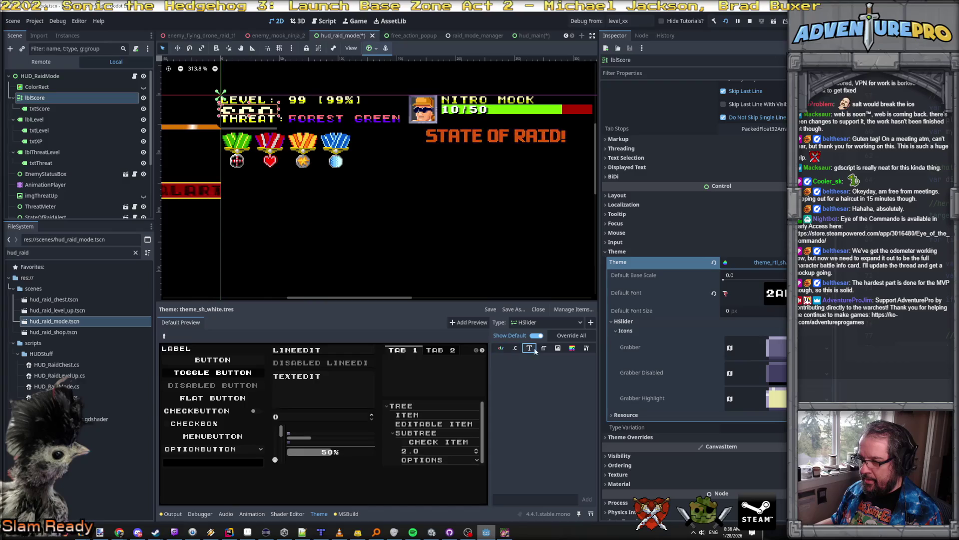
left_click(305, 381)
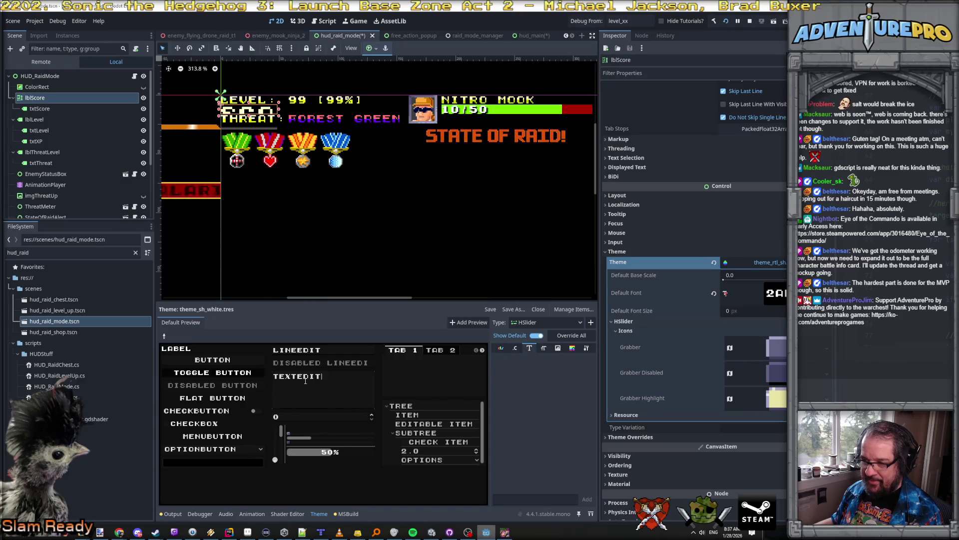
left_click(316, 349)
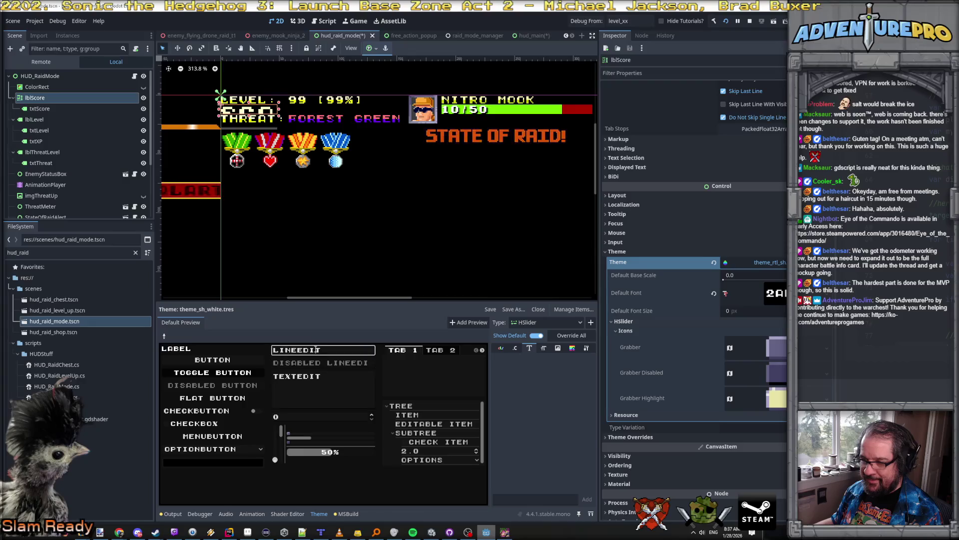
left_click(197, 449)
left_click(190, 442)
left_click(191, 423)
left_click(190, 411)
left_click(174, 424)
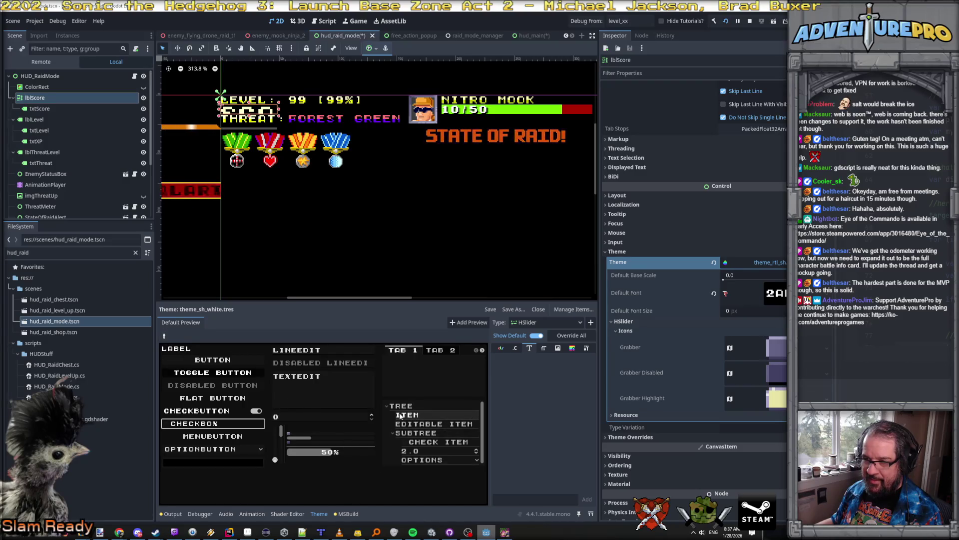
scroll(759, 263, "up", 5)
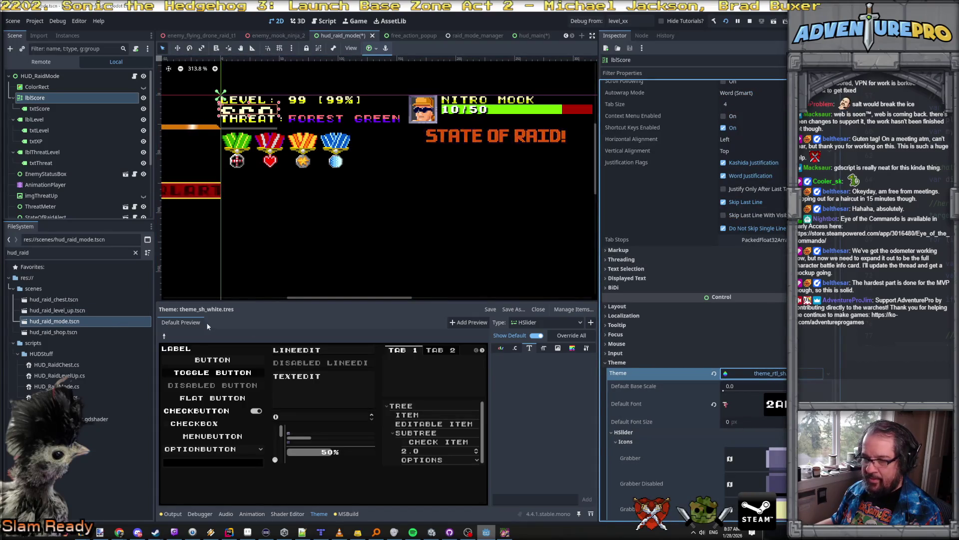
Open lblScore's theme_rtl_sh.tres in the theme editor and override all HSlider items.
left_click(540, 310)
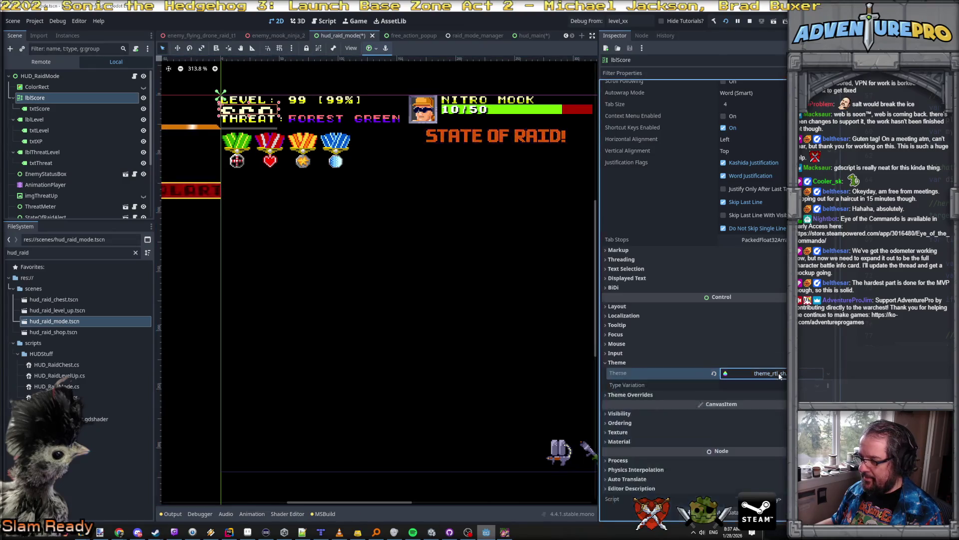
left_click(777, 374)
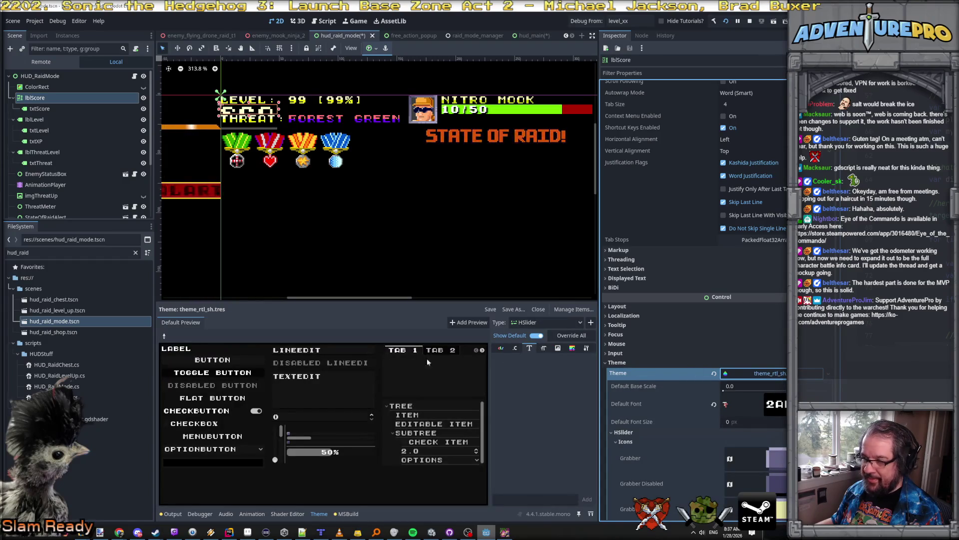
left_click(566, 341)
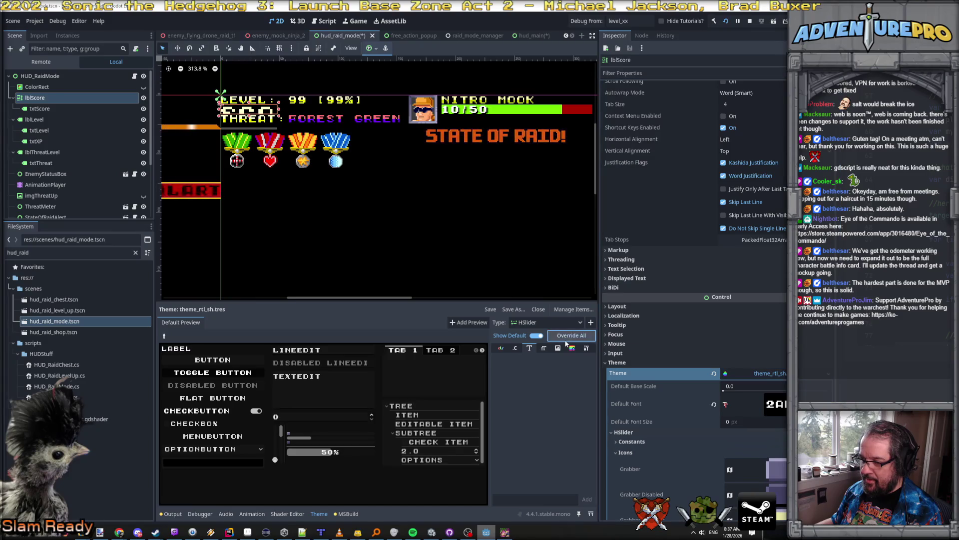
scroll(704, 424, "down", 5)
scroll(704, 429, "up", 2)
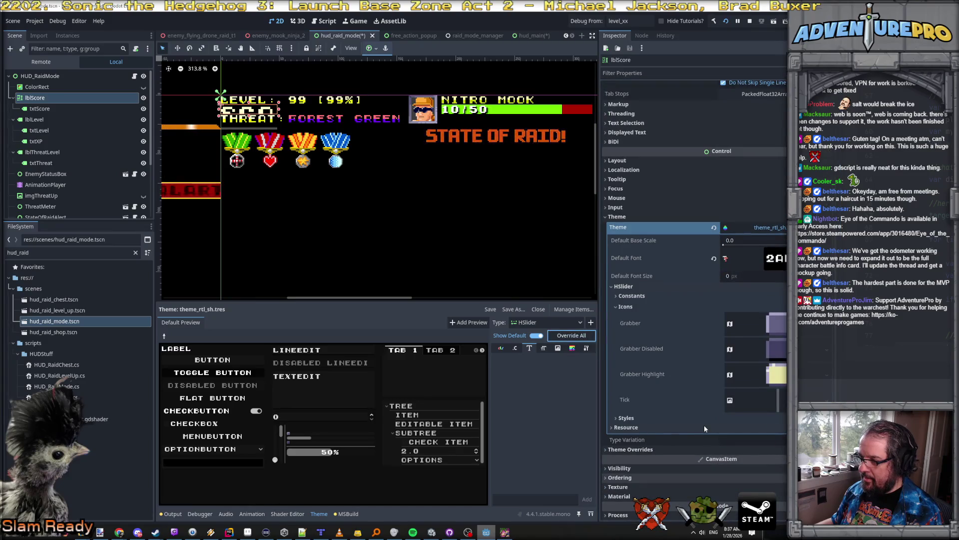
scroll(704, 424, "up", 2)
left_click(780, 318)
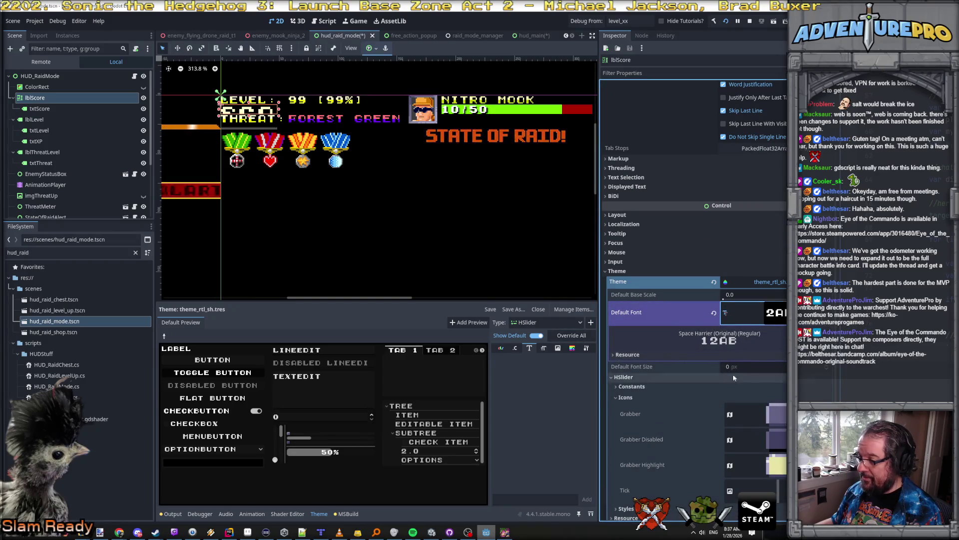
Set theme_rtl_sh's default font size to 8 px.
left_click(749, 366)
type("8")
key("Return")
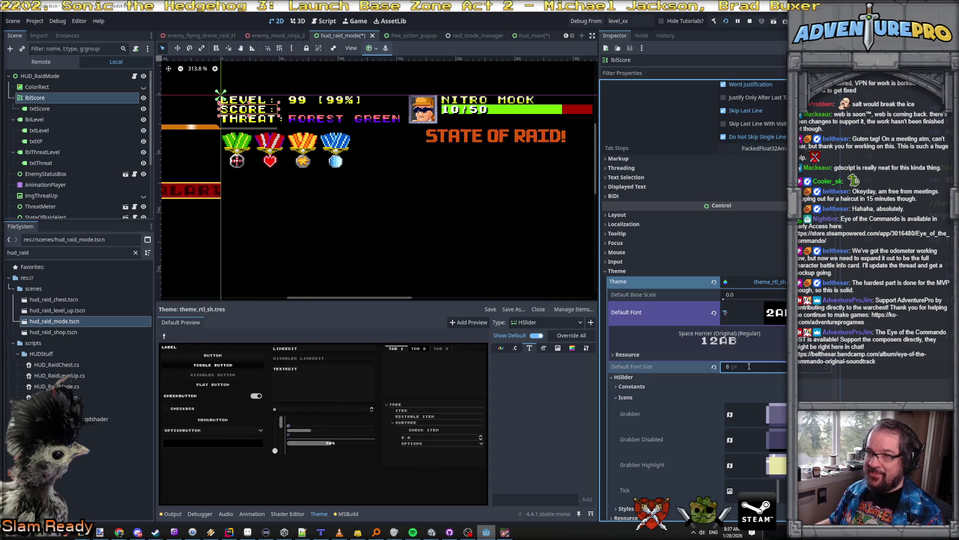
Save the raid HUD scene and select the txtScore label.
scroll(224, 115, "up", 2)
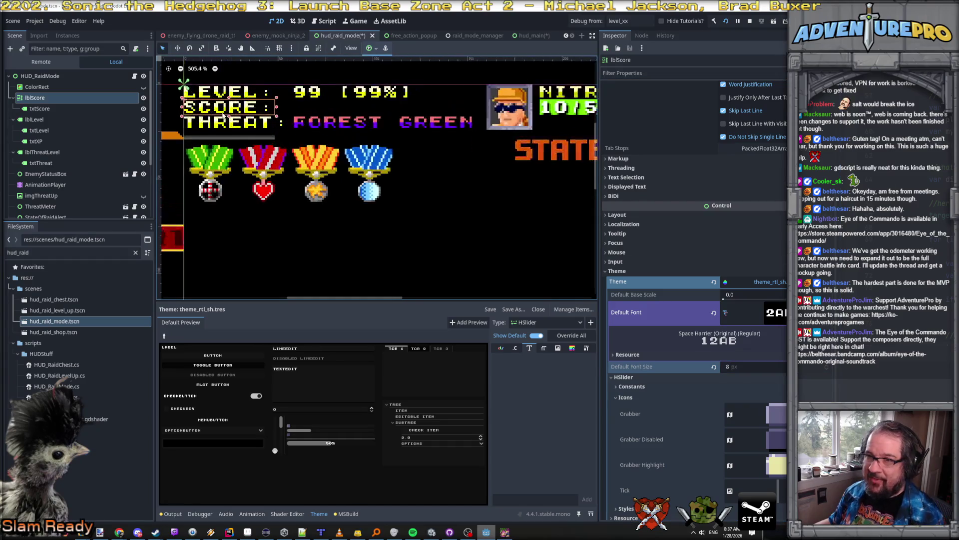
scroll(223, 114, "up", 1)
scroll(260, 132, "down", 2)
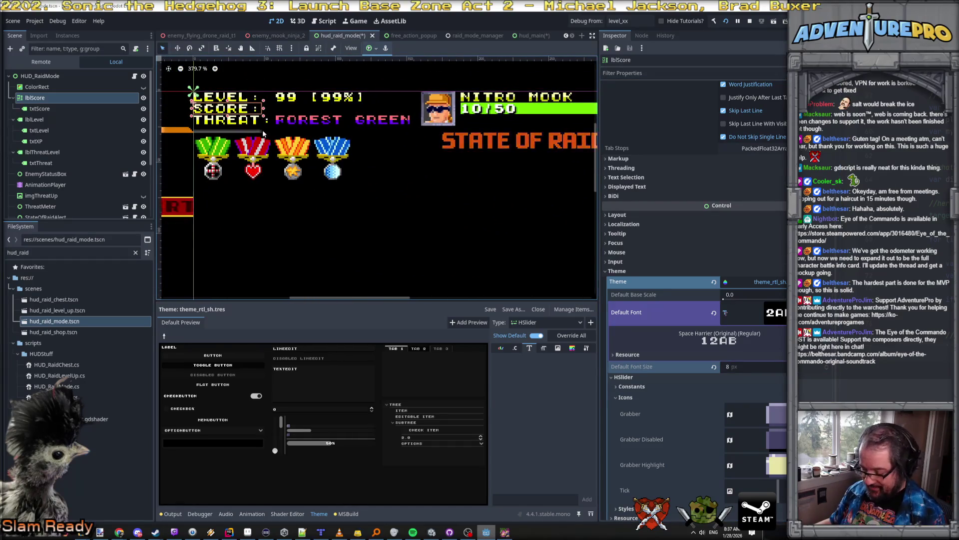
key("ctrl+s")
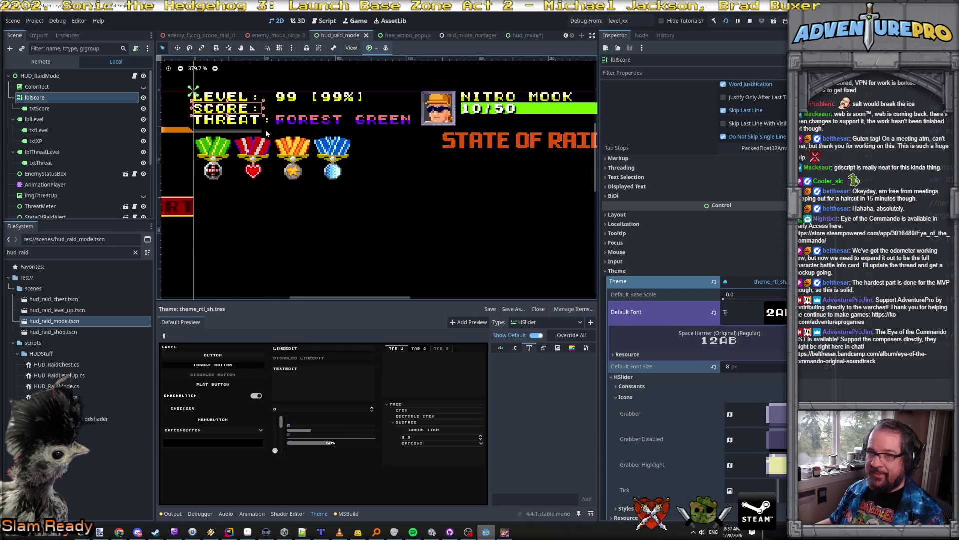
left_click(44, 108)
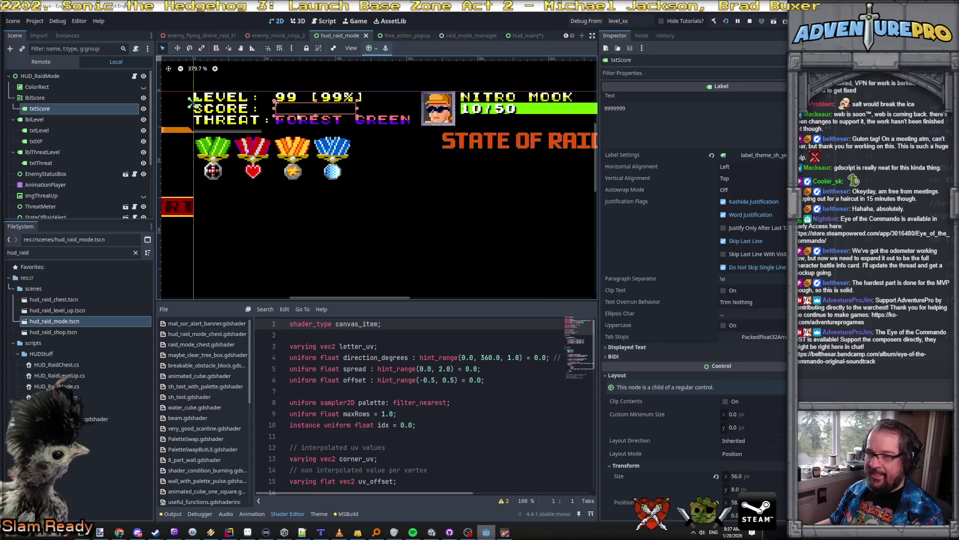
Select txtScore and try resizing its box, then undo the resize.
left_click(92, 99)
left_click(92, 108)
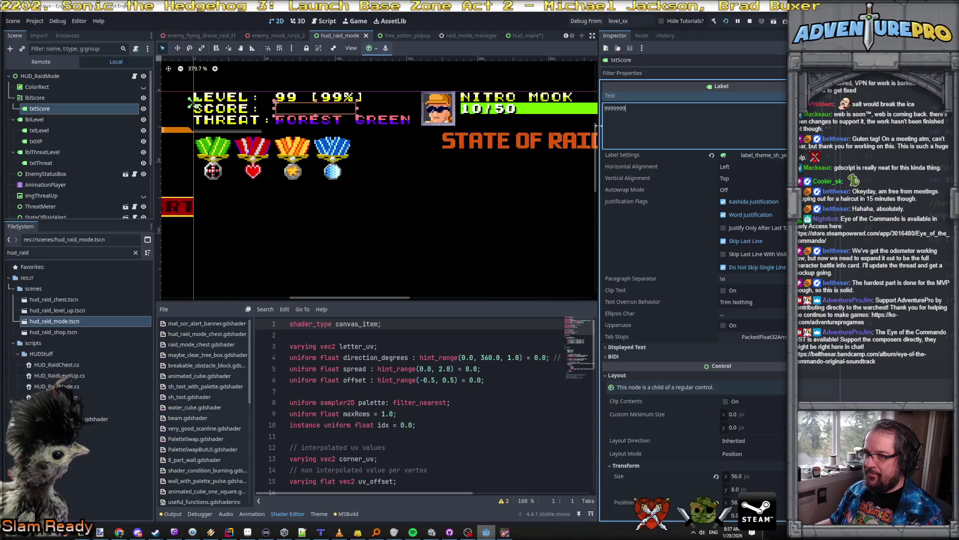
left_click_drag(356, 113, 481, 230)
key("ctrl+z")
left_click(664, 116)
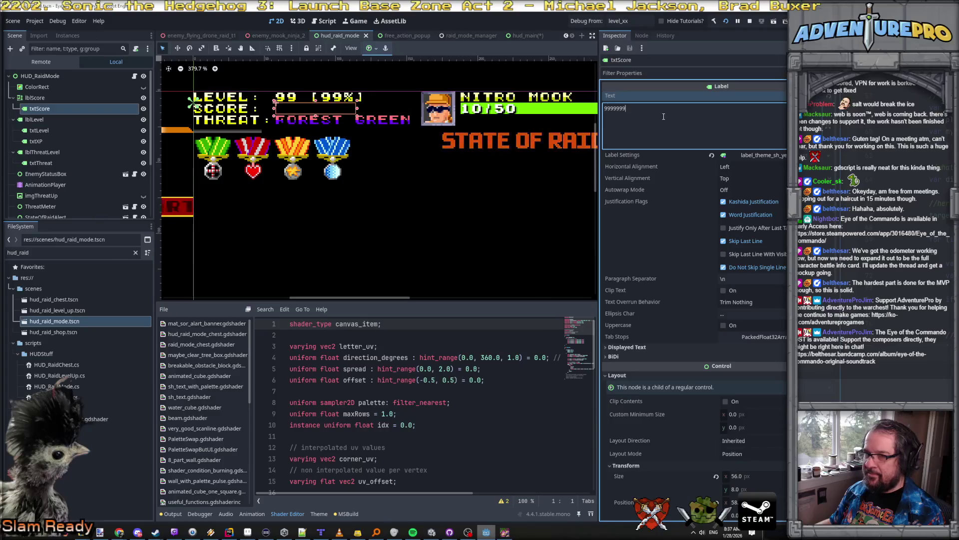
left_click(123, 109)
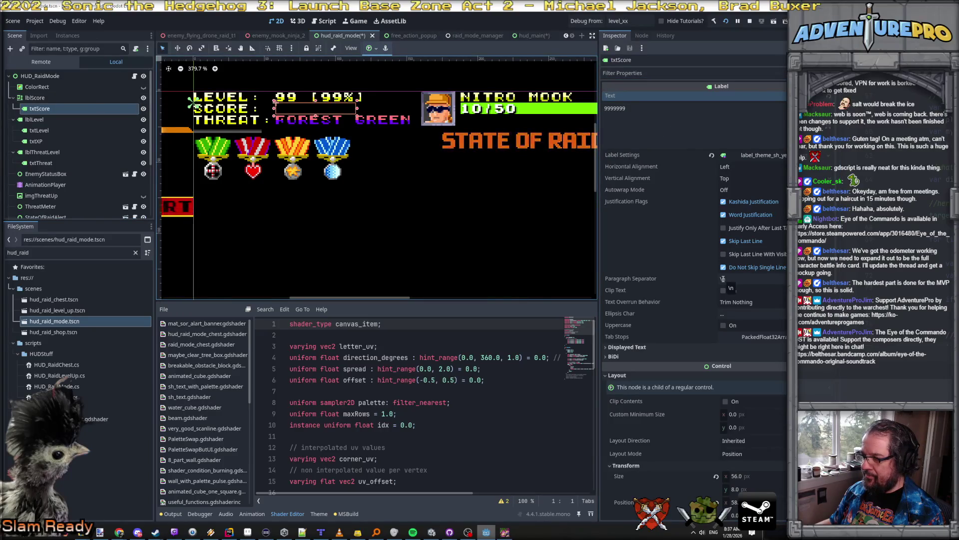
Inspect txtScore's theme properties and theme overrides.
scroll(723, 279, "down", 10)
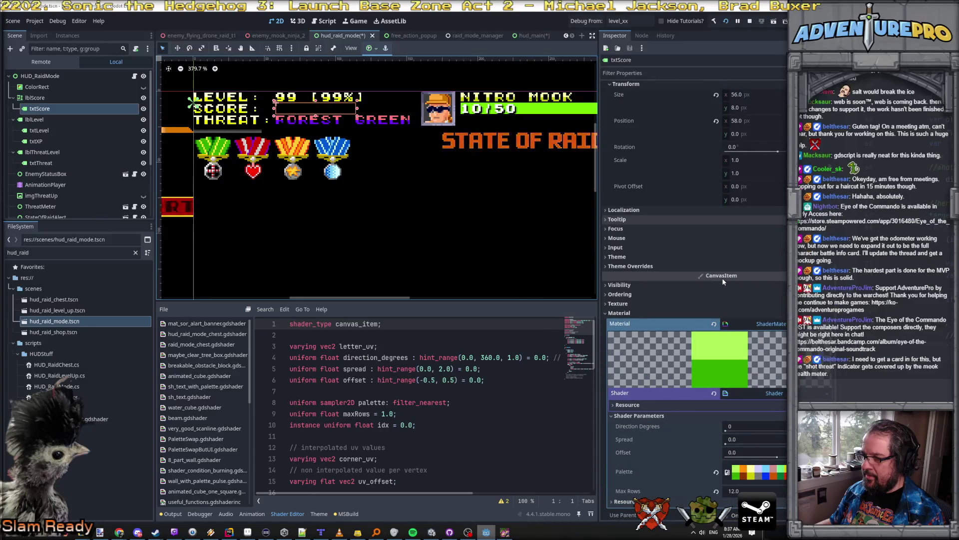
left_click(633, 255)
left_click(645, 290)
left_click(645, 291)
left_click(642, 256)
scroll(641, 257, "up", 5)
scroll(641, 256, "down", 8)
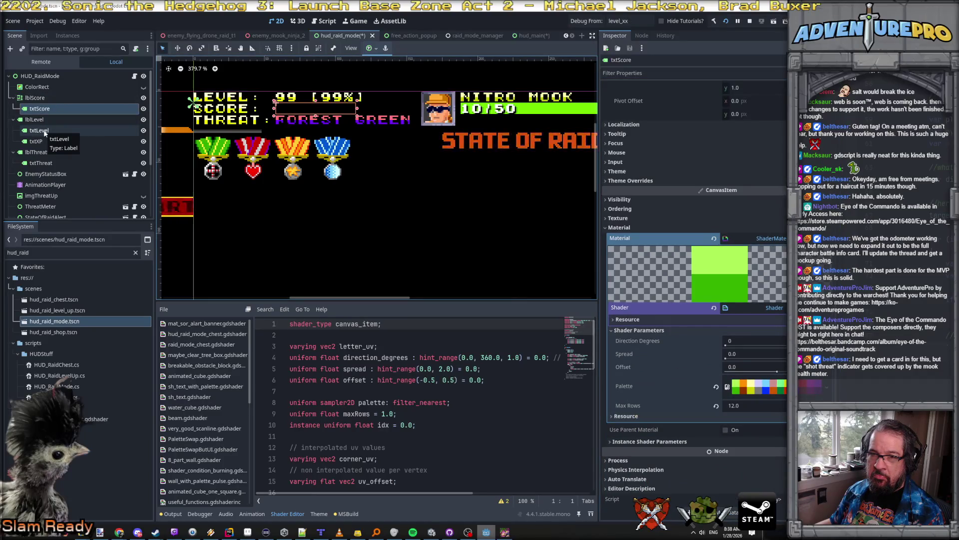
Compare the txtLevel and txtXP labels' shaders before reselecting txtScore.
left_click(44, 131)
left_click(41, 141)
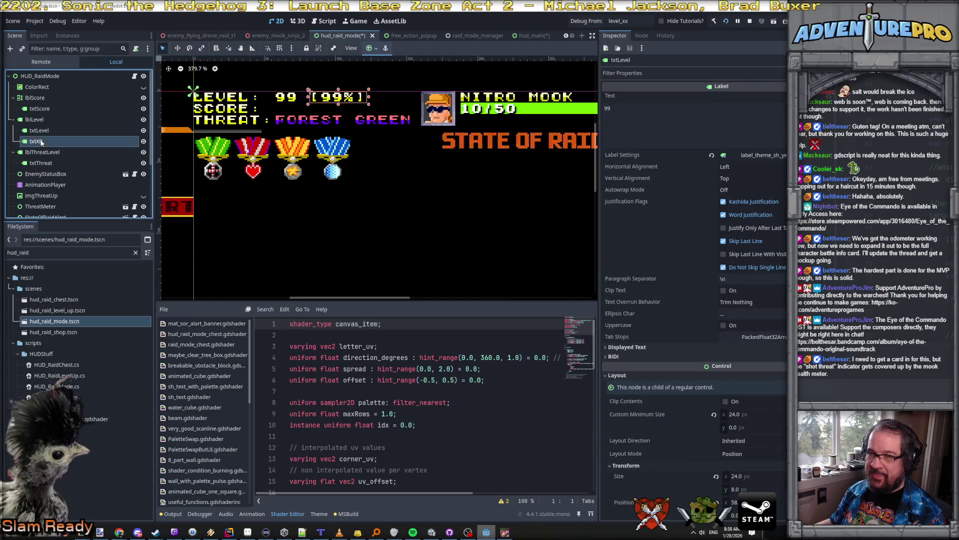
left_click(42, 133)
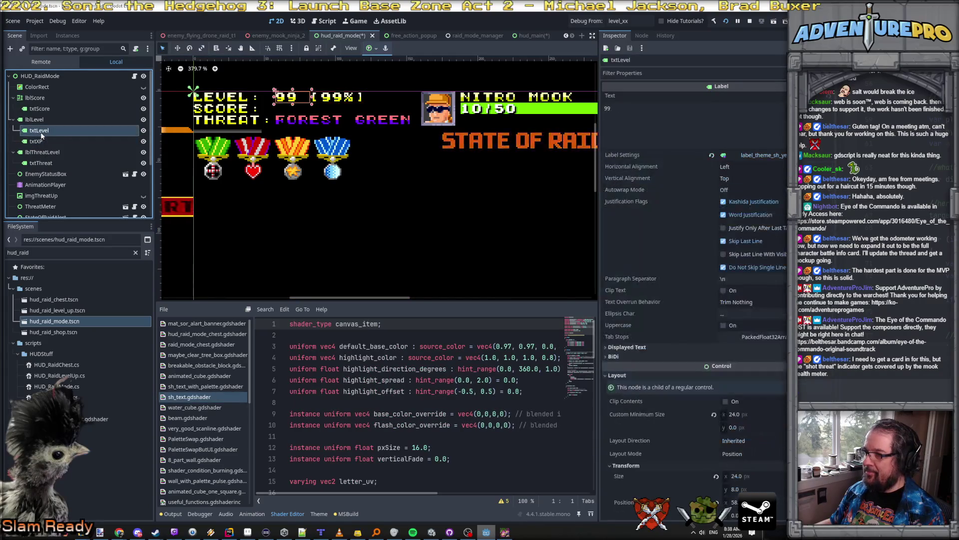
left_click(40, 109)
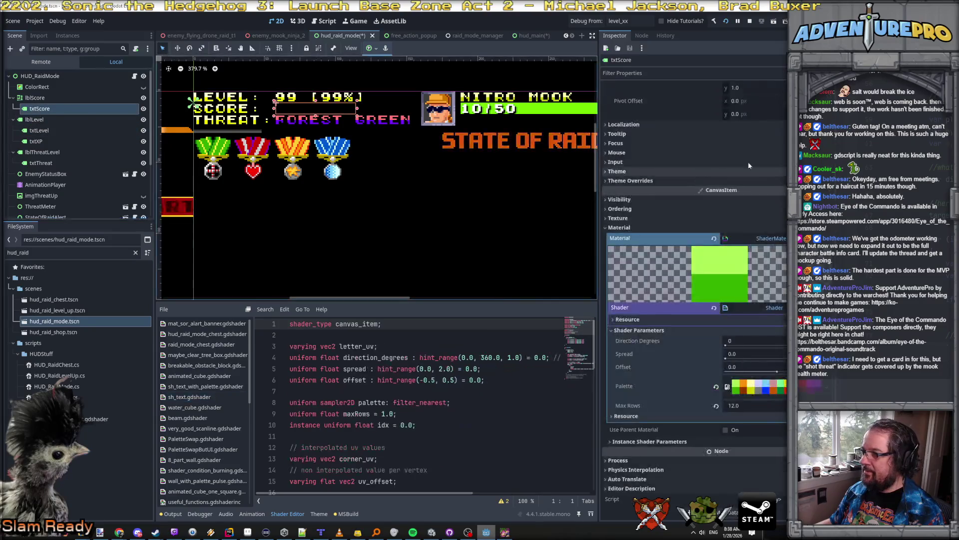
scroll(760, 157, "up", 10)
left_click(703, 120)
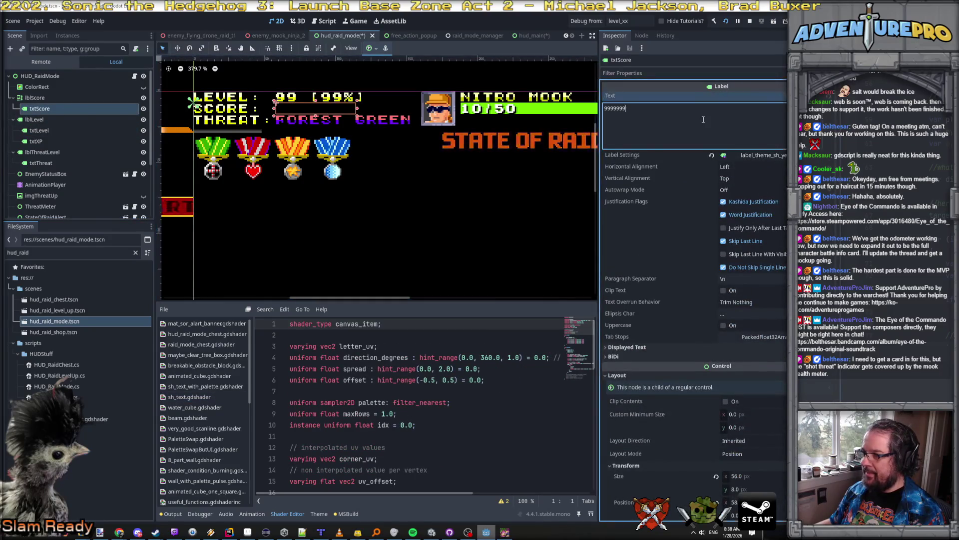
key("BackSpace")
key("BackSpace")
type("123456")
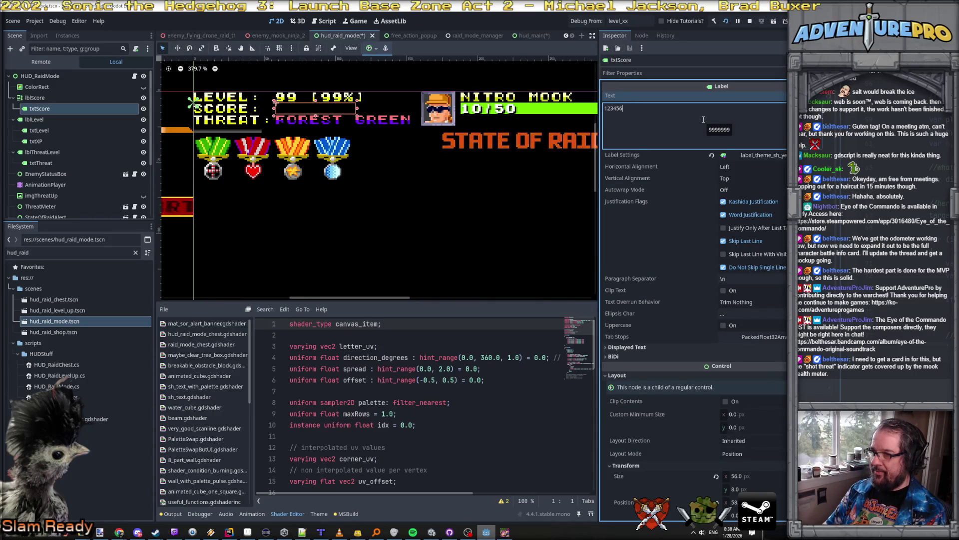
type("7889")
key("BackSpace")
key("BackSpace")
key("BackSpace")
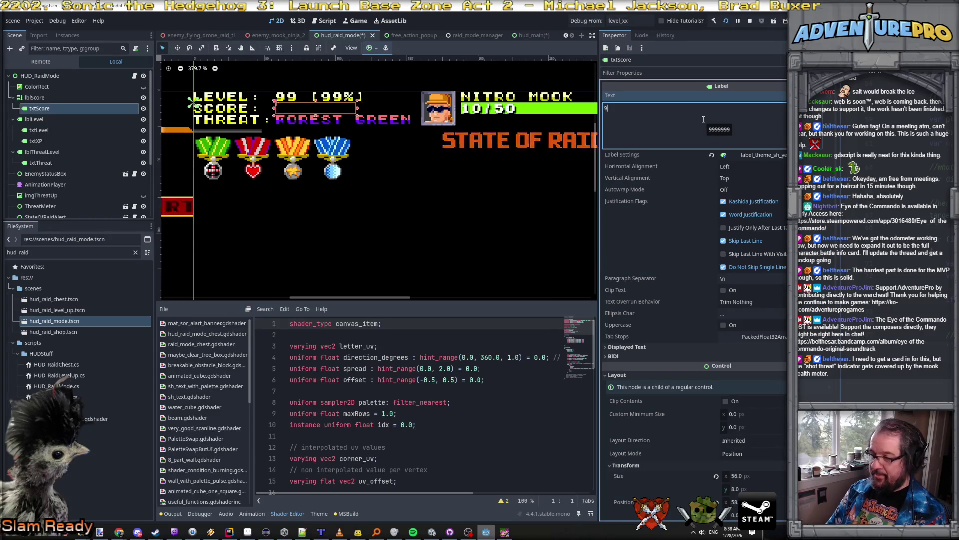
type("9999")
key("BackSpace")
key("BackSpace")
key("BackSpace")
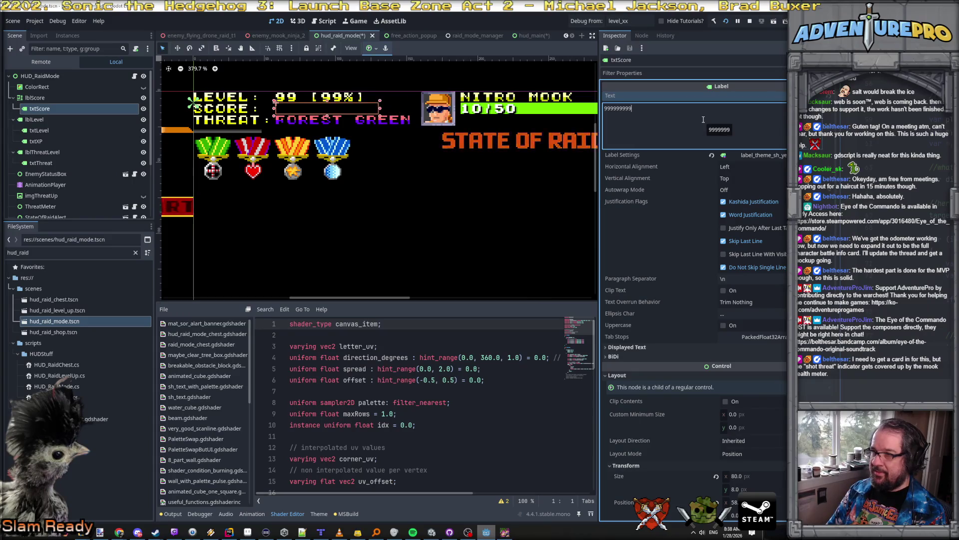
Set txtScore's instance shader parameter Idx to 0.
scroll(762, 289, "down", 10)
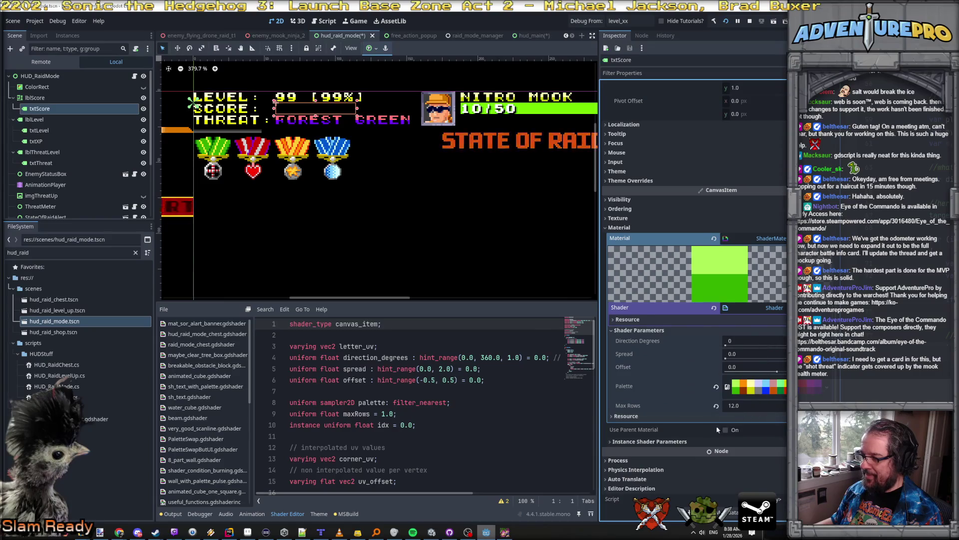
left_click(683, 442)
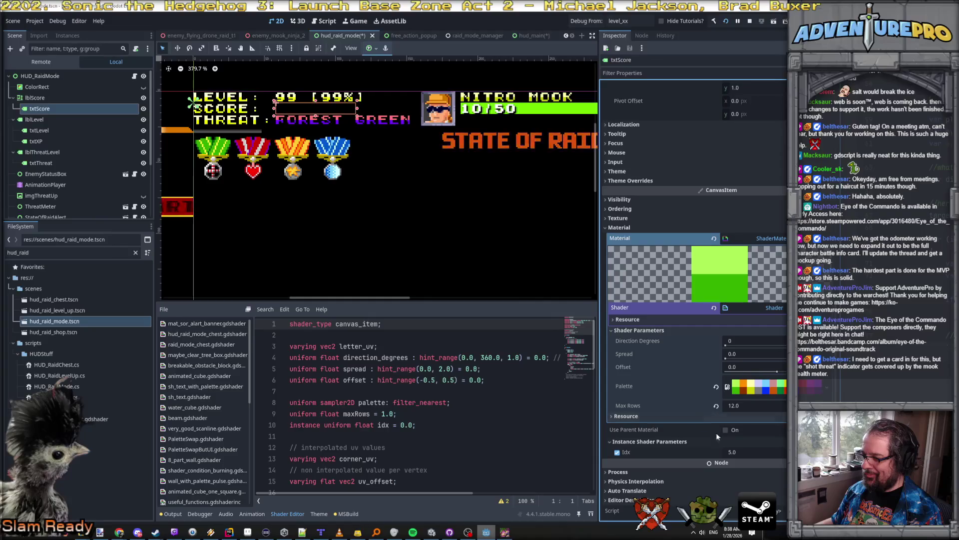
left_click(752, 452)
type("0")
key("Return")
Bring up the Select Shader dialog for txtScore's material.
scroll(745, 308, "up", 10)
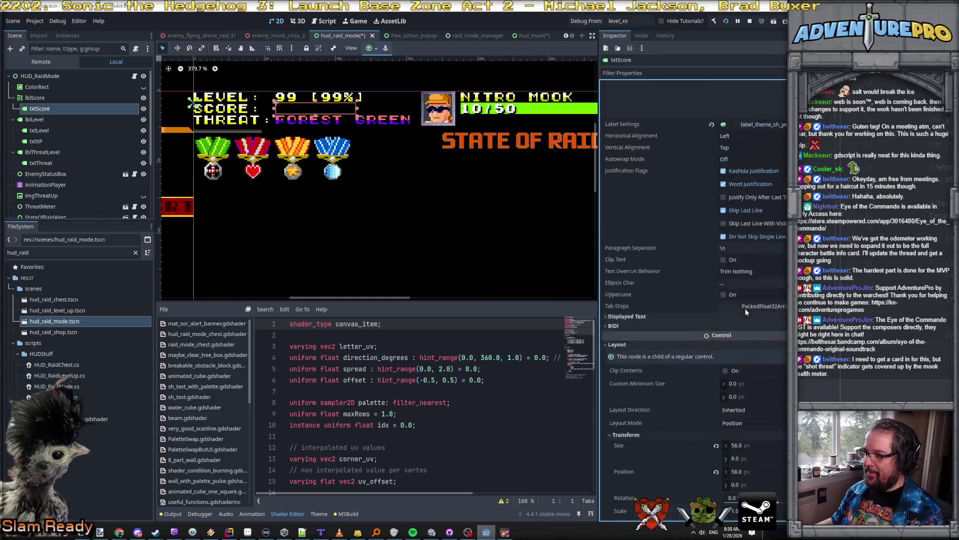
scroll(744, 308, "down", 10)
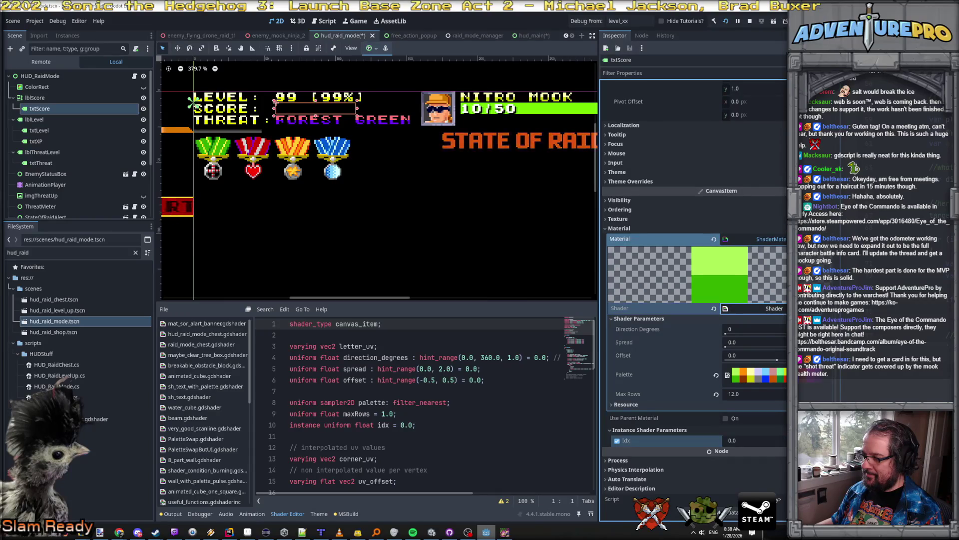
left_click(780, 308)
left_click(716, 254)
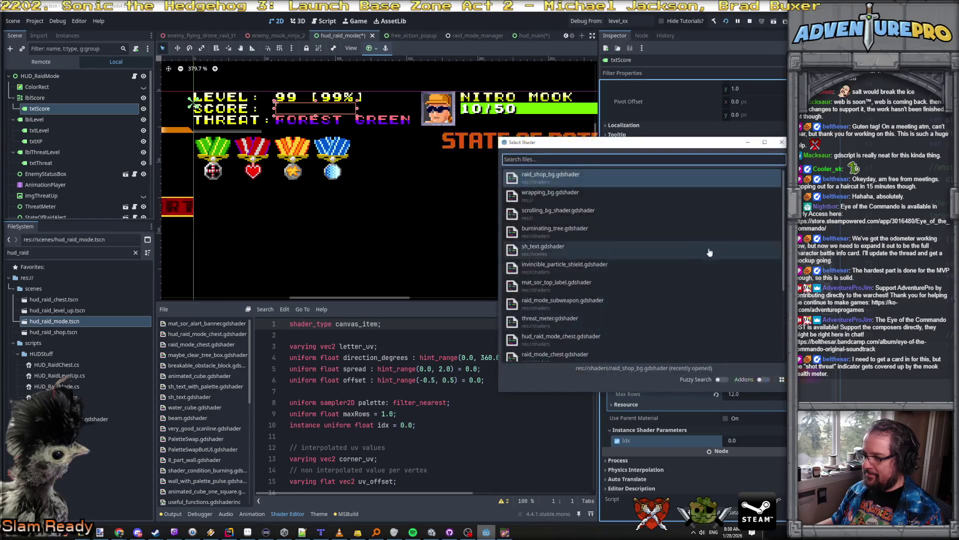
Quick-load sh_text.gdshader as the txtScore label's material shader.
scroll(602, 226, "down", 1)
scroll(602, 226, "down", 3)
scroll(602, 226, "down", 2)
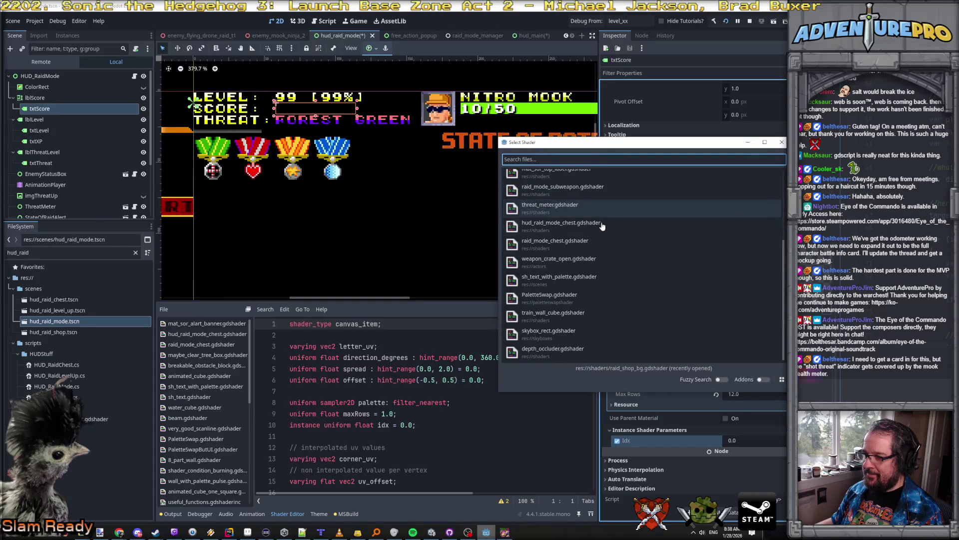
type("sh")
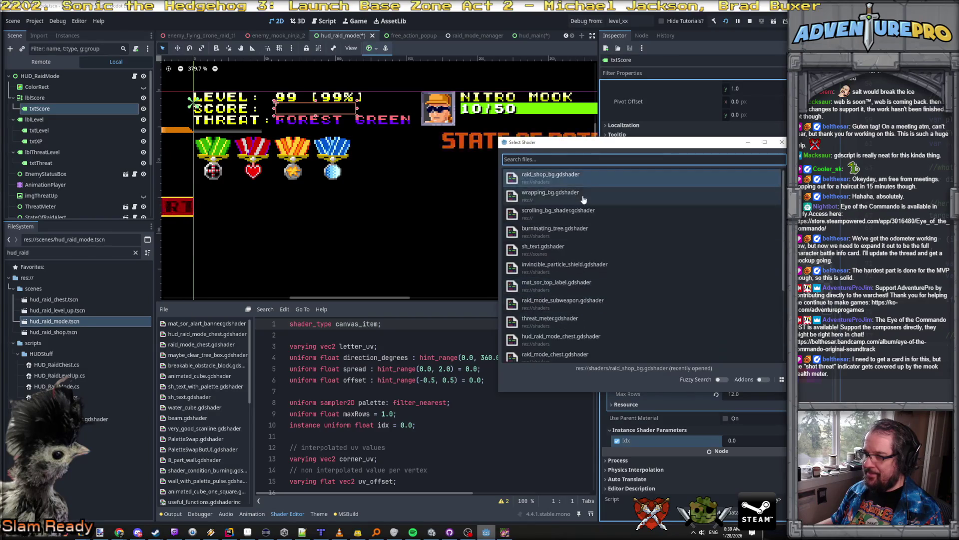
double_click(547, 171)
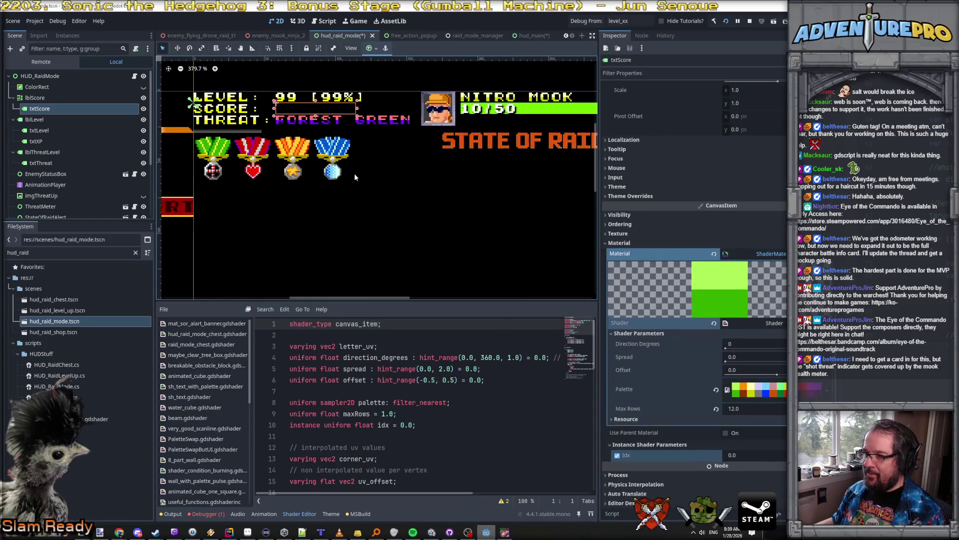
Compare the lblScore, txtLevel, txtXP and txtThreat settings, then return to txtScore's shader.
left_click(35, 98)
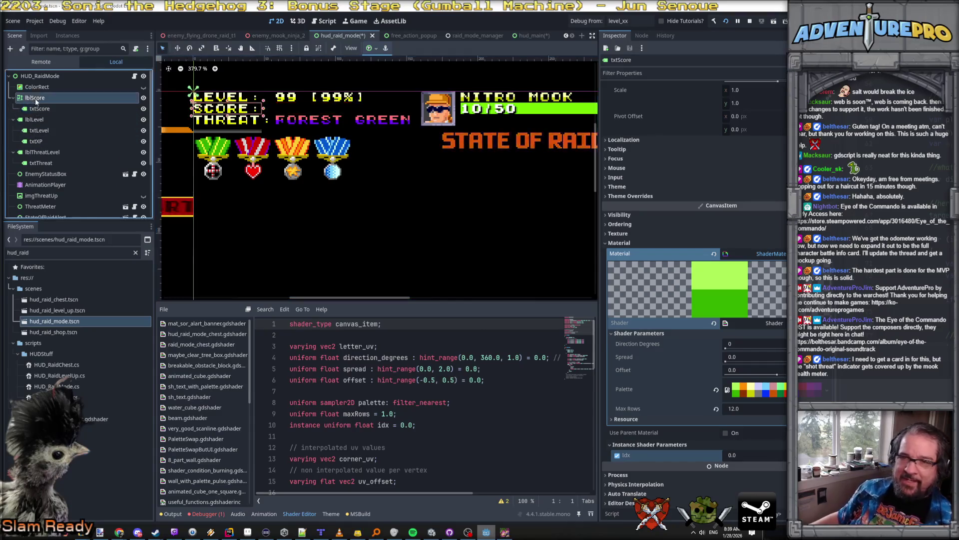
left_click(44, 110)
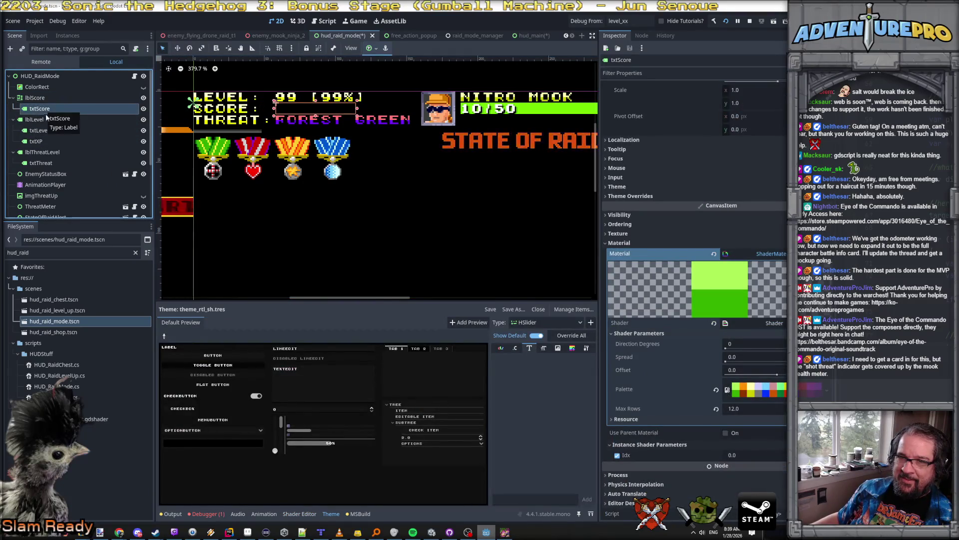
left_click(43, 131)
left_click(41, 141)
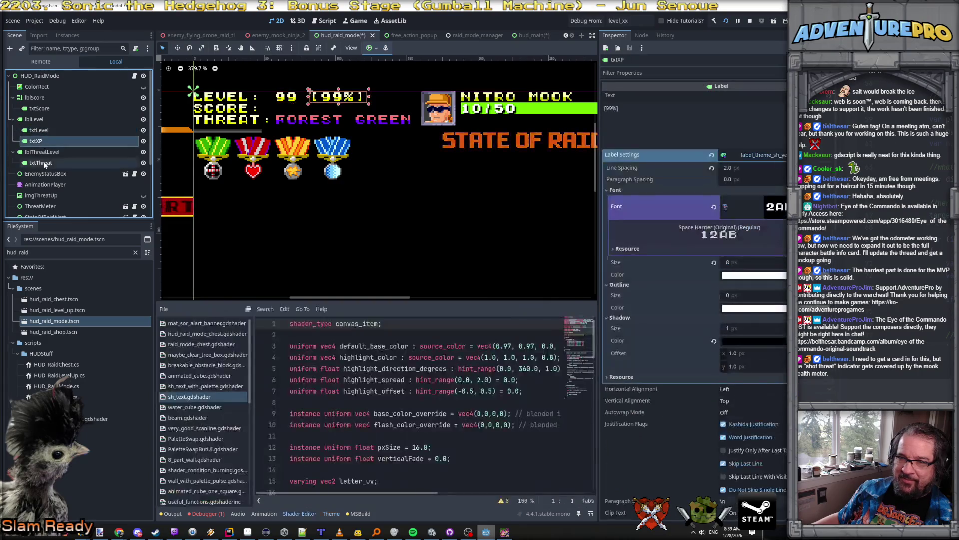
left_click(41, 163)
scroll(766, 216, "down", 10)
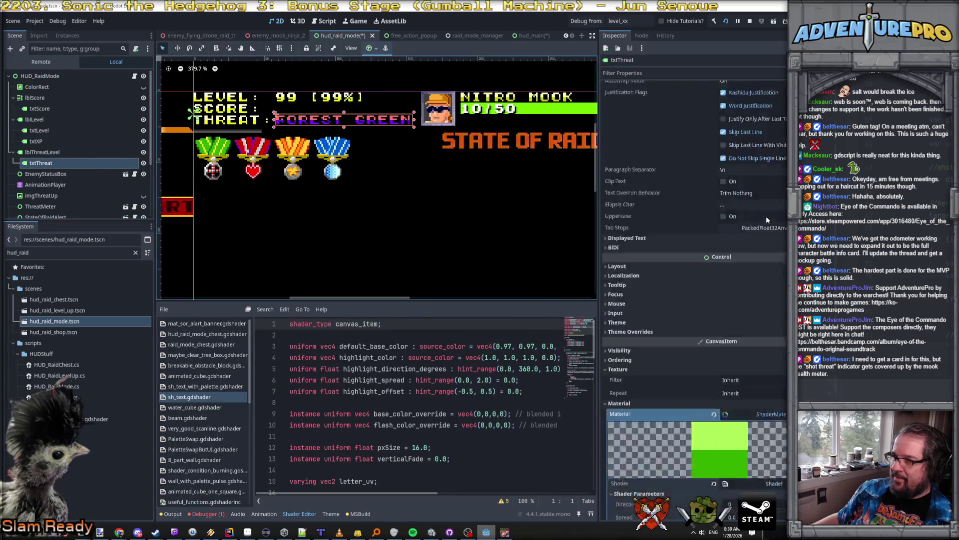
scroll(766, 216, "up", 10)
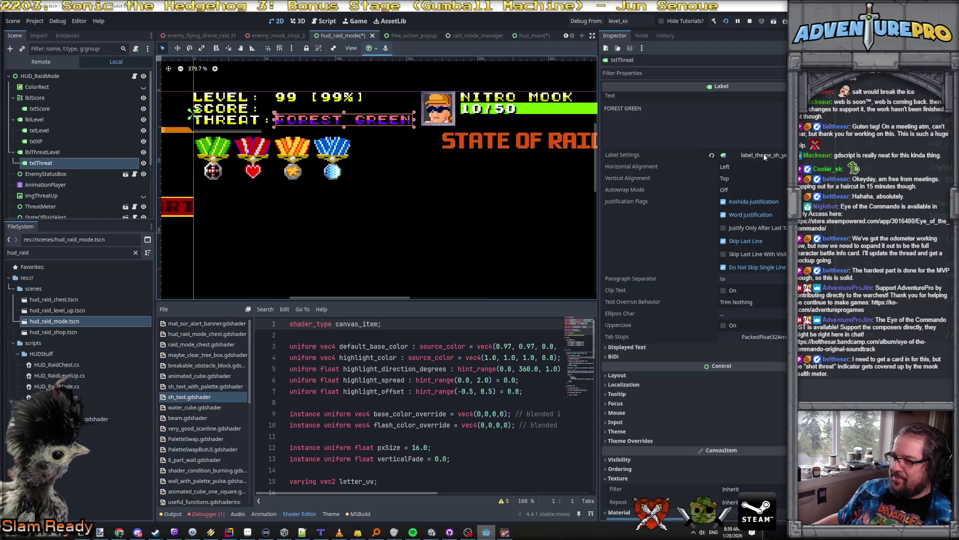
scroll(764, 156, "down", 8)
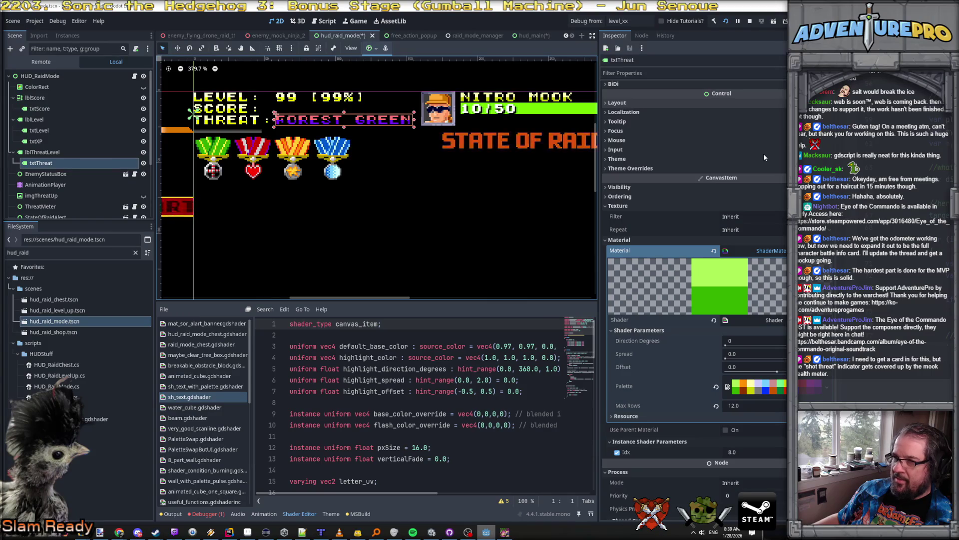
scroll(764, 154, "up", 10)
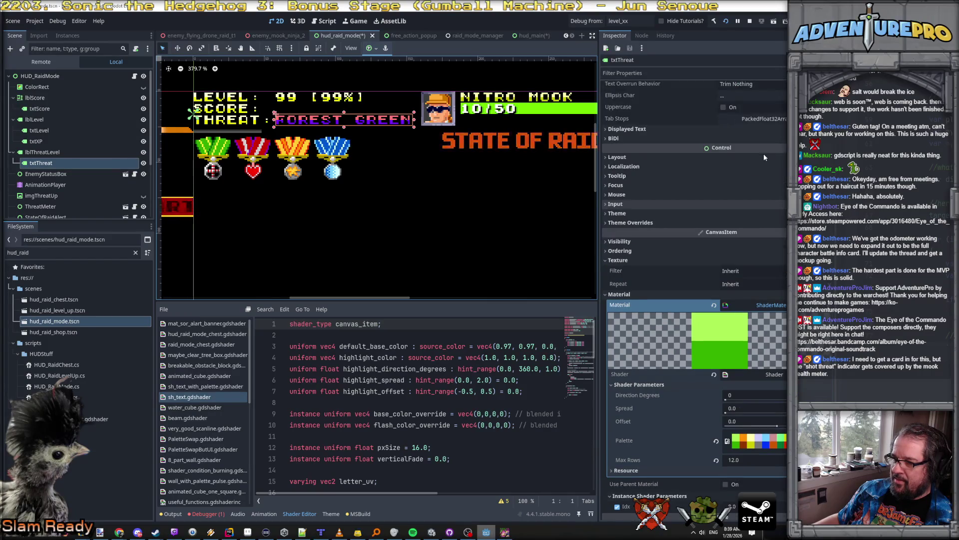
left_click(70, 106)
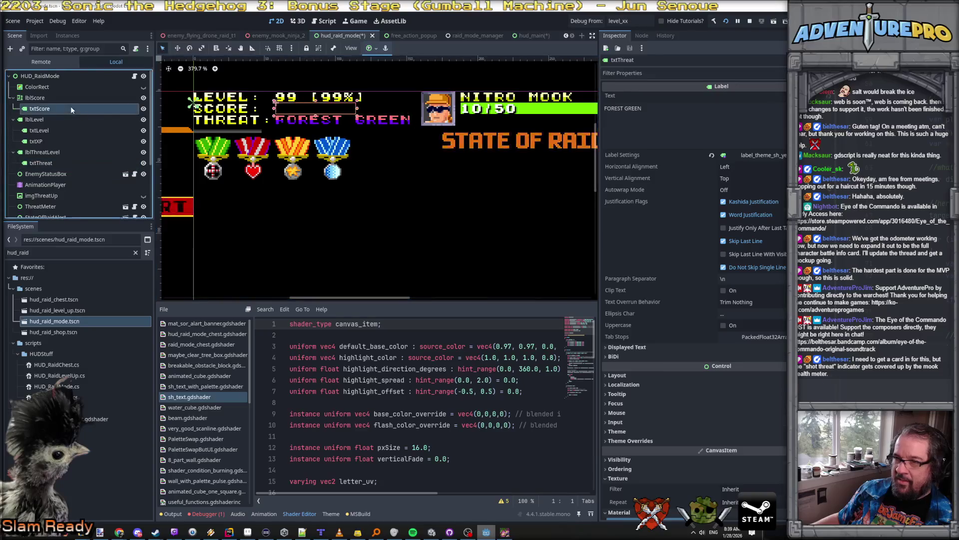
scroll(695, 300, "down", 10)
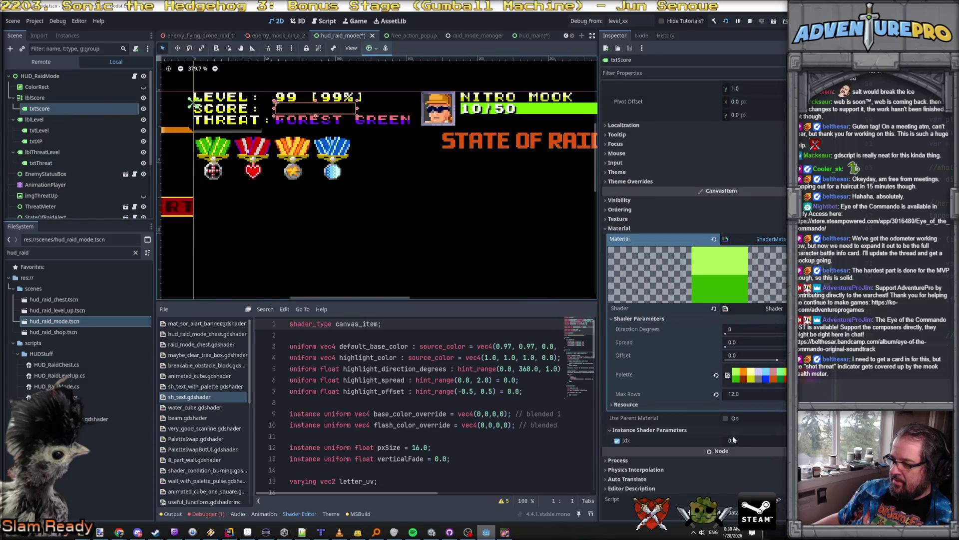
Set txtScore's Idx instance shader parameter to 2.0, checking txtThreat's for comparison.
left_click(739, 440)
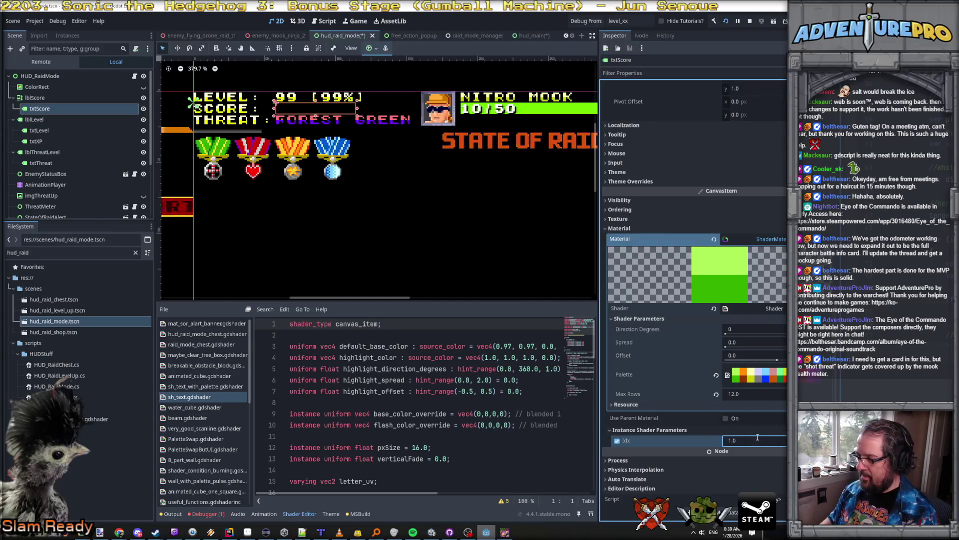
type("2")
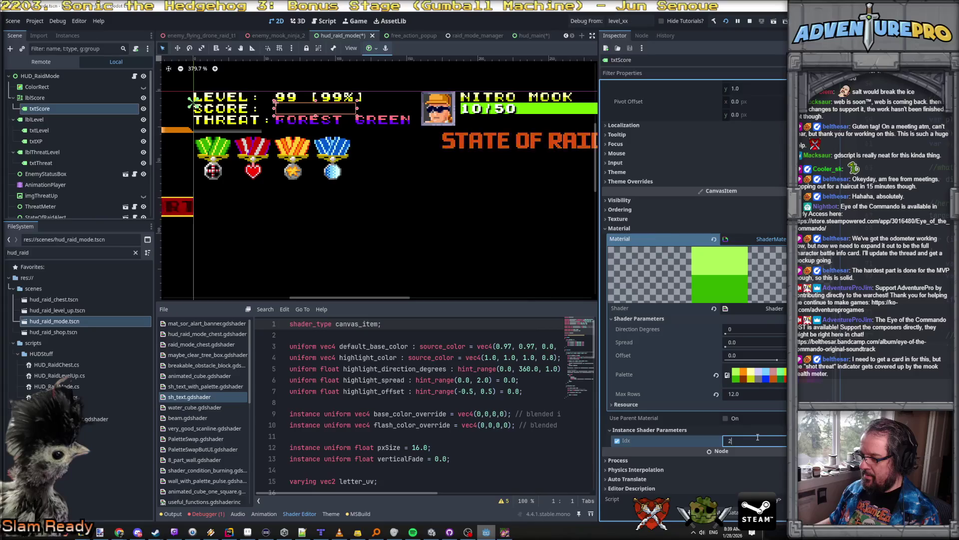
left_click(55, 160)
scroll(623, 231, "down", 10)
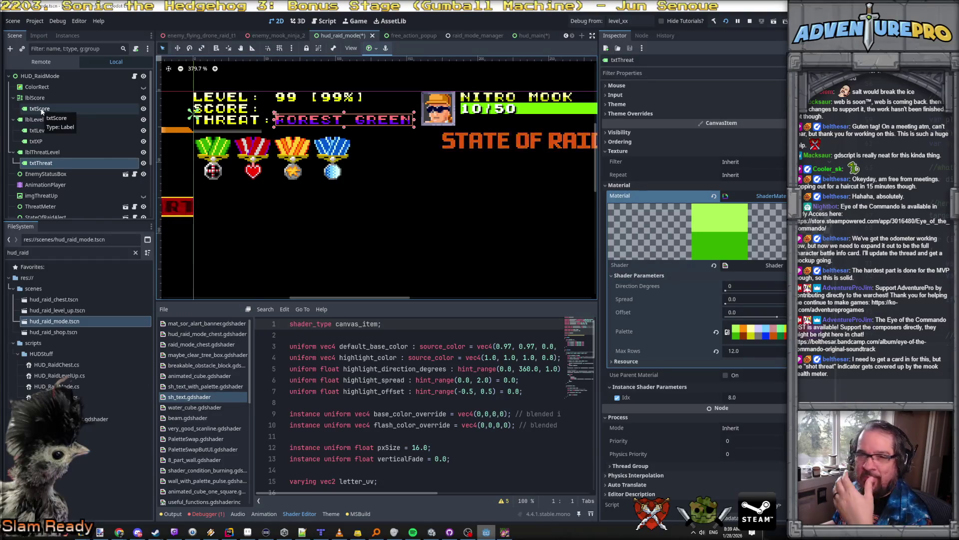
left_click(42, 109)
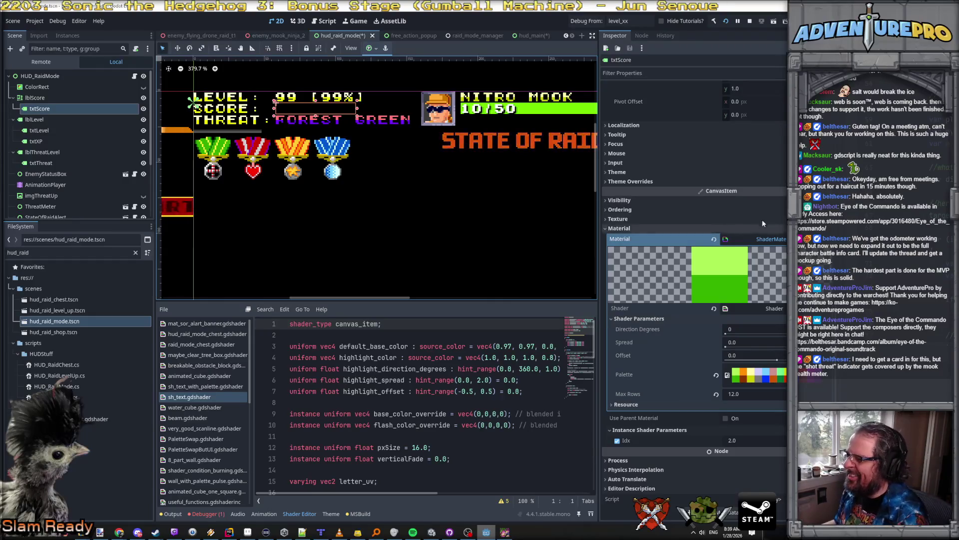
scroll(760, 205, "up", 5)
scroll(747, 218, "down", 5)
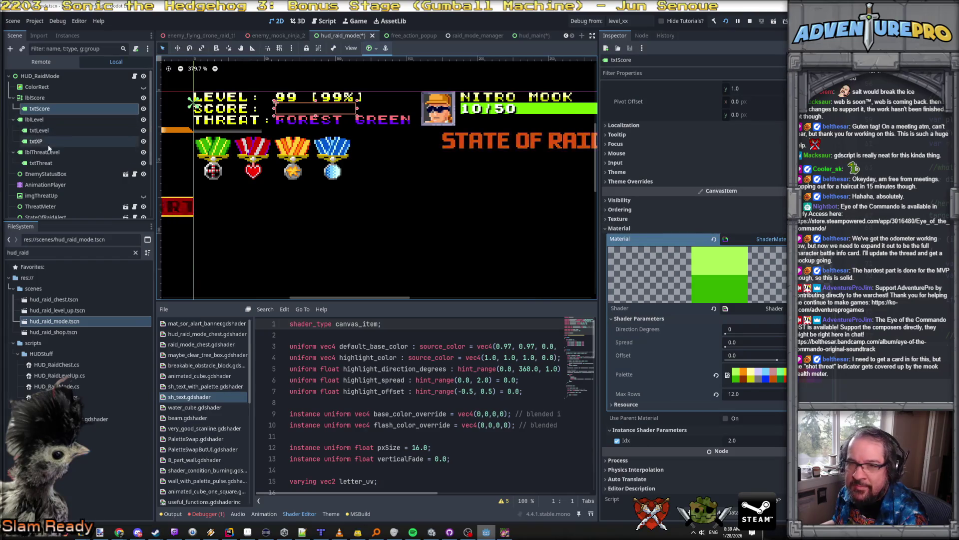
Review the txtThreat, txtLevel and txtXP labels, then select lblScore to edit its theme.
left_click(62, 163)
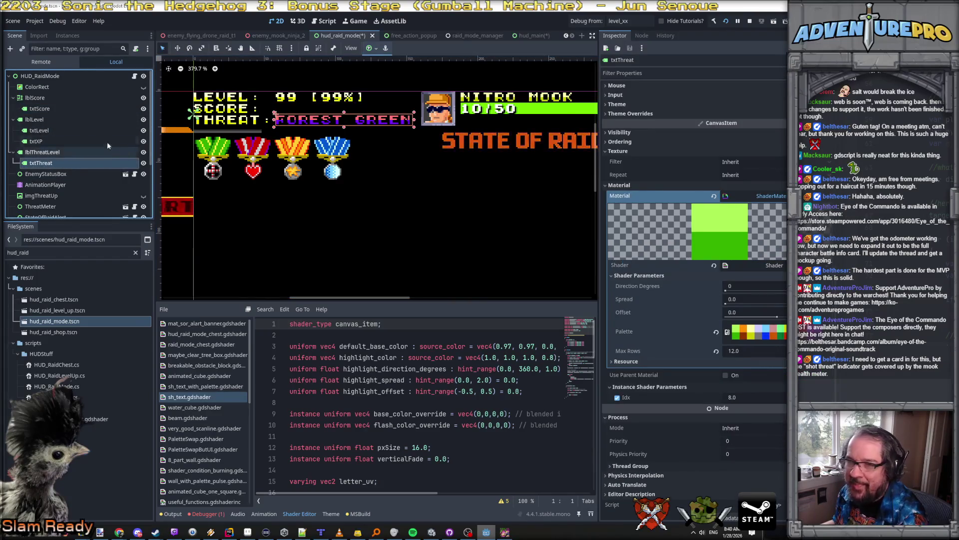
left_click(45, 131)
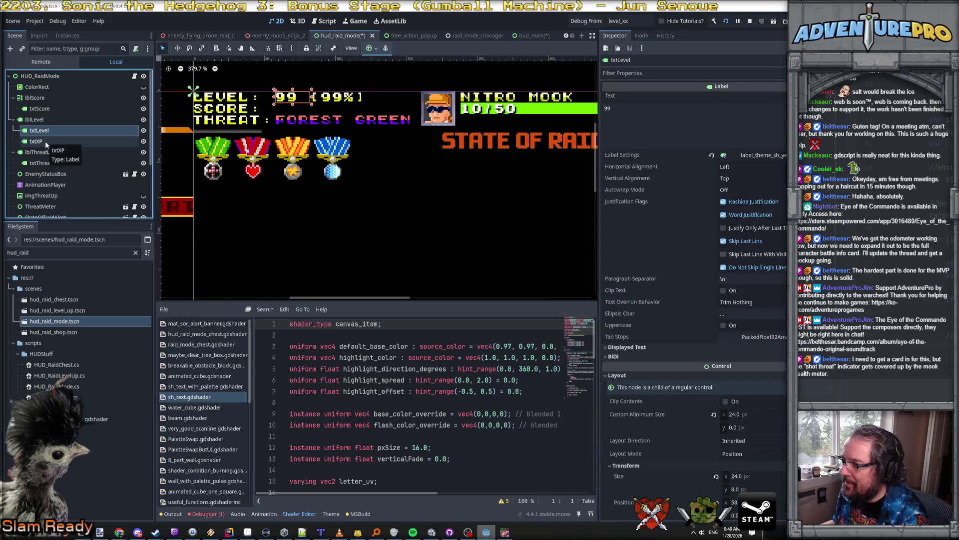
left_click(45, 141)
left_click(49, 109)
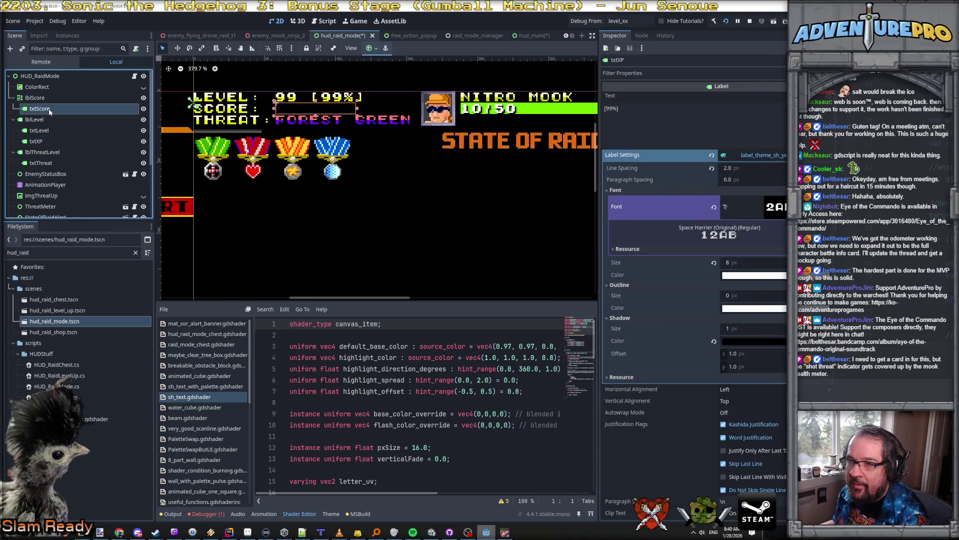
left_click(44, 98)
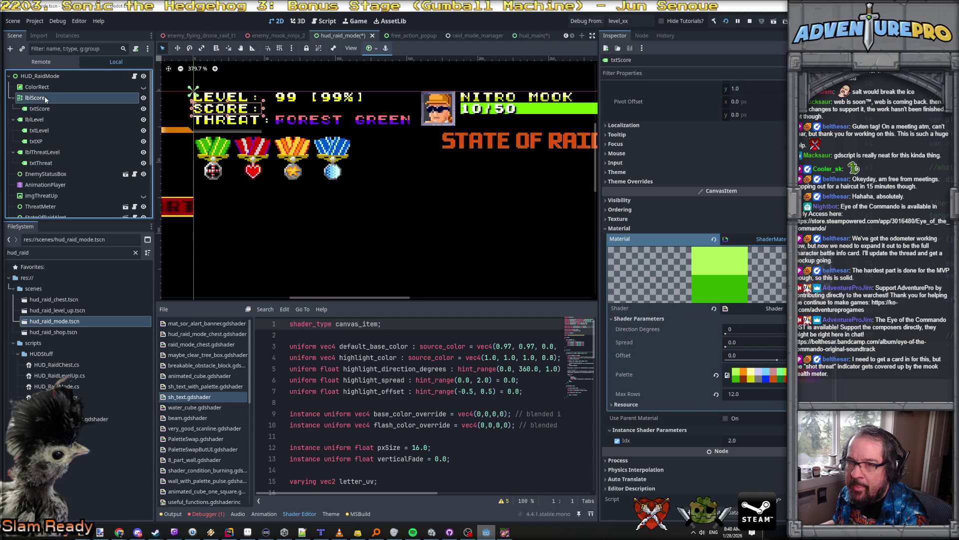
left_click(47, 109)
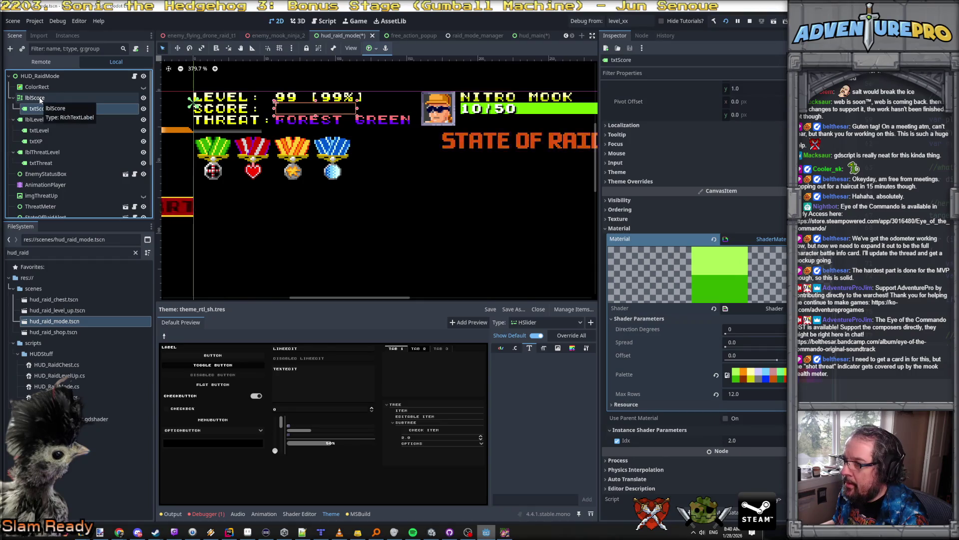
scroll(752, 171, "up", 5)
scroll(752, 172, "up", 5)
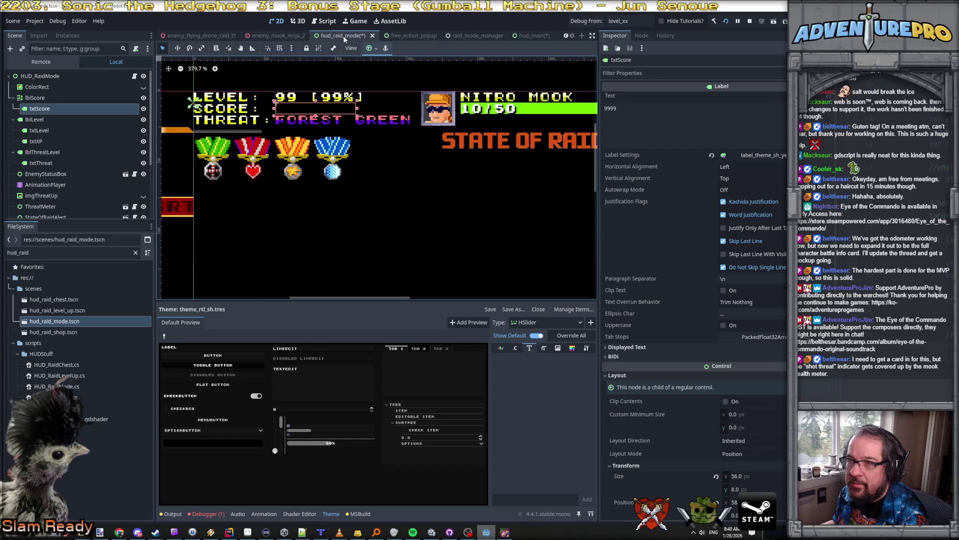
left_click(90, 98)
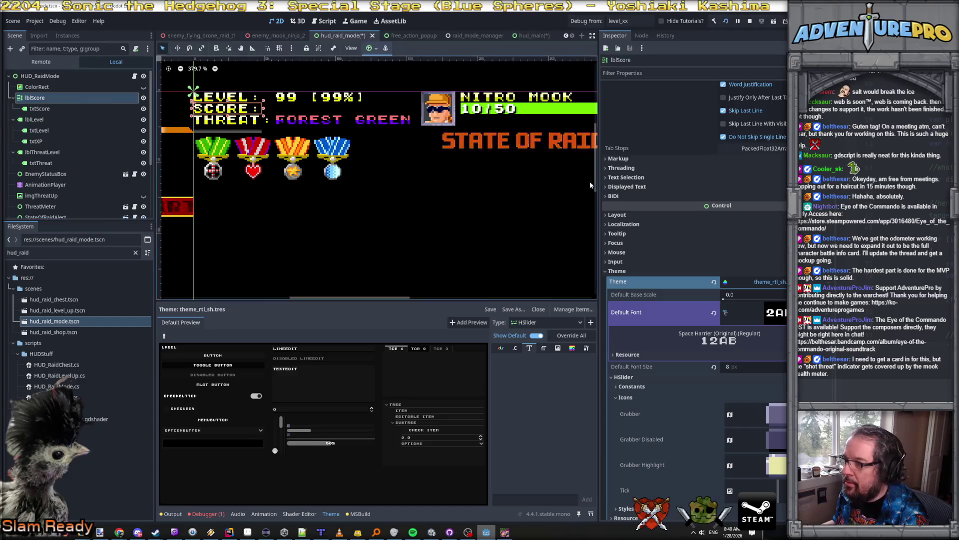
Enable lblScore's Shadow Offset X and Y constant overrides, both set to 1.
scroll(688, 223, "up", 4)
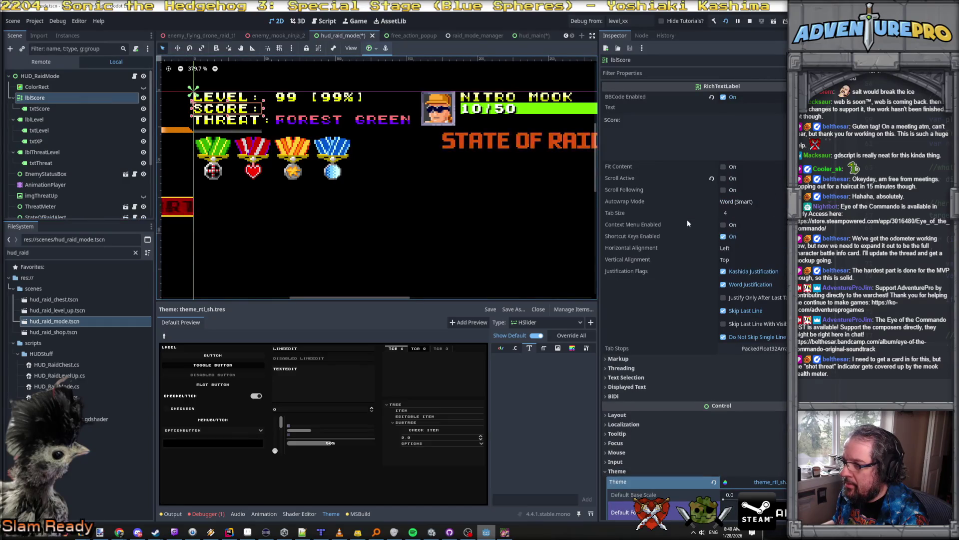
scroll(688, 220, "down", 7)
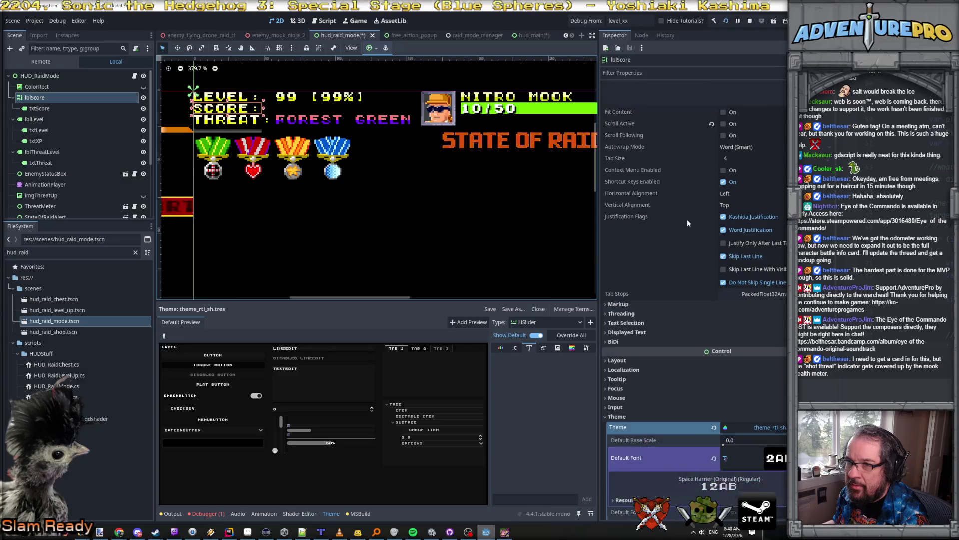
scroll(688, 220, "down", 1)
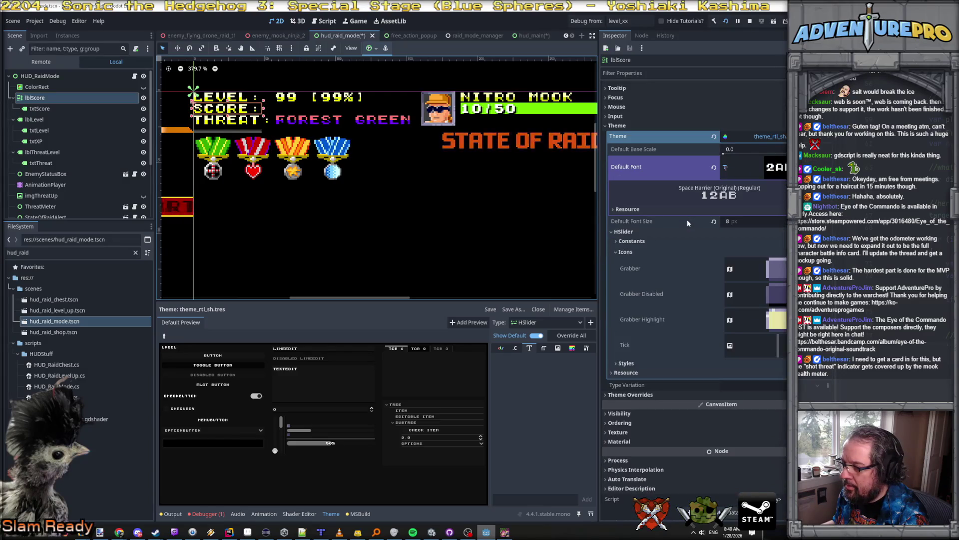
left_click(623, 396)
left_click(630, 414)
scroll(652, 383, "down", 4)
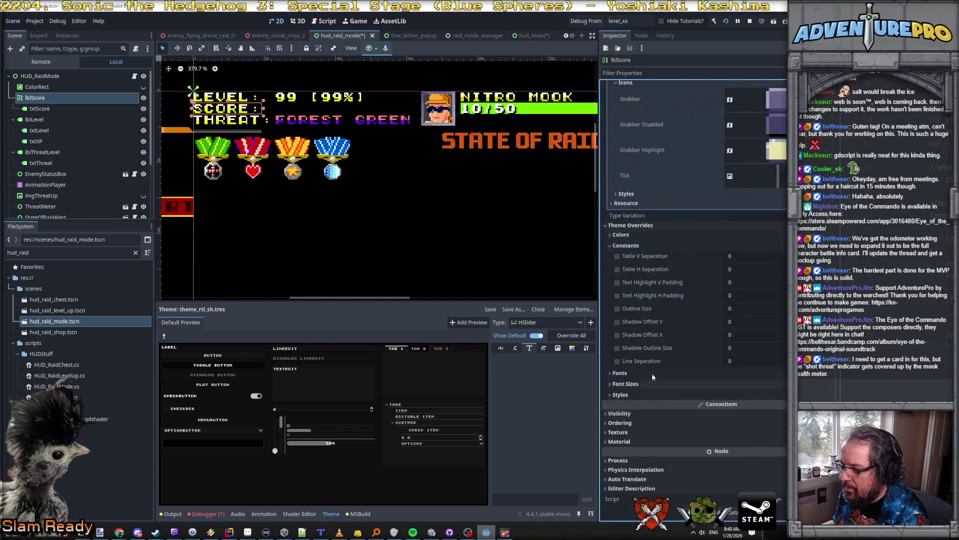
left_click(617, 321)
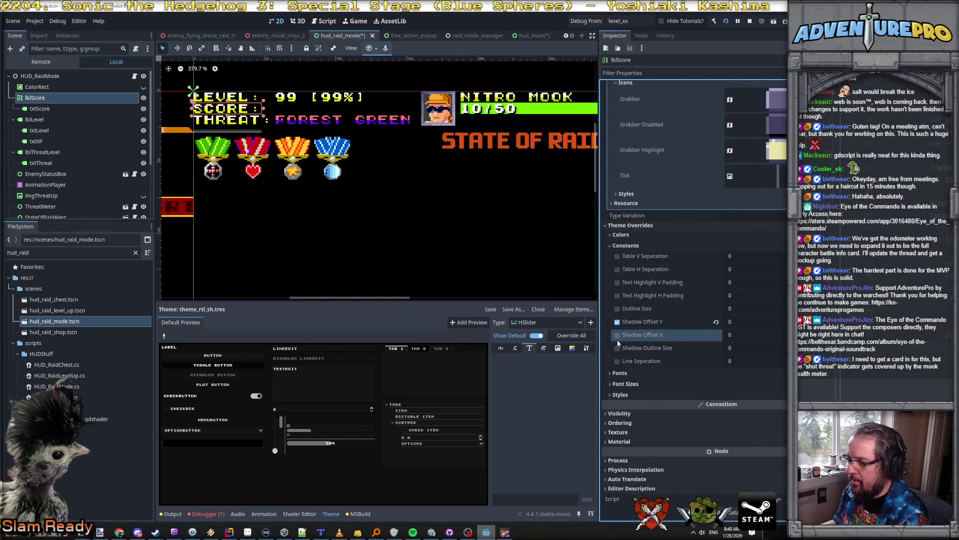
left_click_drag(742, 324, 744, 324)
left_click(744, 335)
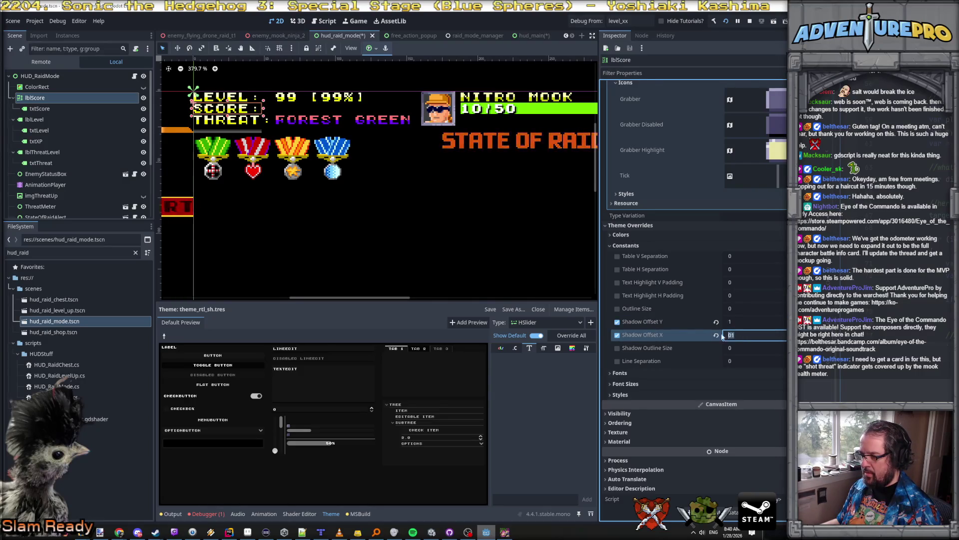
left_click(743, 322)
key("Return")
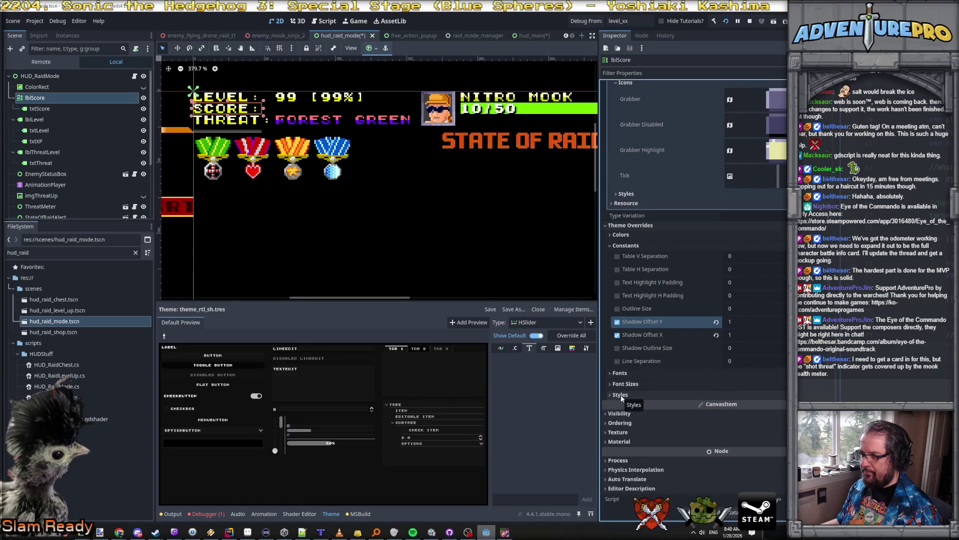
Enable lblScore's Font Shadow Color override and save the raid HUD scene.
left_click(619, 234)
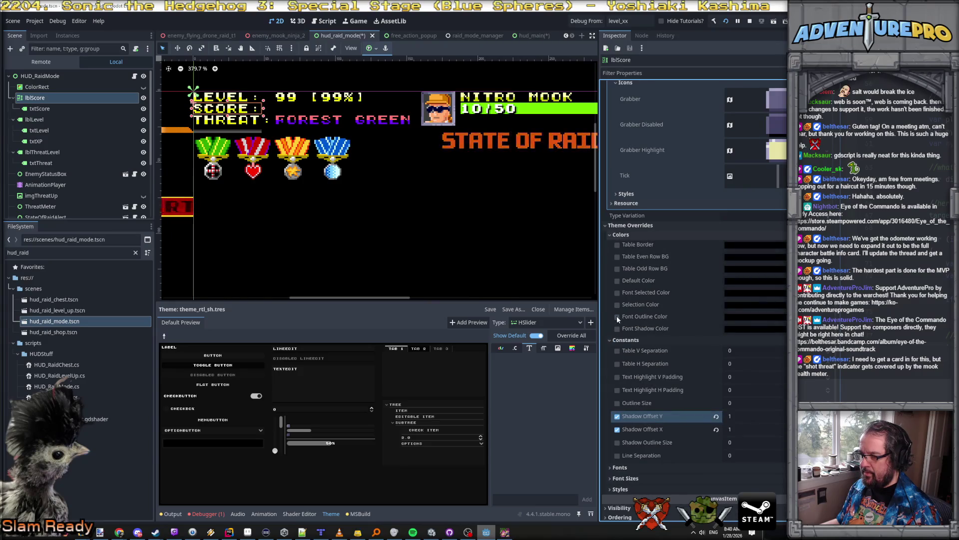
left_click(618, 329)
key("ctrl+s")
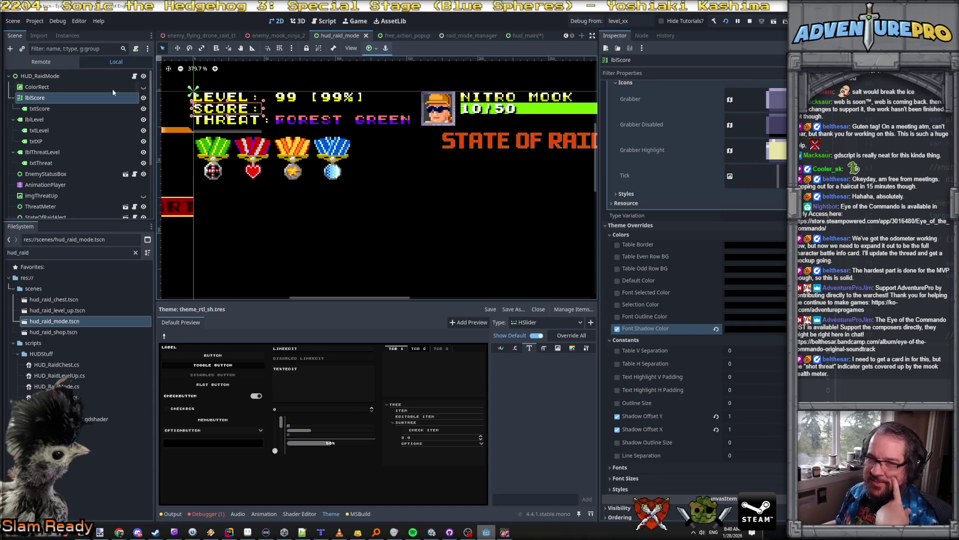
left_click(83, 108)
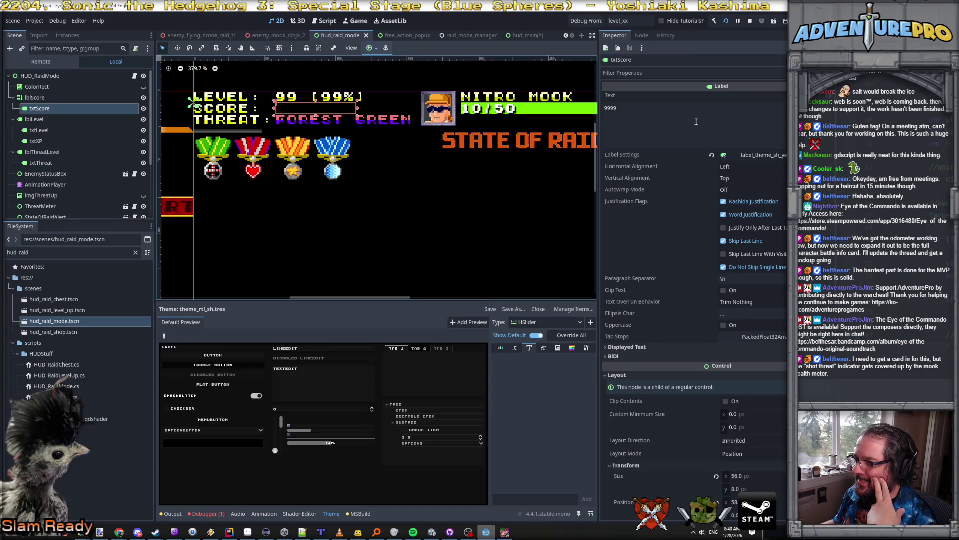
left_click_drag(315, 111, 322, 277)
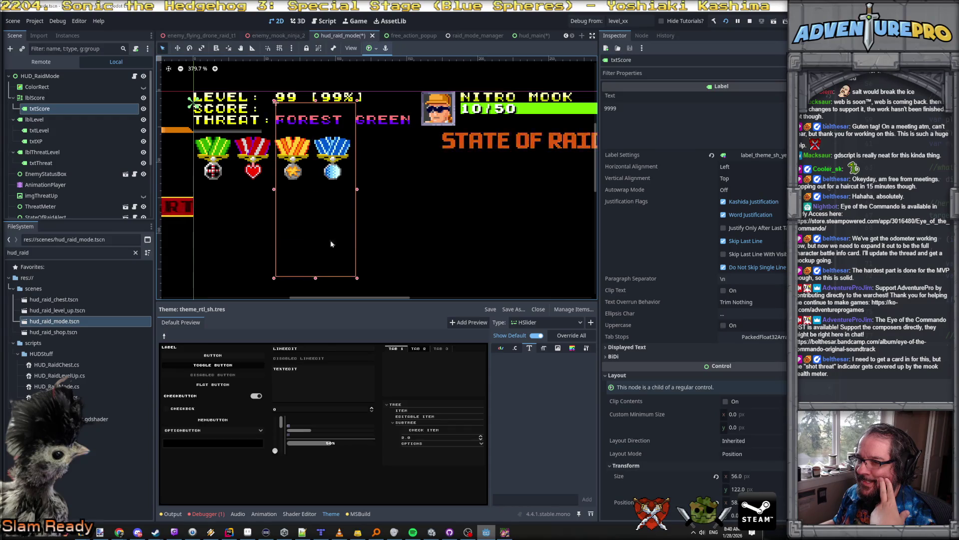
left_click_drag(357, 189, 510, 188)
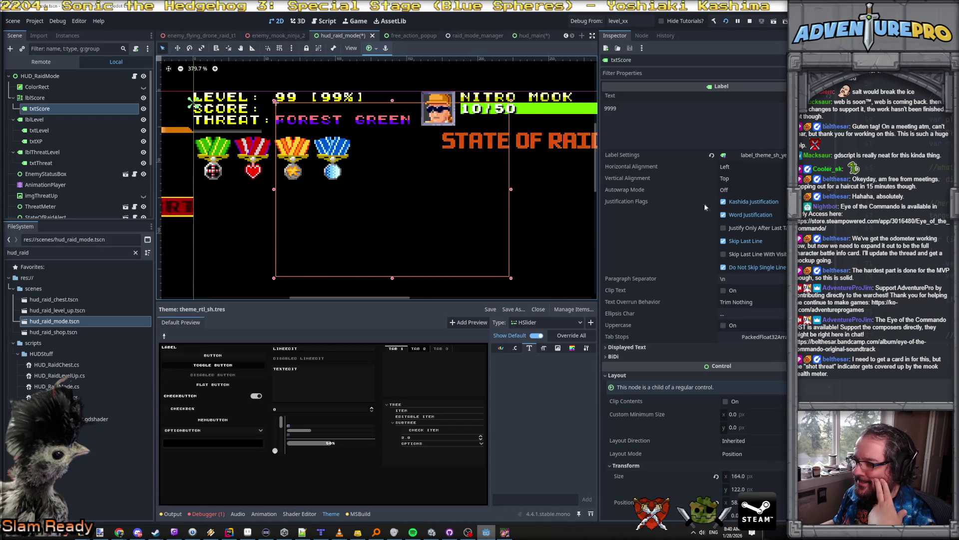
left_click(685, 120)
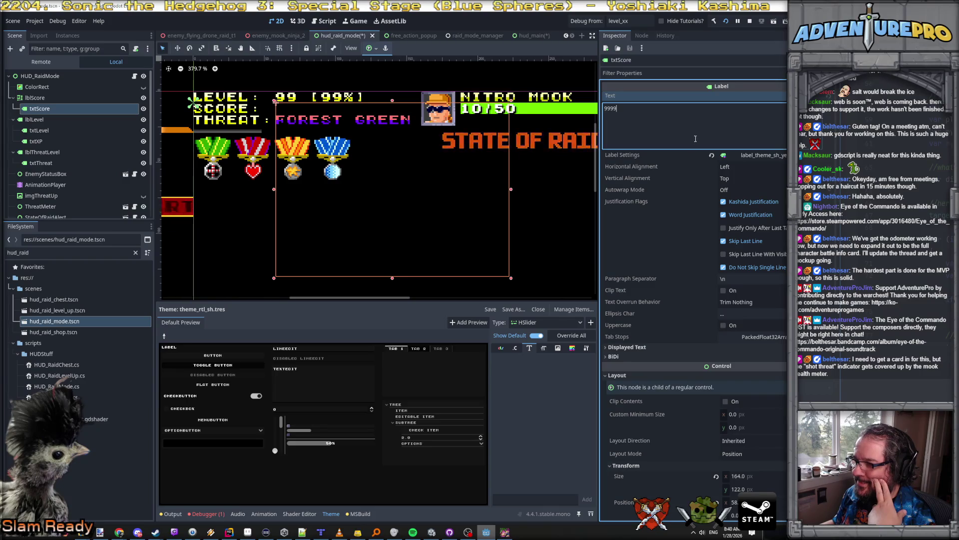
scroll(695, 152, "down", 3)
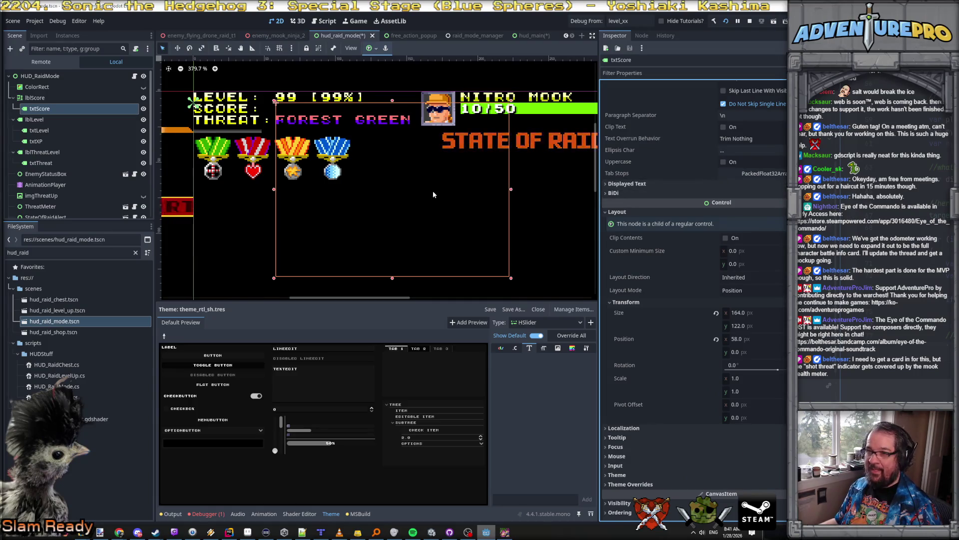
key("ctrl+z")
key("ctrl+z")
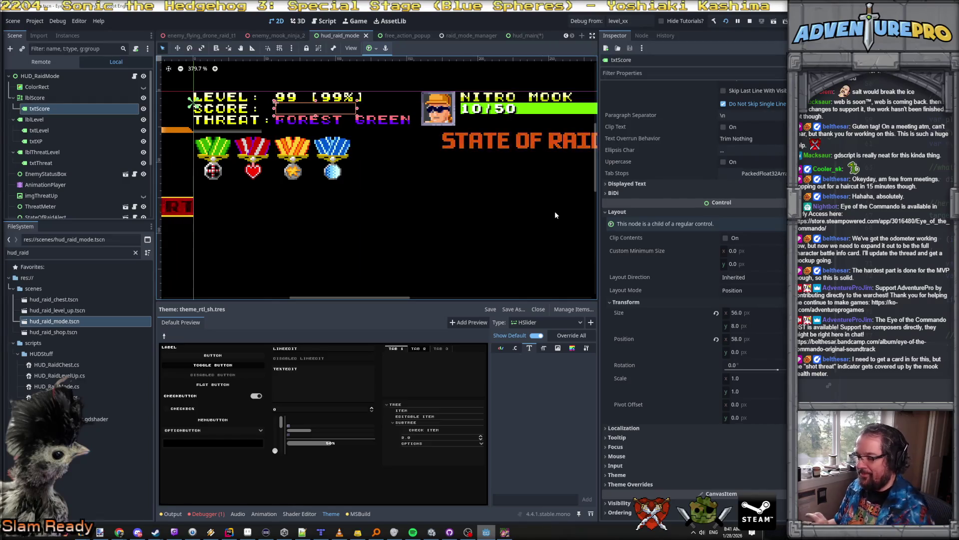
scroll(555, 215, "down", 1)
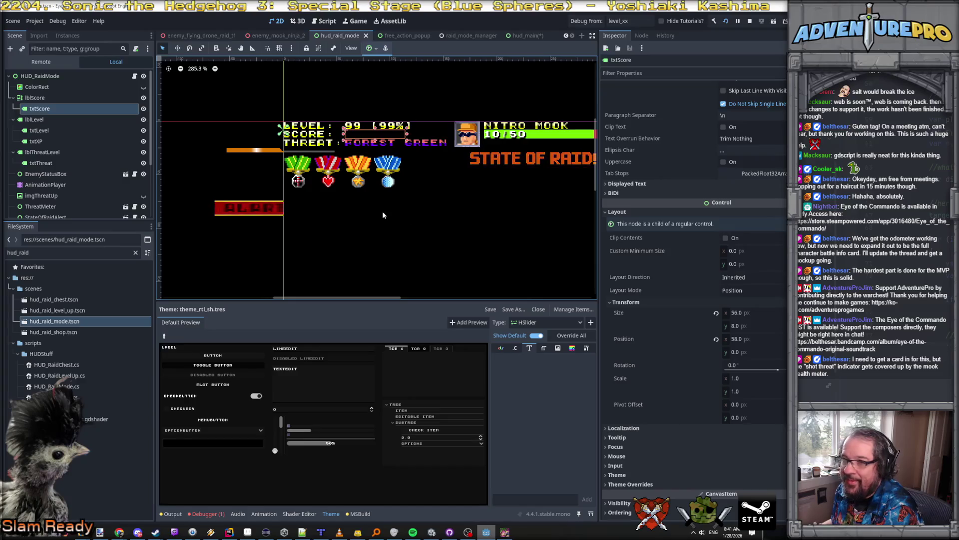
left_click(80, 97)
left_click(88, 107)
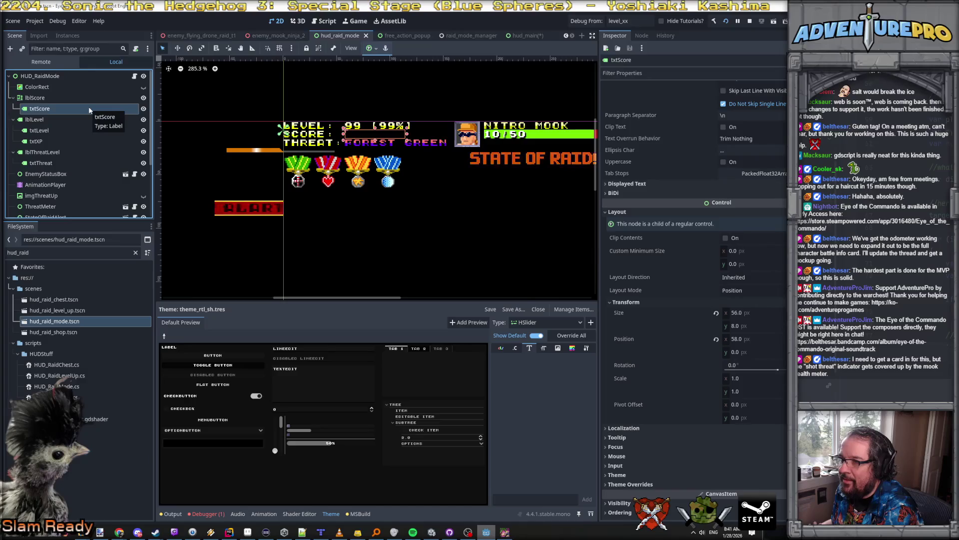
left_click(91, 99)
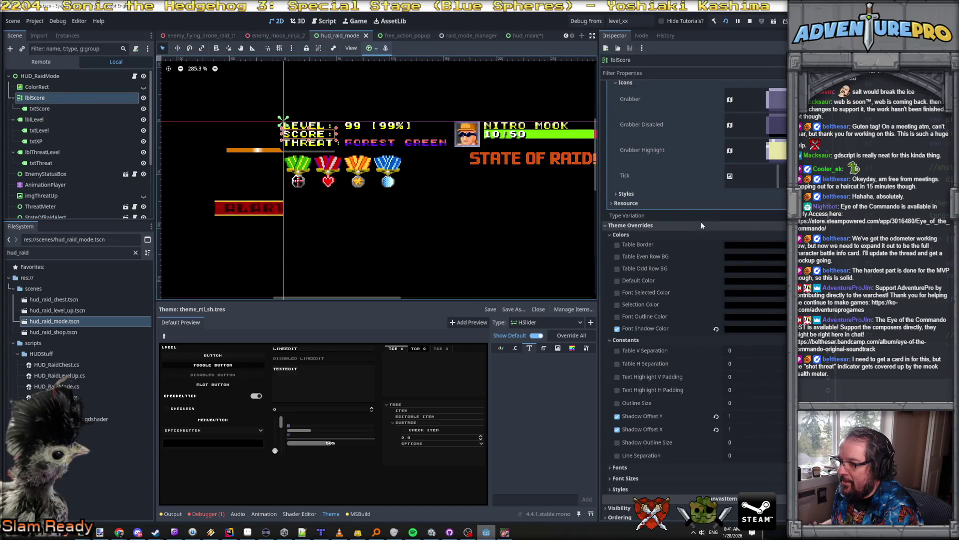
scroll(700, 226, "up", 10)
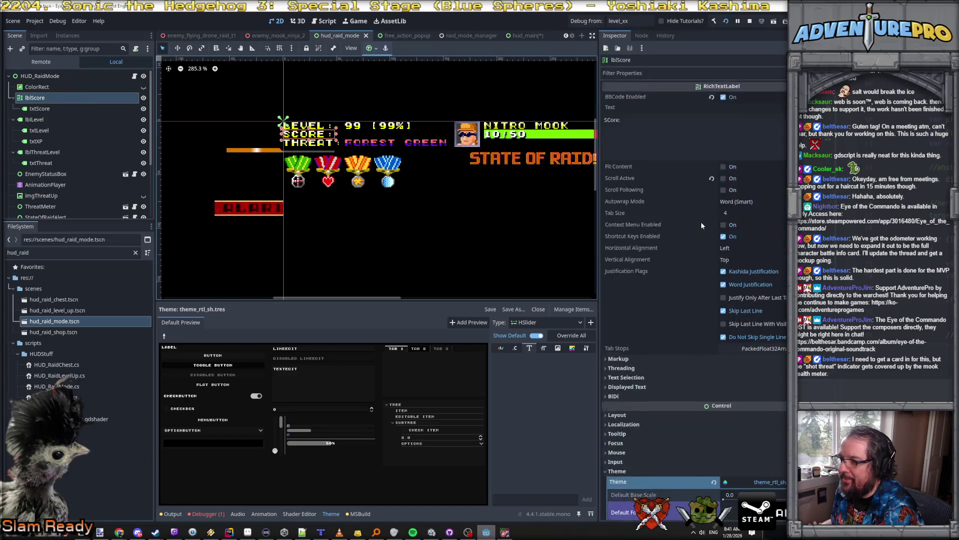
left_click(642, 74)
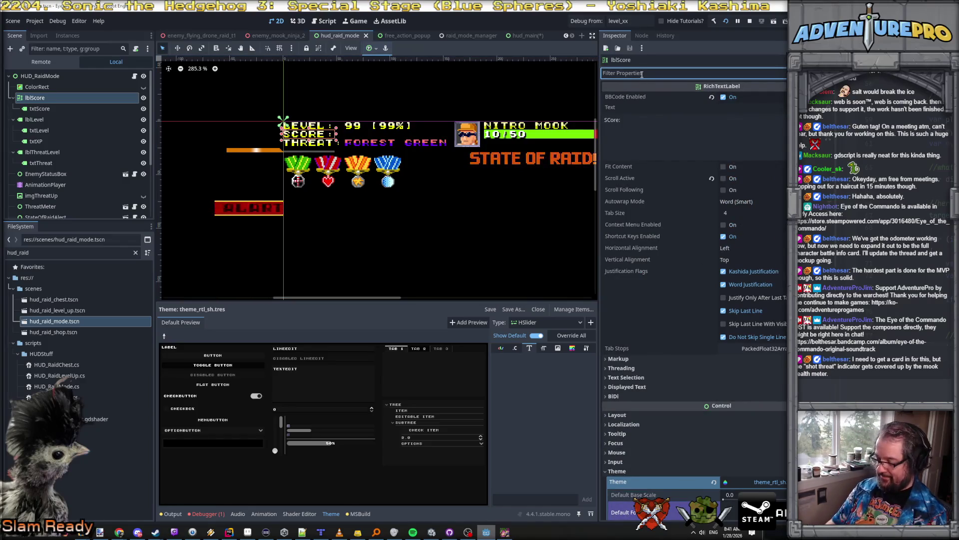
type("moduol")
key("BackSpace")
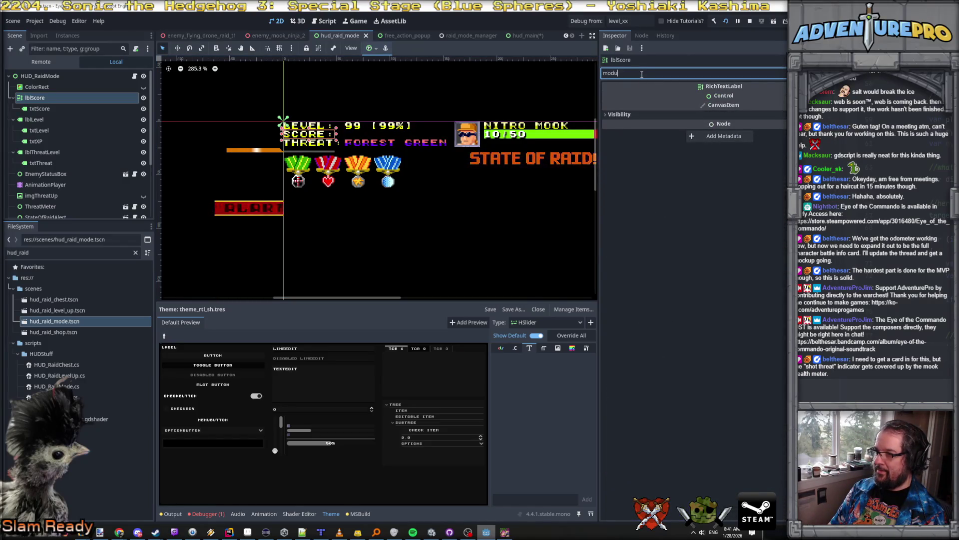
left_click(664, 115)
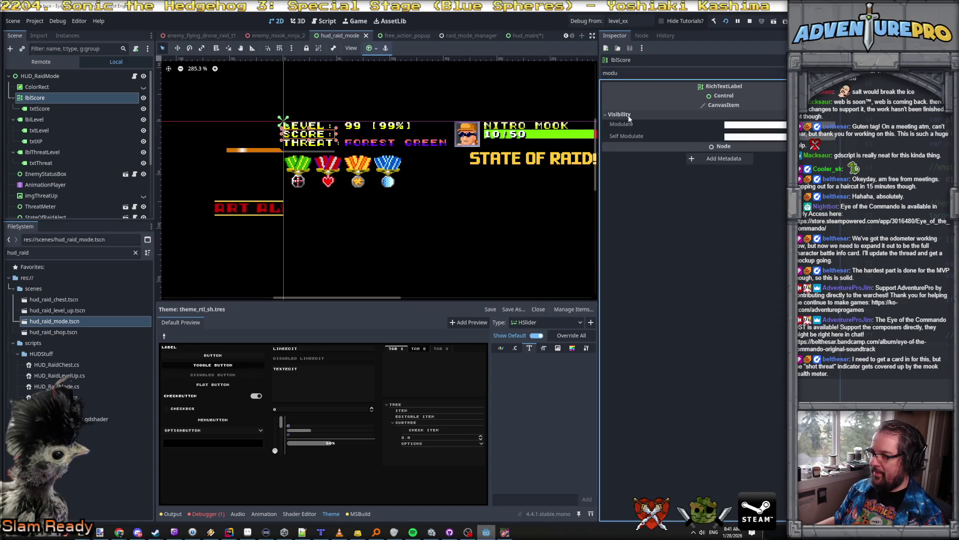
left_click(755, 125)
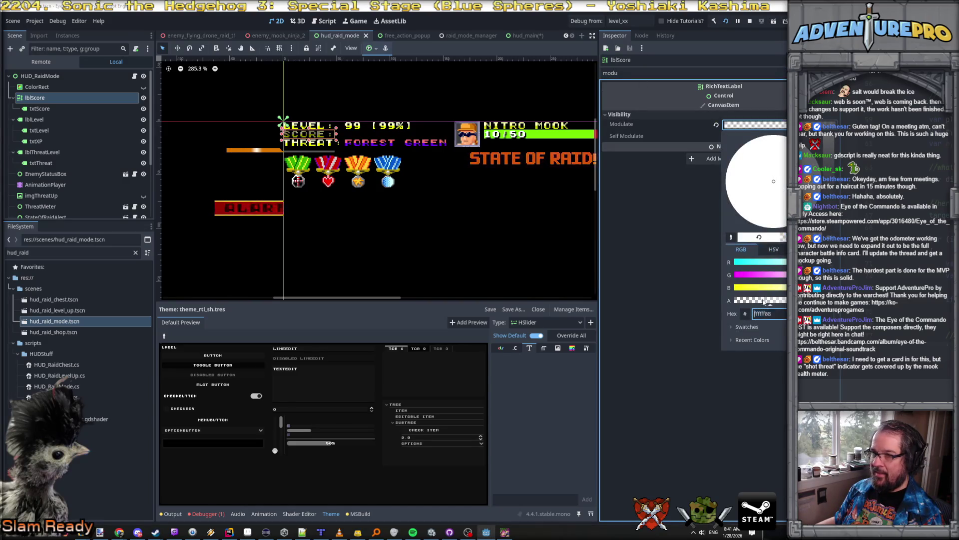
left_click(757, 314)
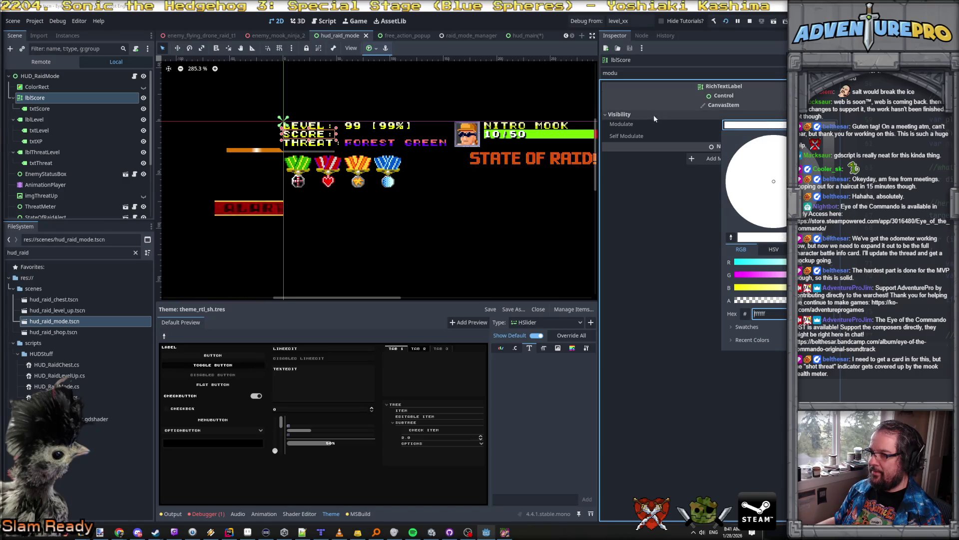
left_click(634, 115)
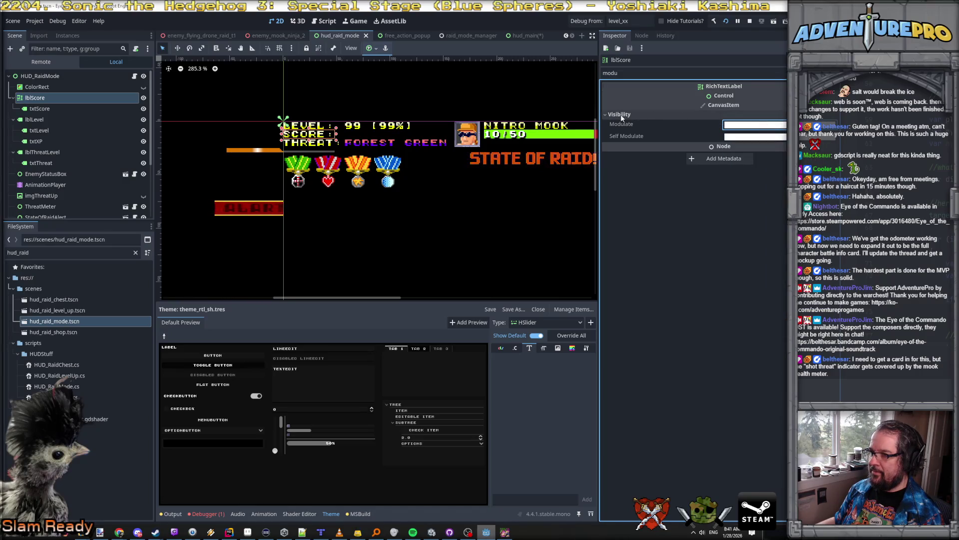
key("BackSpace")
key("BackSpace")
key("BackSpace")
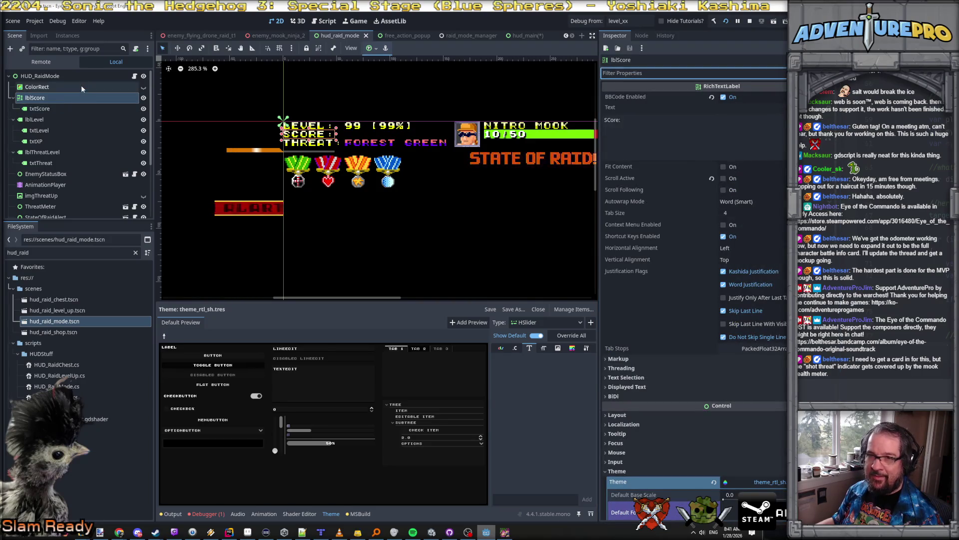
Show the ColorRect background, select txtScore, and close the hud_raid_mode scene tab.
left_click(143, 87)
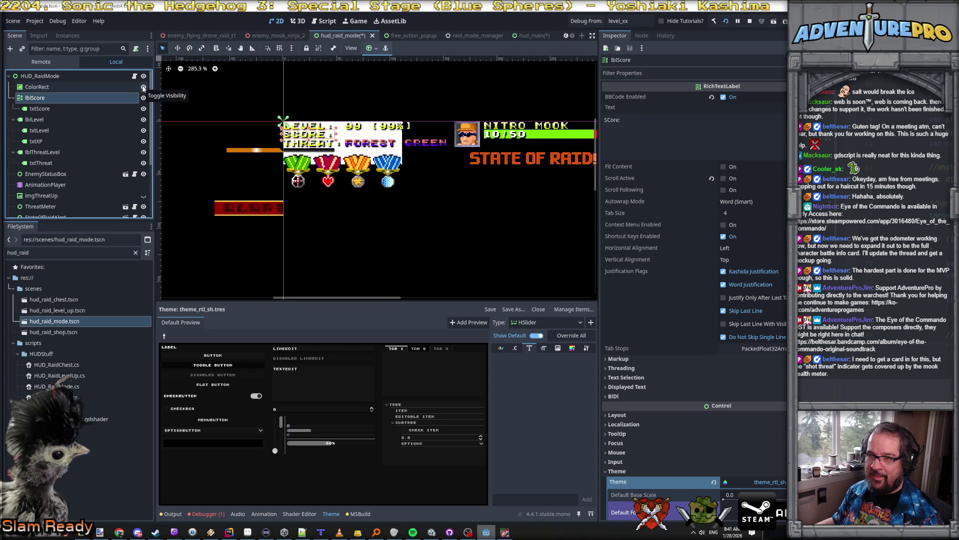
scroll(254, 112, "up", 3)
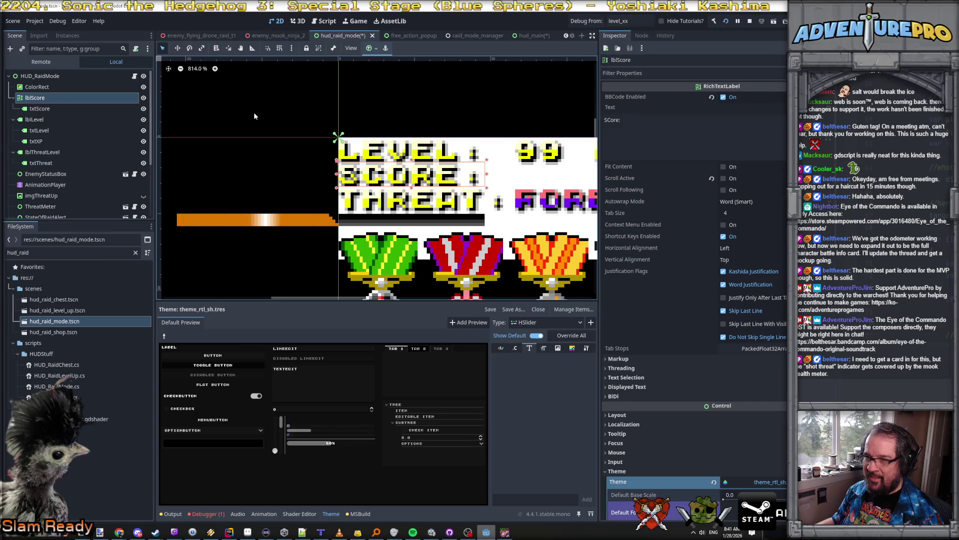
scroll(254, 112, "down", 1)
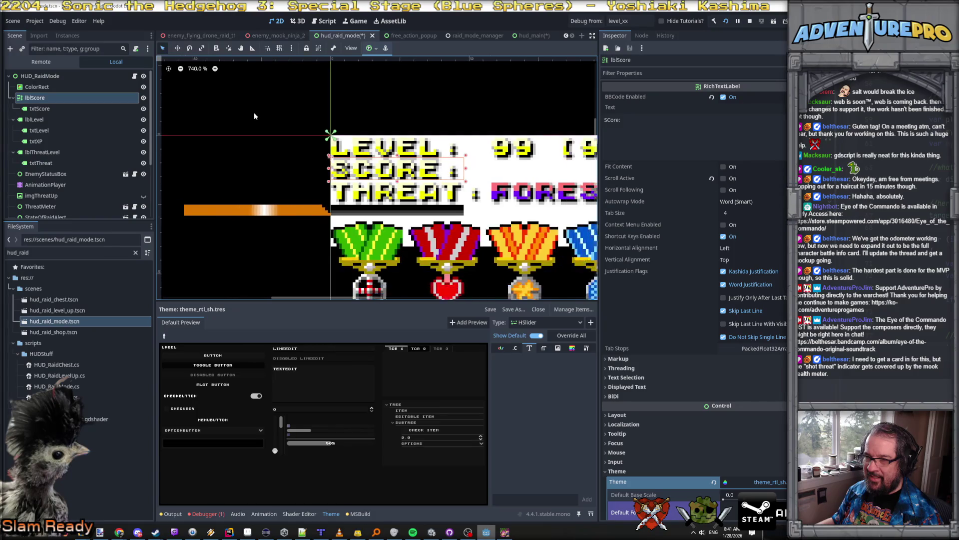
scroll(253, 112, "down", 4)
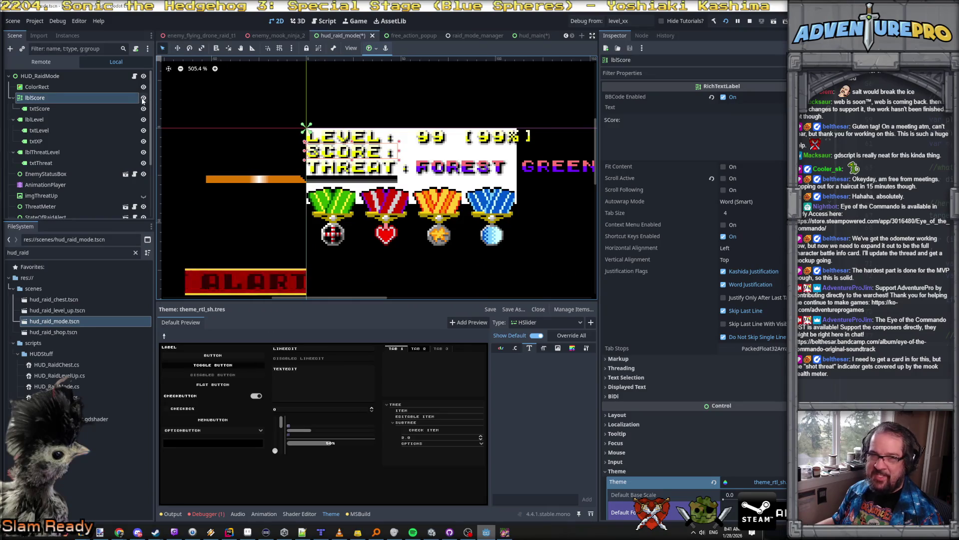
left_click(87, 110)
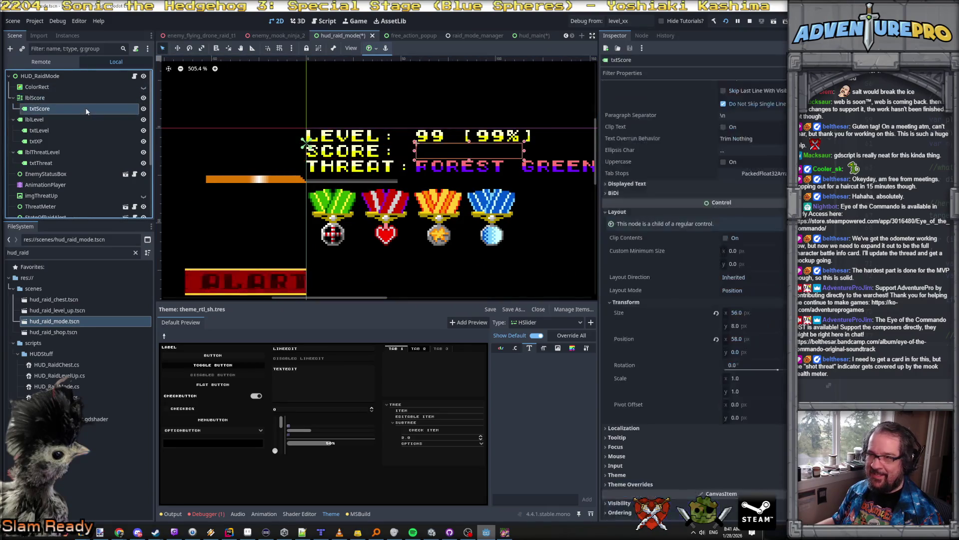
scroll(717, 179, "up", 5)
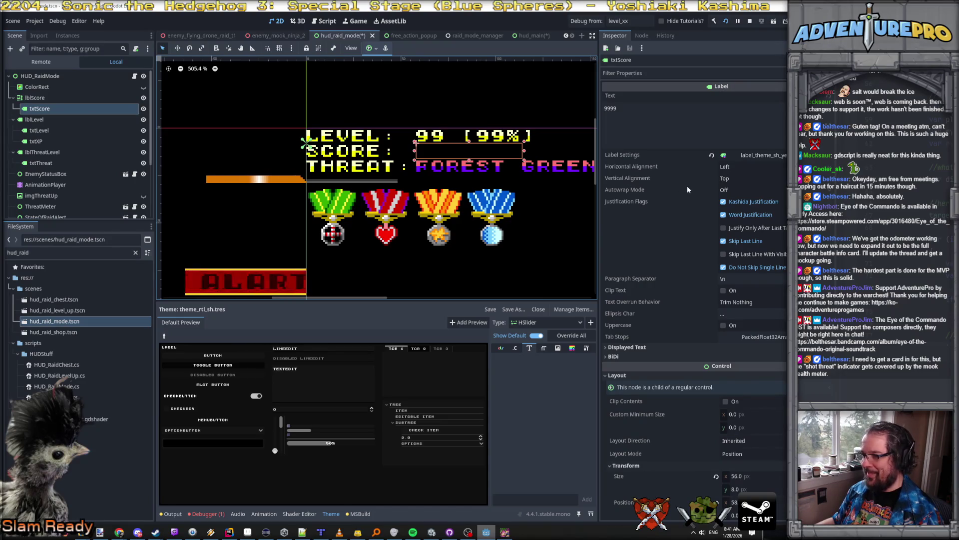
scroll(673, 339, "down", 3)
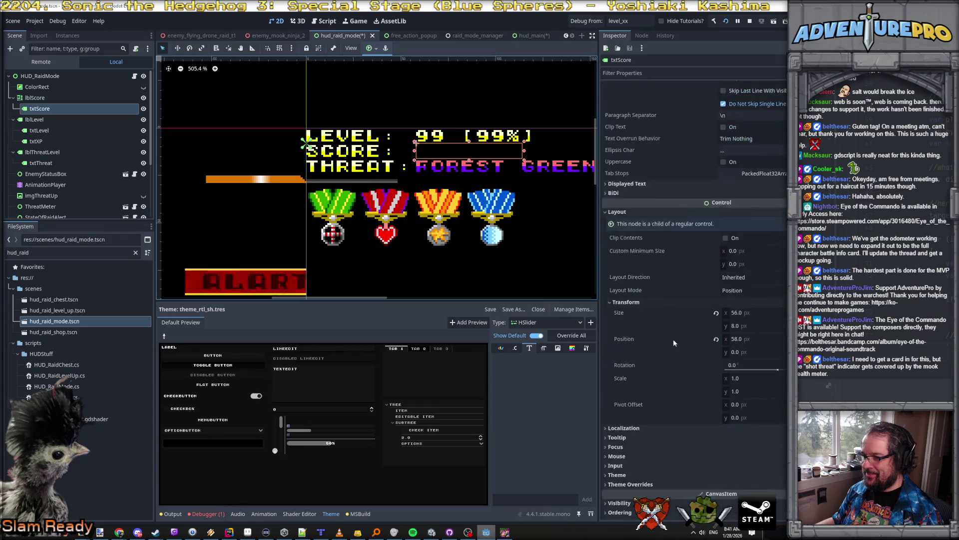
left_click(372, 36)
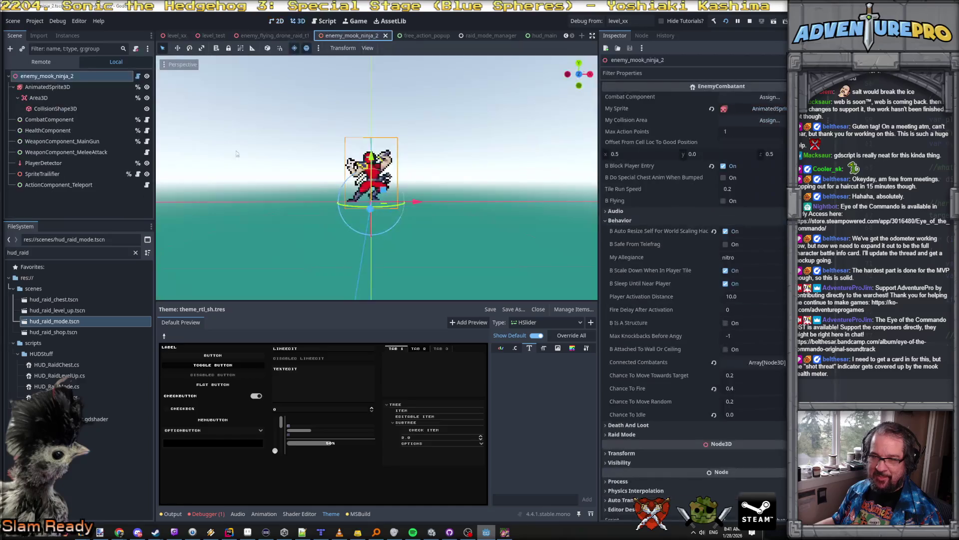
Reopen the hud_raid_mode scene, reselect txtScore and expand its Material properties.
double_click(54, 321)
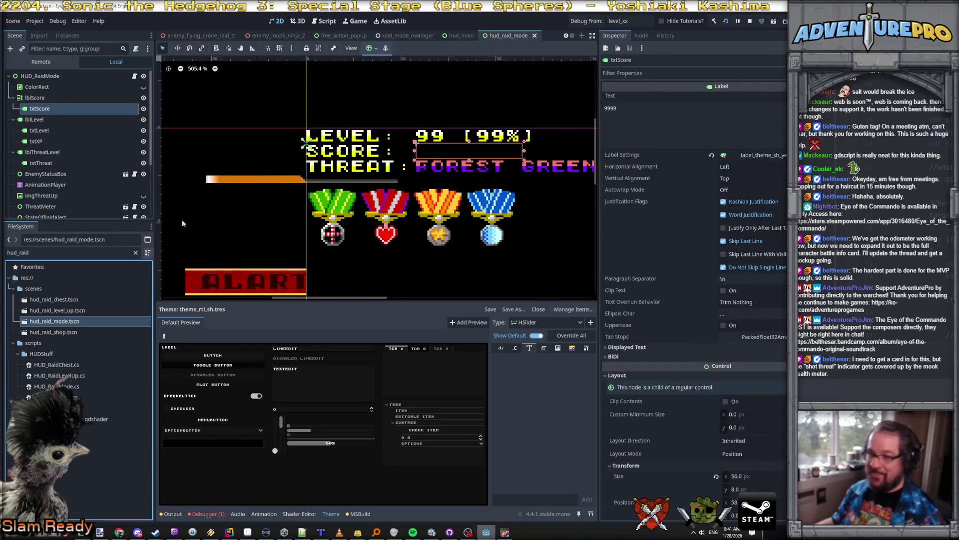
left_click(41, 99)
left_click(40, 109)
scroll(670, 276, "down", 10)
left_click(670, 276)
scroll(657, 312, "down", 5)
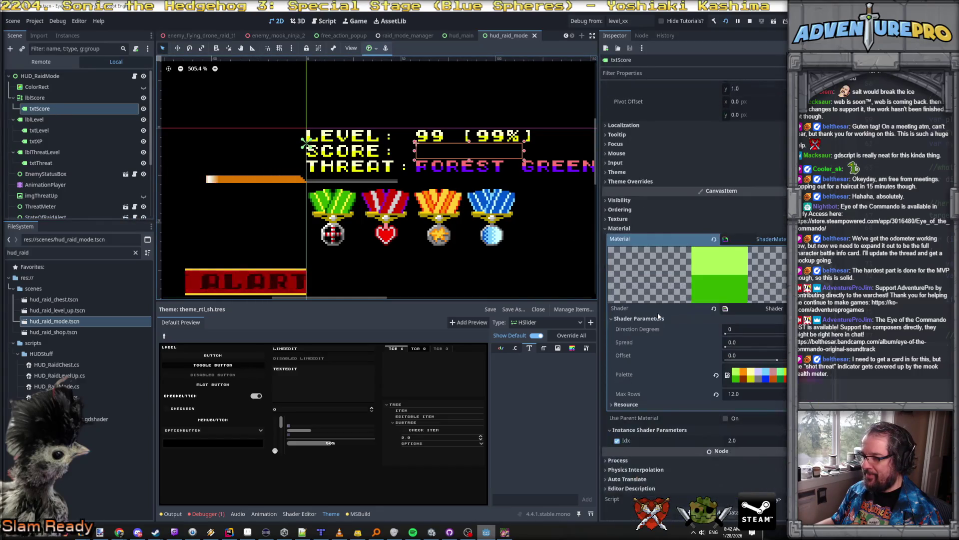
Expand txtScore's Theme Overrides Colors, Constants, Fonts and Font Sizes sections.
left_click(625, 182)
left_click(621, 191)
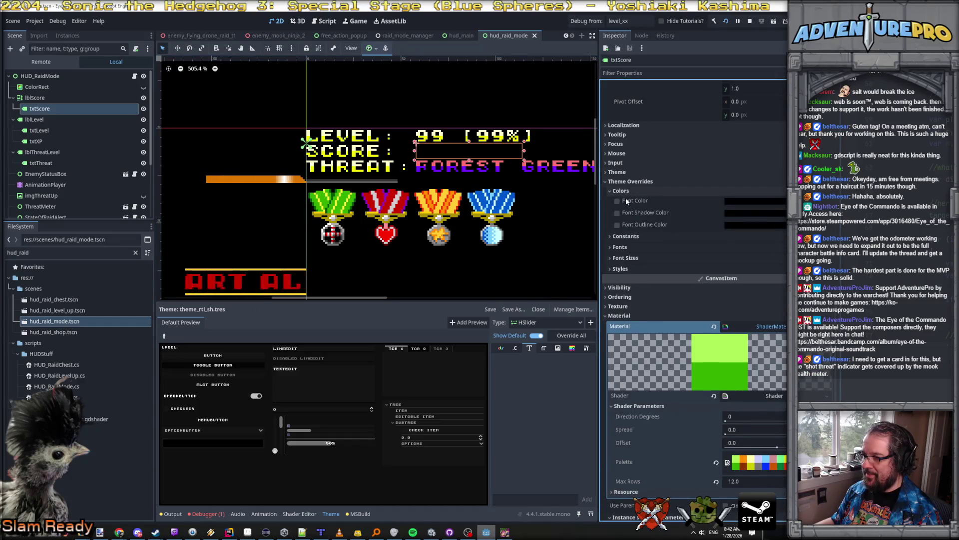
left_click(625, 236)
left_click(623, 324)
left_click(633, 346)
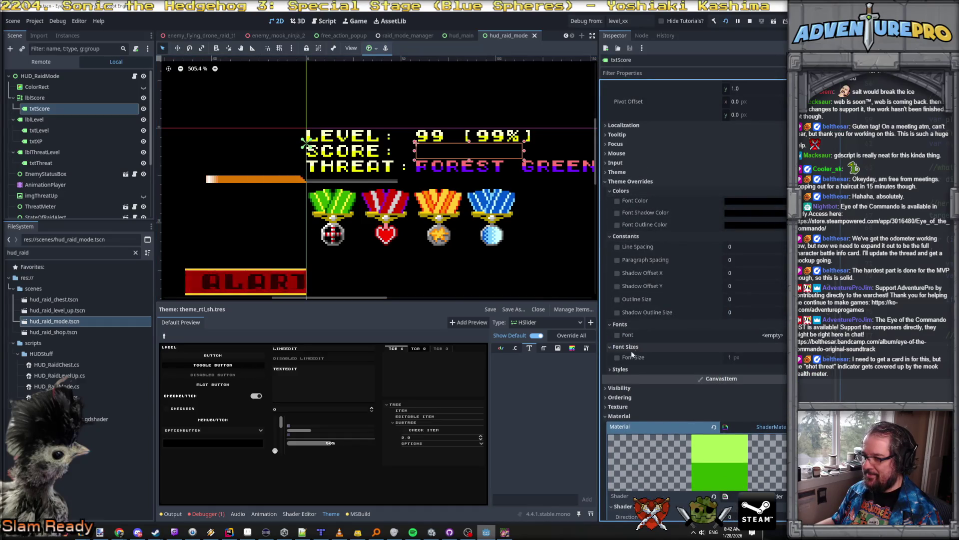
scroll(628, 368, "up", 10)
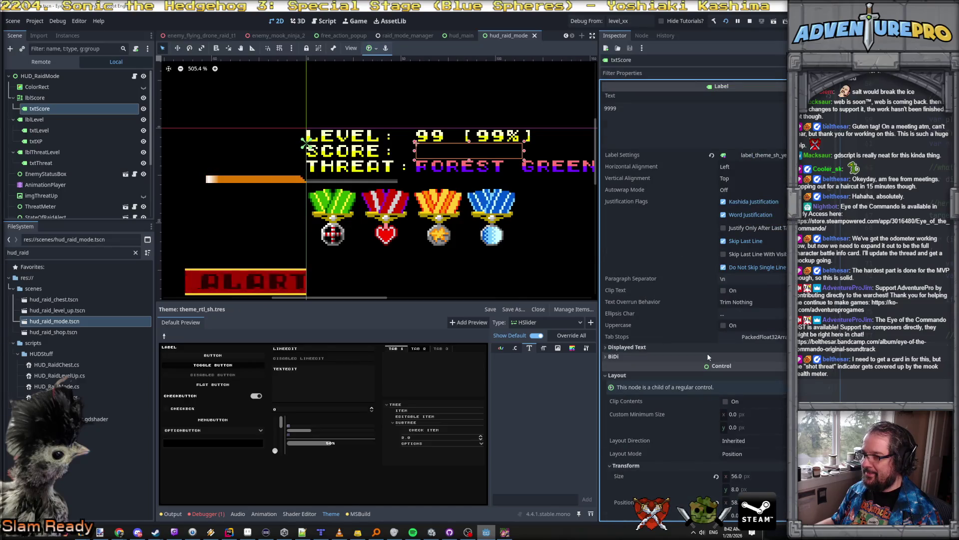
scroll(708, 356, "down", 15)
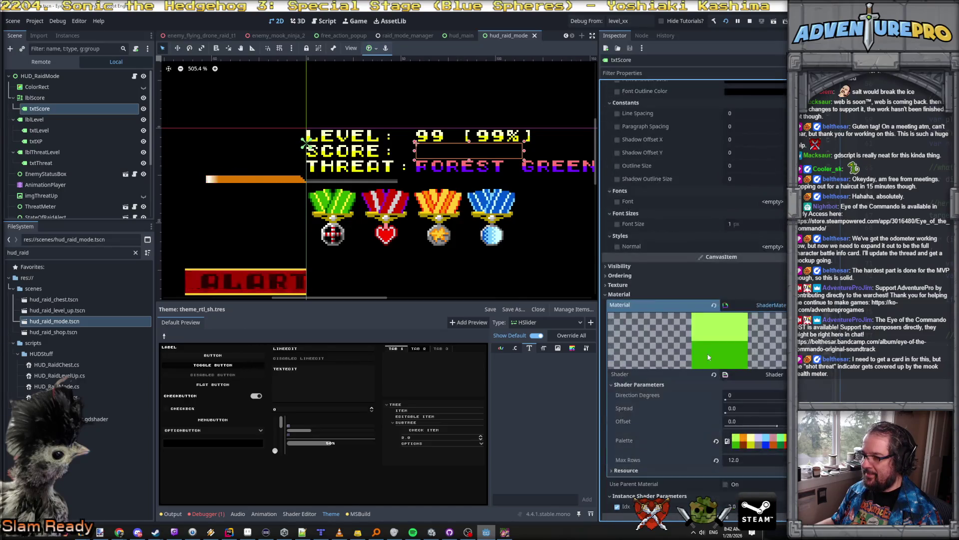
scroll(707, 356, "down", 1)
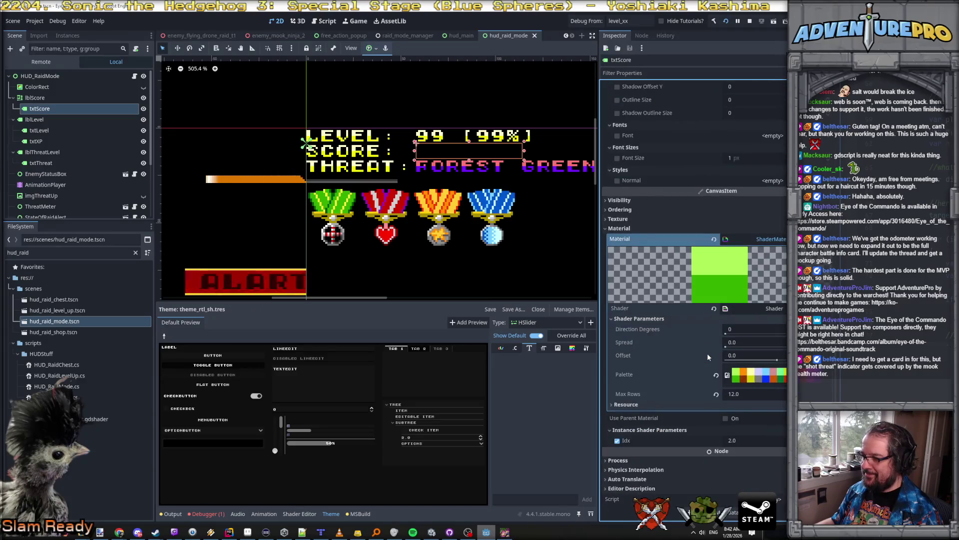
scroll(727, 346, "up", 5)
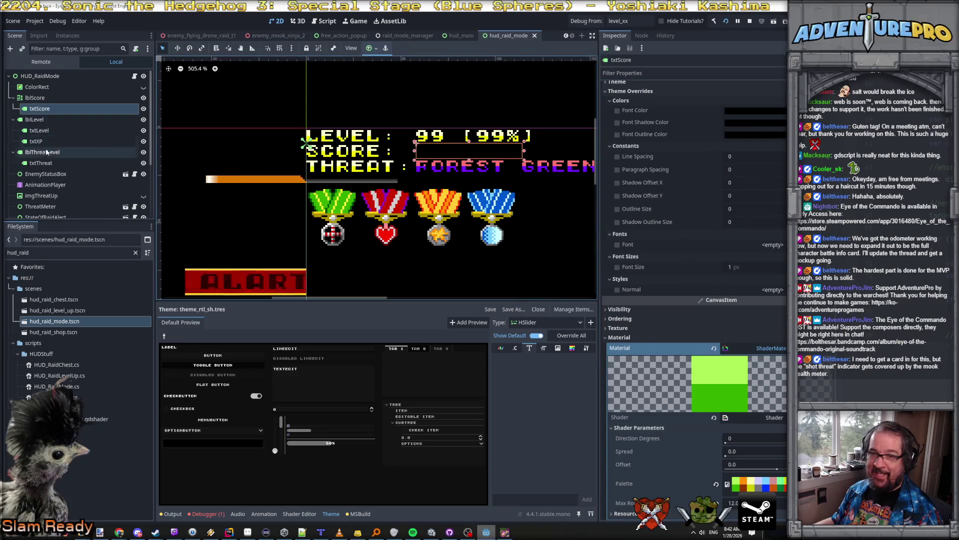
left_click(39, 163)
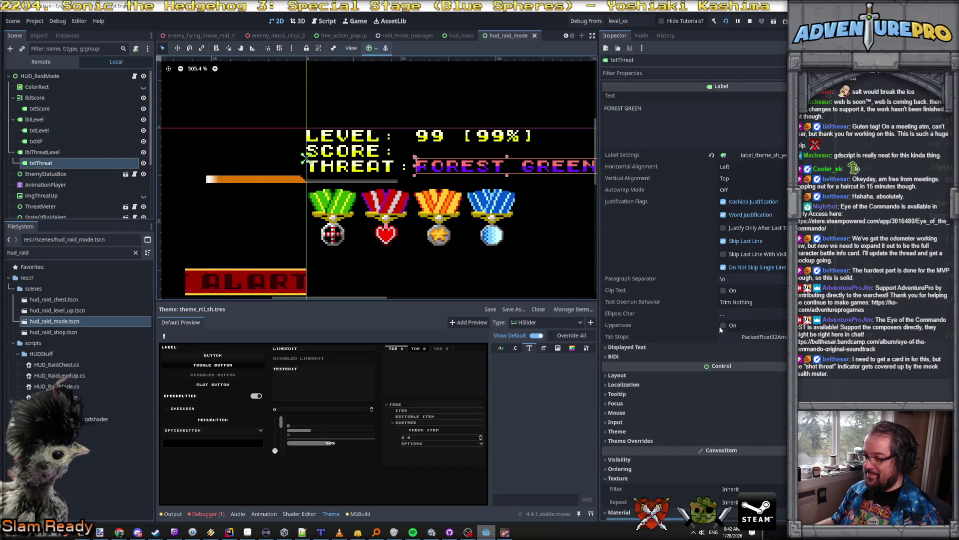
Expand txtThreat's Theme section and its font, font size, constant and colour overrides.
left_click(640, 430)
scroll(642, 422, "down", 5)
left_click(630, 357)
scroll(630, 359, "down", 2)
left_click(627, 335)
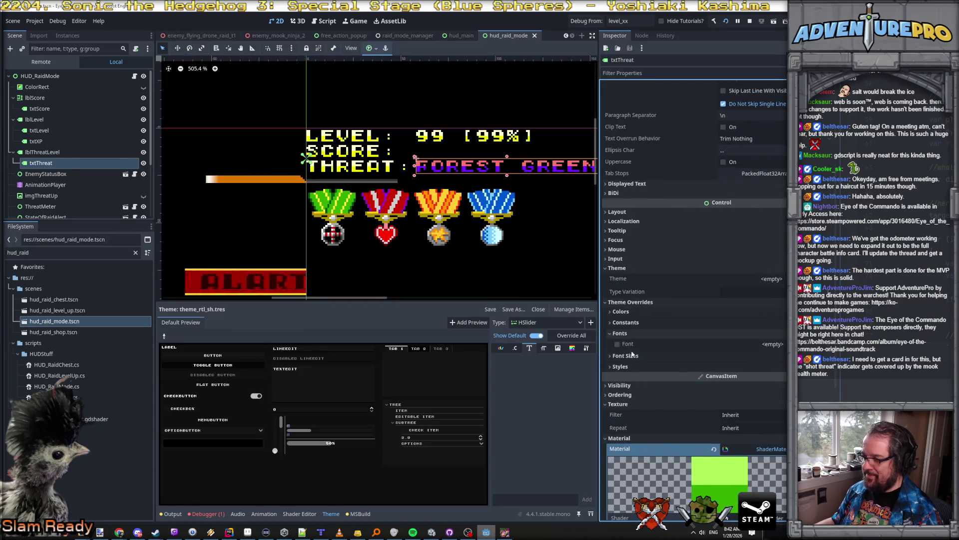
left_click(630, 355)
left_click(639, 323)
left_click(637, 311)
Reselect txtScore and open its Label Settings resource options.
scroll(652, 349, "down", 8)
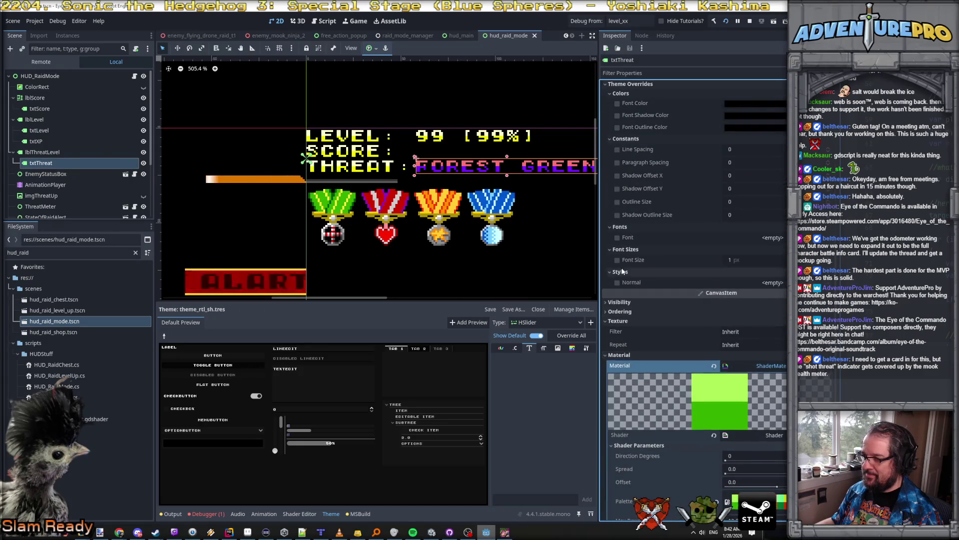
scroll(674, 319, "up", 14)
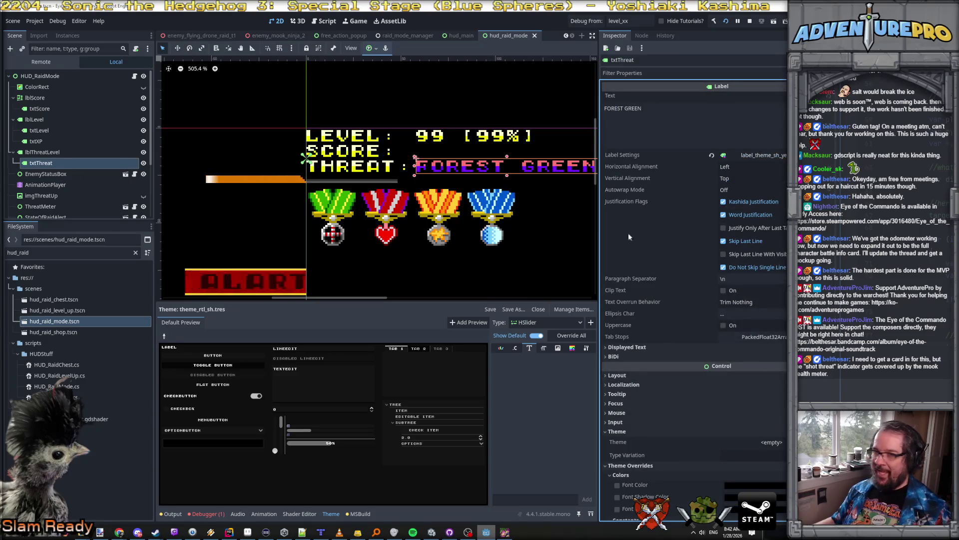
left_click(73, 109)
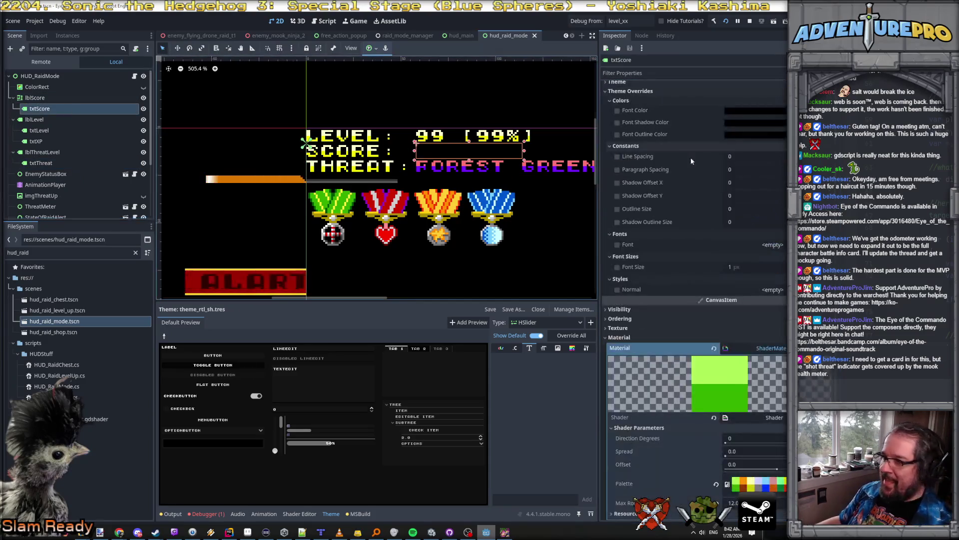
left_click(829, 156)
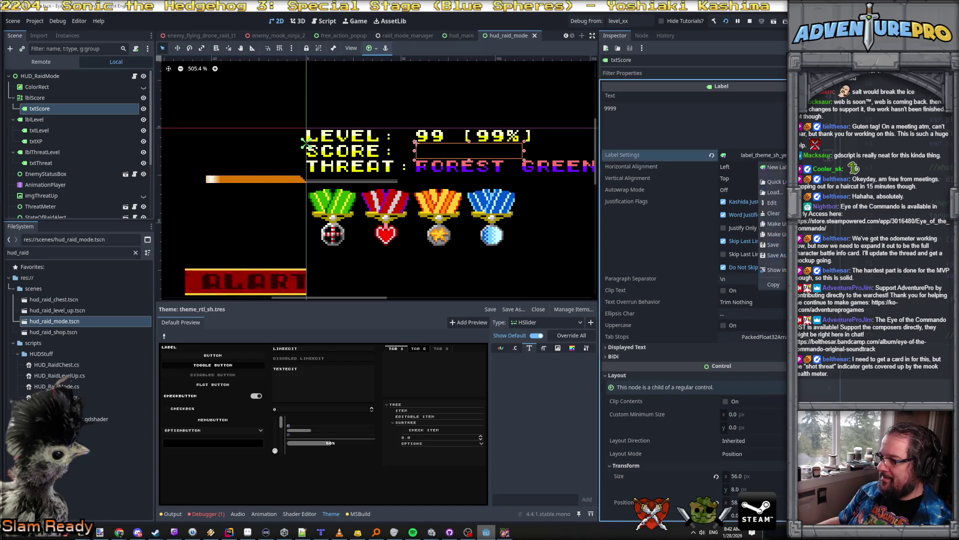
Quick-load label_theme_sh_yellow.tres as txtScore's Label Settings.
left_click(773, 182)
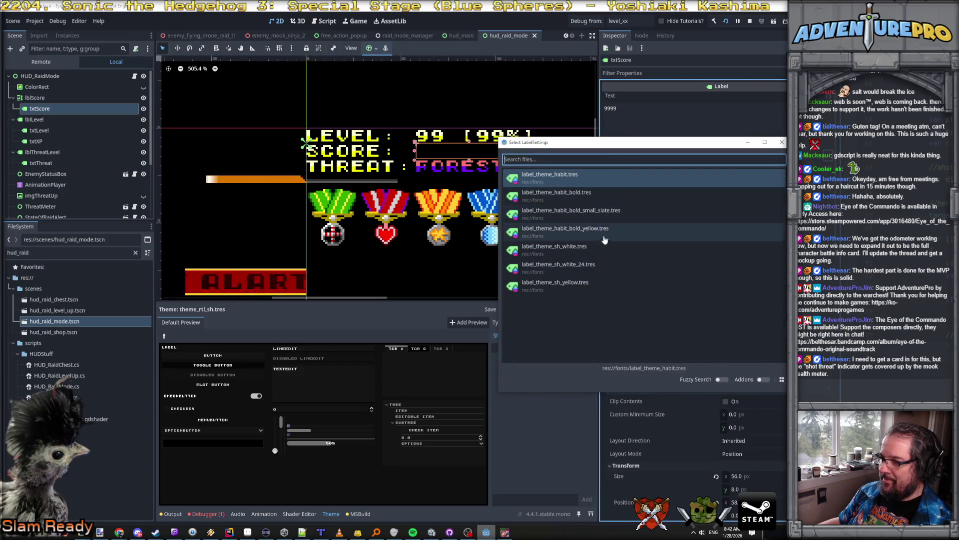
left_click(589, 286)
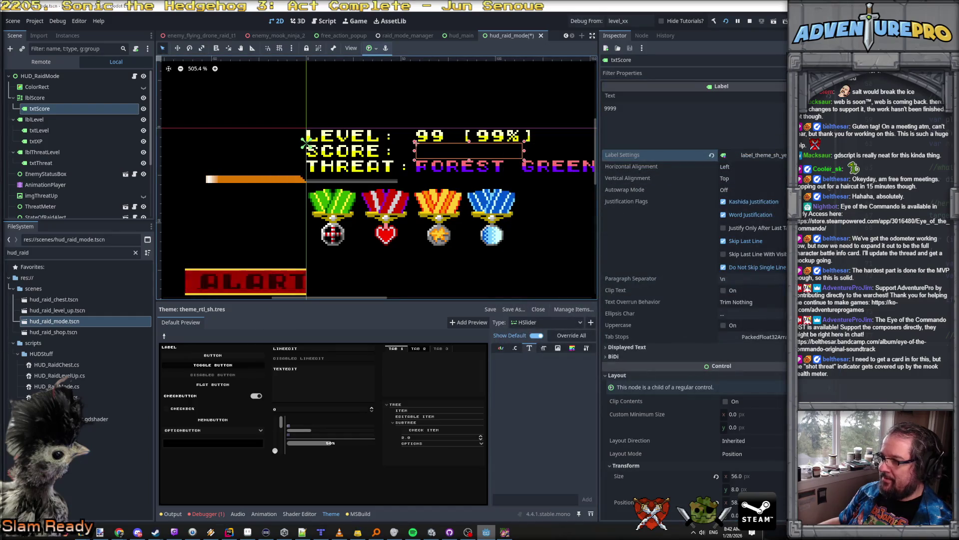
left_click(667, 120)
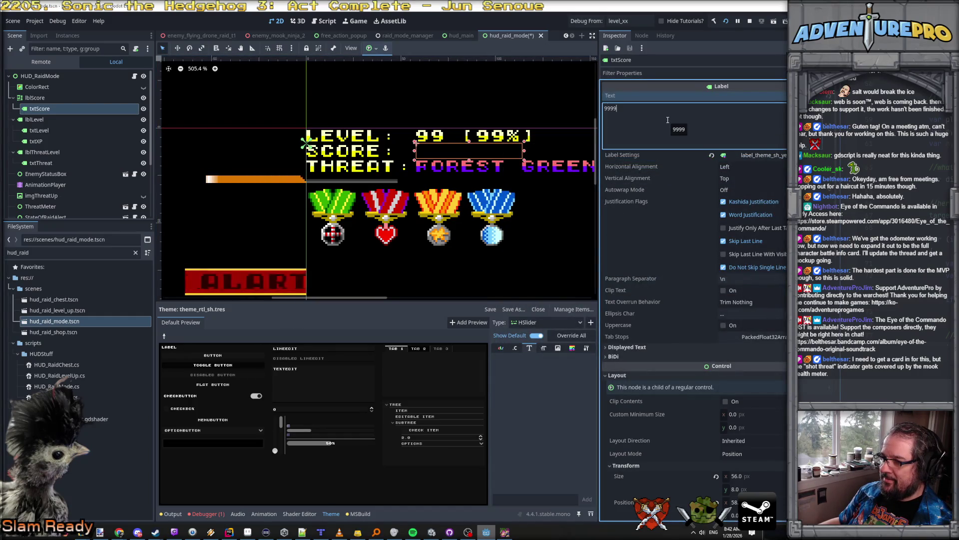
Drag the txtScore box left over SCORE:, then select txtLevel and StateOfRaidAlert.
left_click(64, 101)
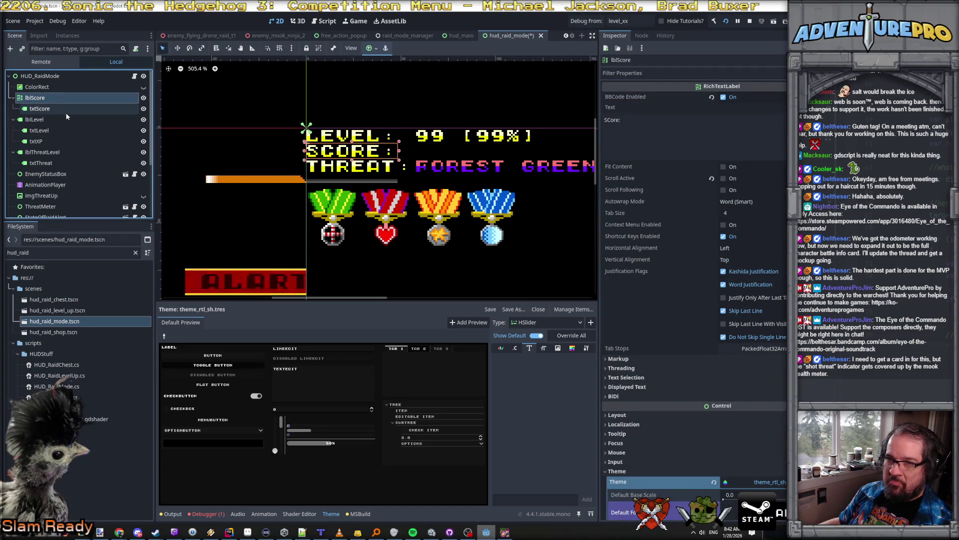
left_click(65, 109)
mouse_move(414, 152)
left_mouse_down()
mouse_move(299, 155)
mouse_move(440, 151)
left_mouse_up()
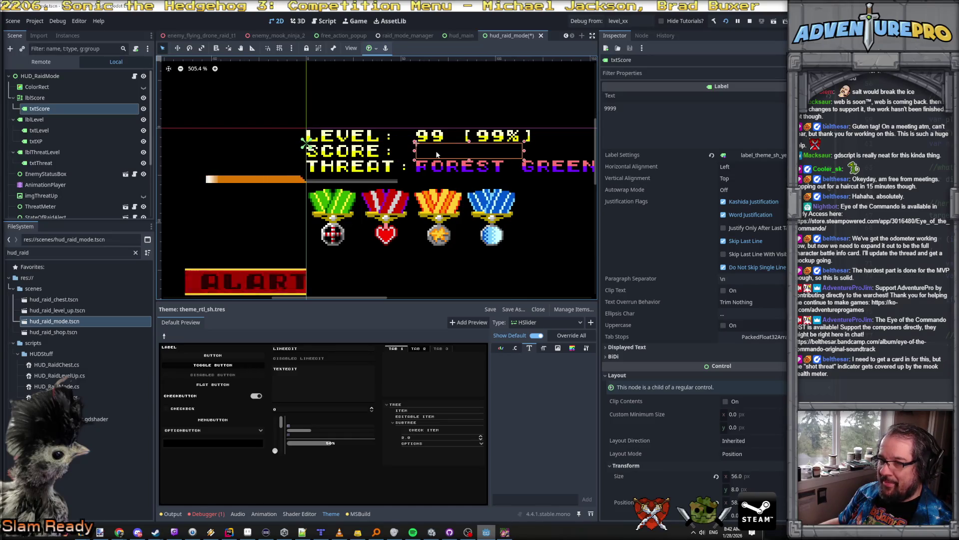
left_click(431, 141)
left_click(430, 142)
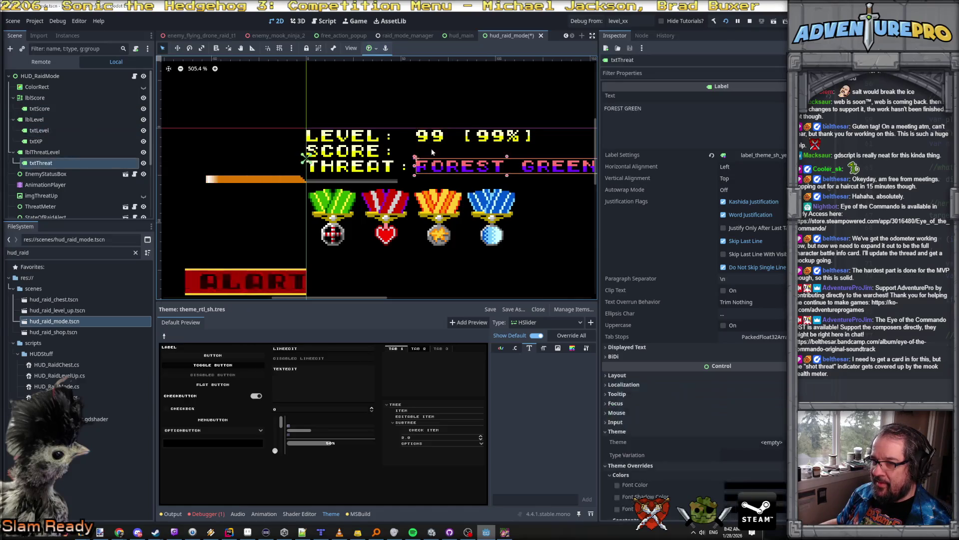
left_click(430, 143)
left_click(432, 159)
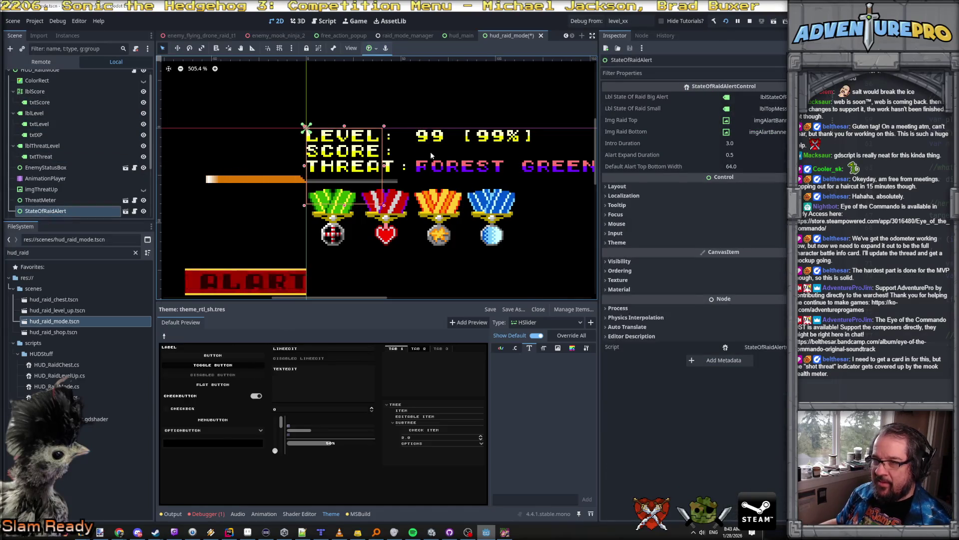
Compare lblScore with txtScore, then drag txtScore out from under lblScore.
left_click(432, 139)
scroll(50, 115, "up", 1)
left_click(44, 97)
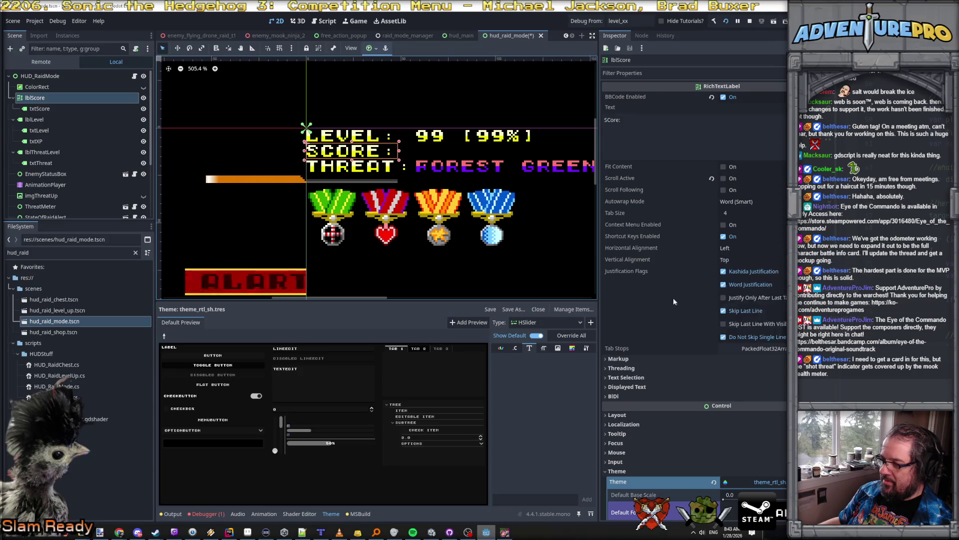
left_click(53, 107)
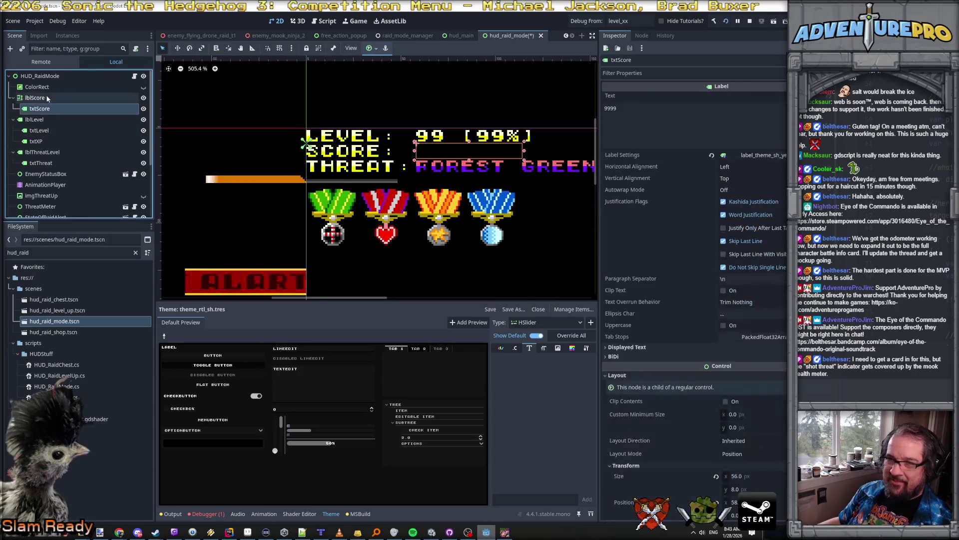
left_click(48, 98)
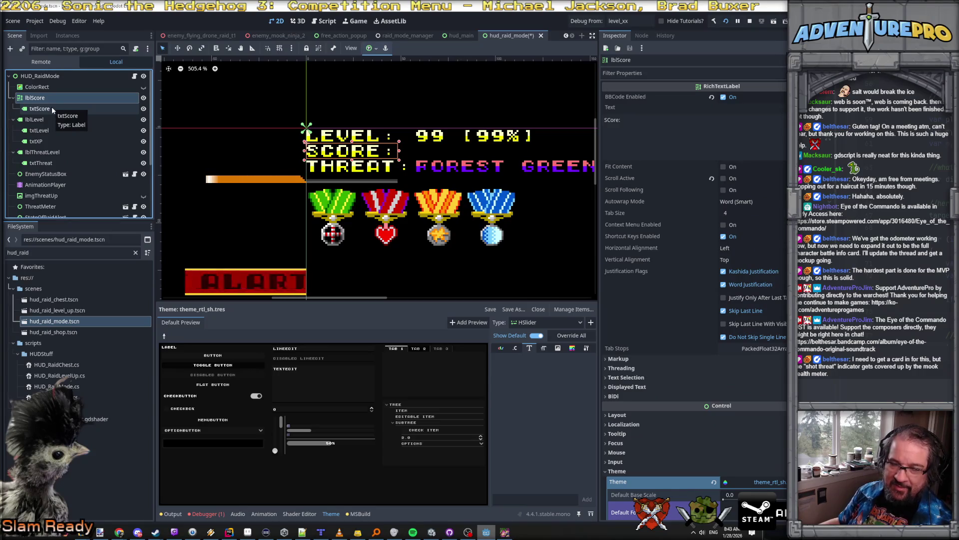
left_click(42, 108)
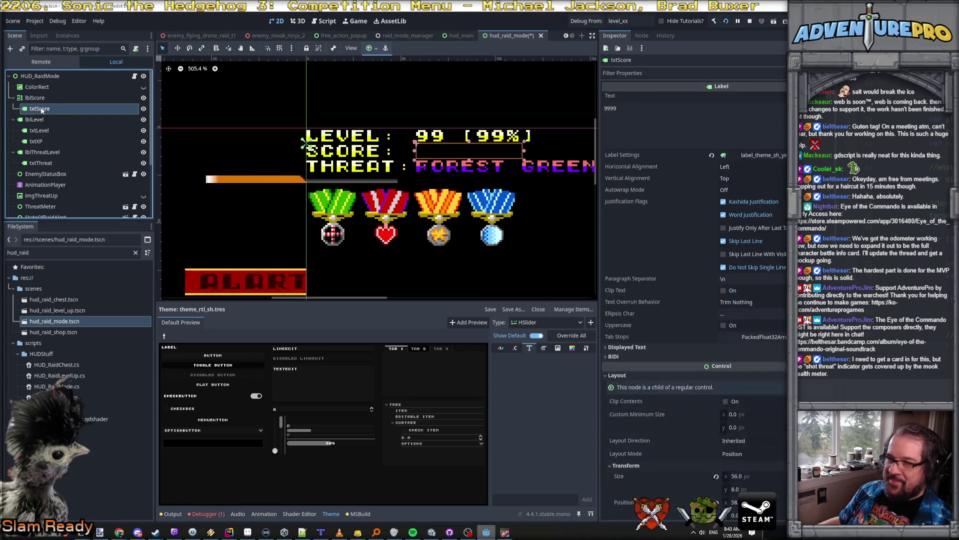
key("Up")
left_click(39, 109)
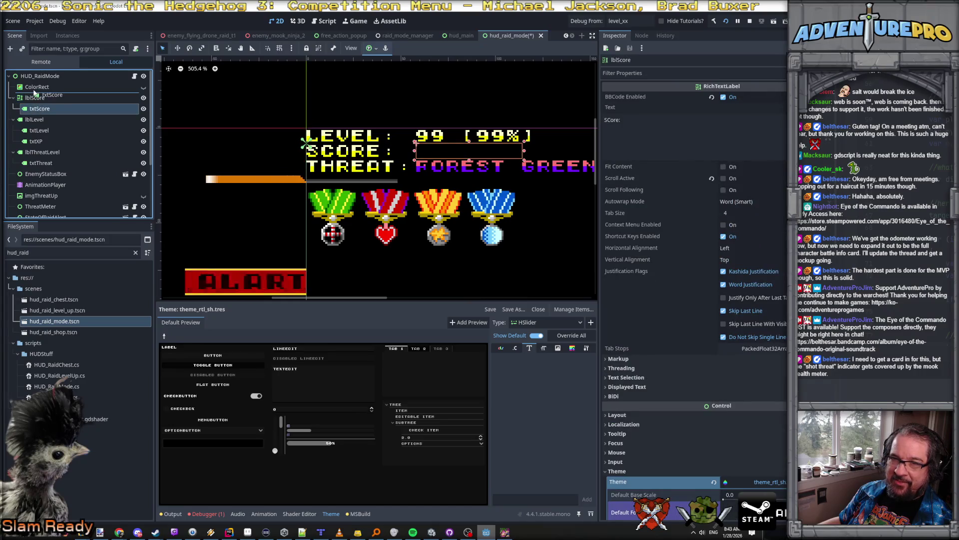
left_click_drag(39, 109, 20, 115)
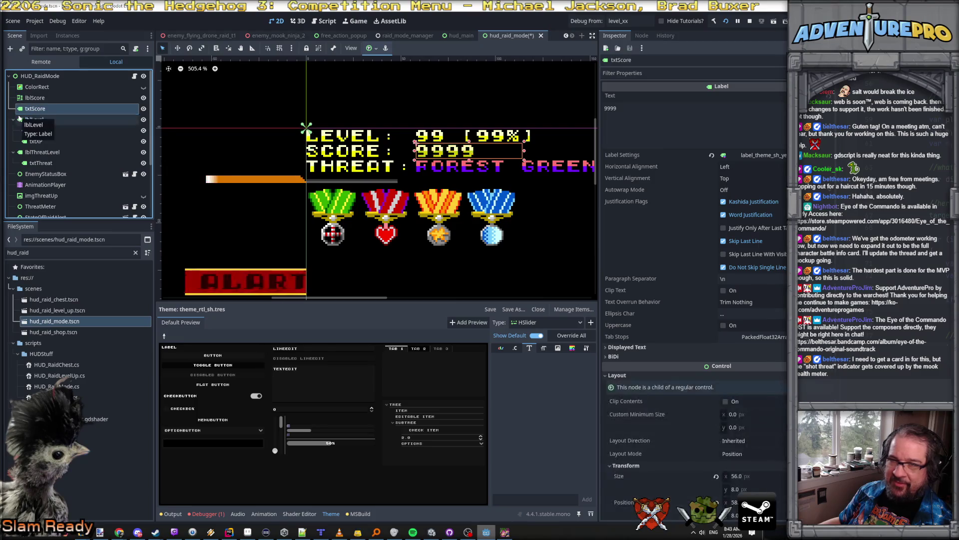
Compare the lblScore, txtScore, txtLevel and lblLevel node properties.
left_click(45, 98)
left_click(44, 108)
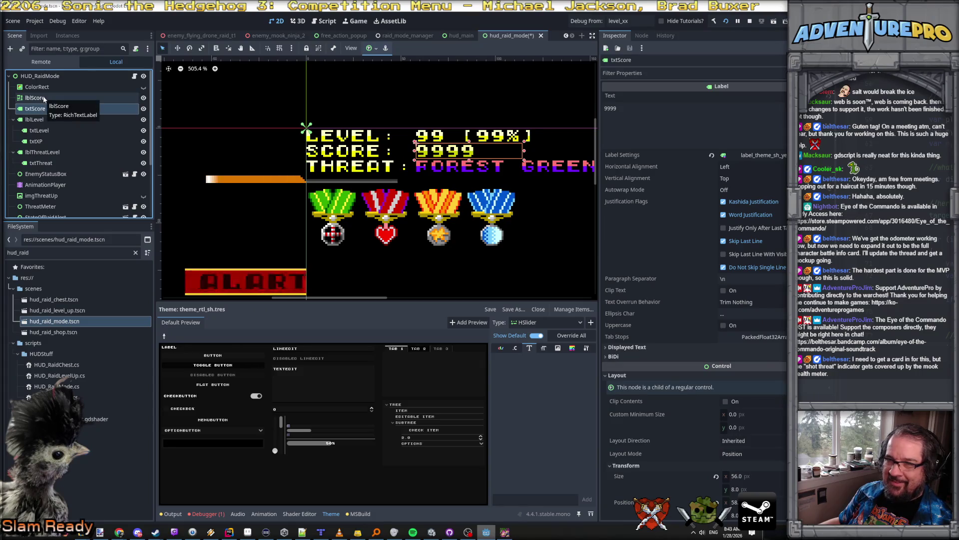
left_click(43, 97)
left_click(44, 108)
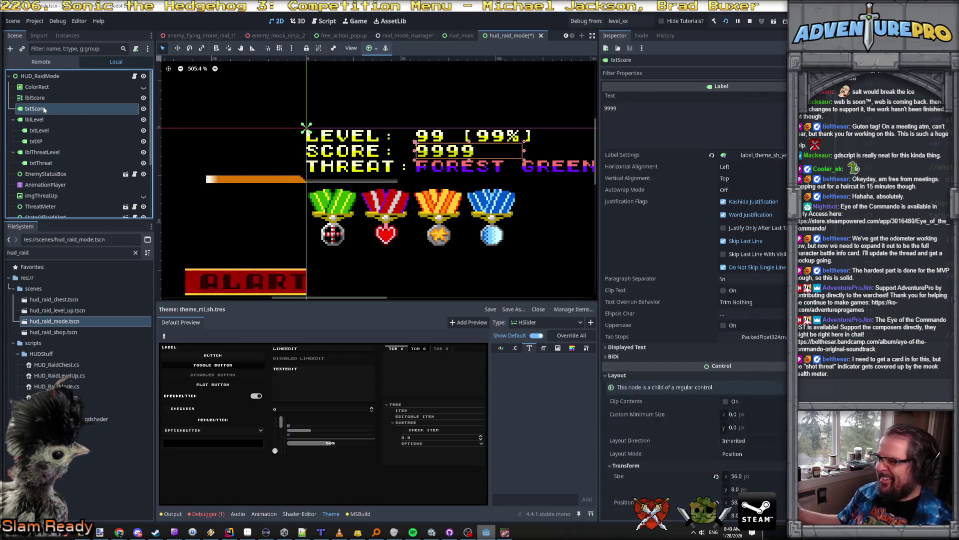
left_click(43, 98)
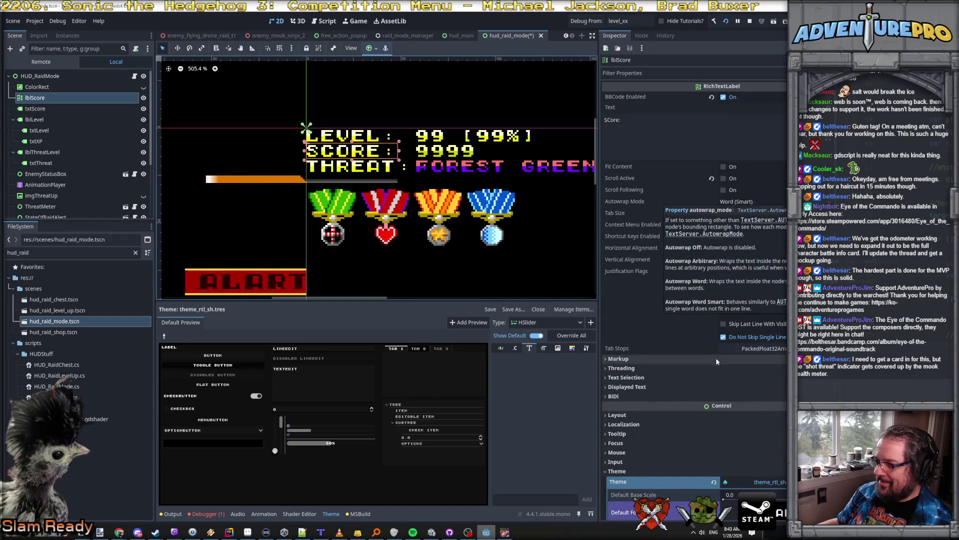
left_click(43, 122)
left_click(40, 129)
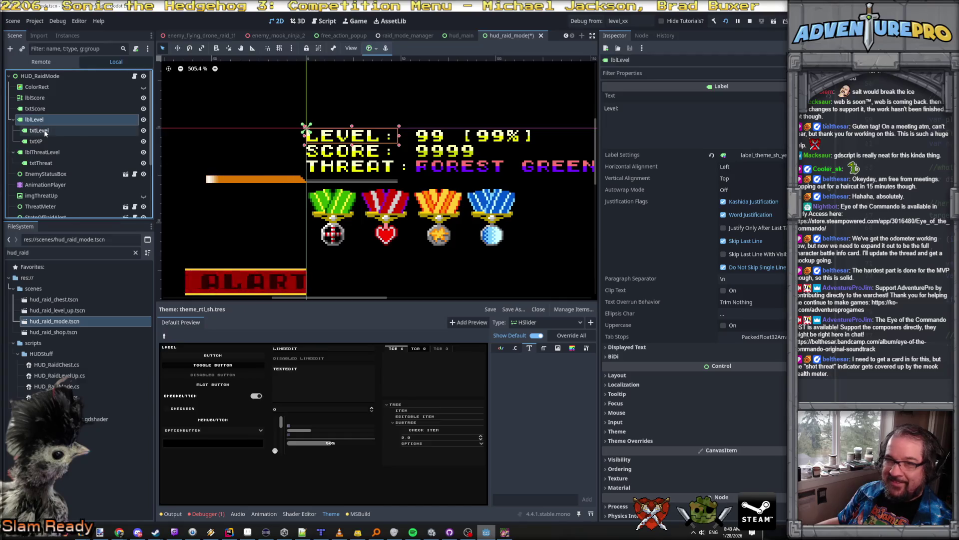
left_click(44, 124)
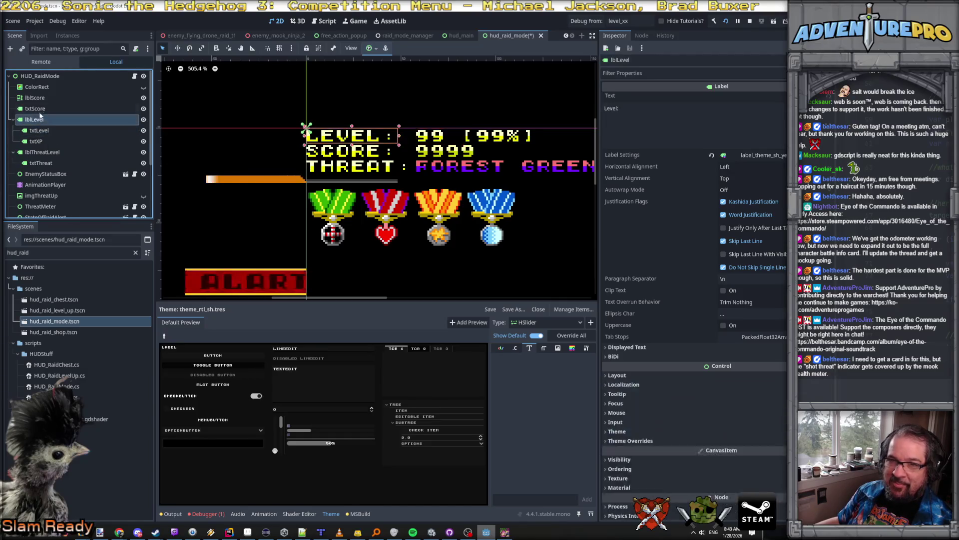
left_click(38, 98)
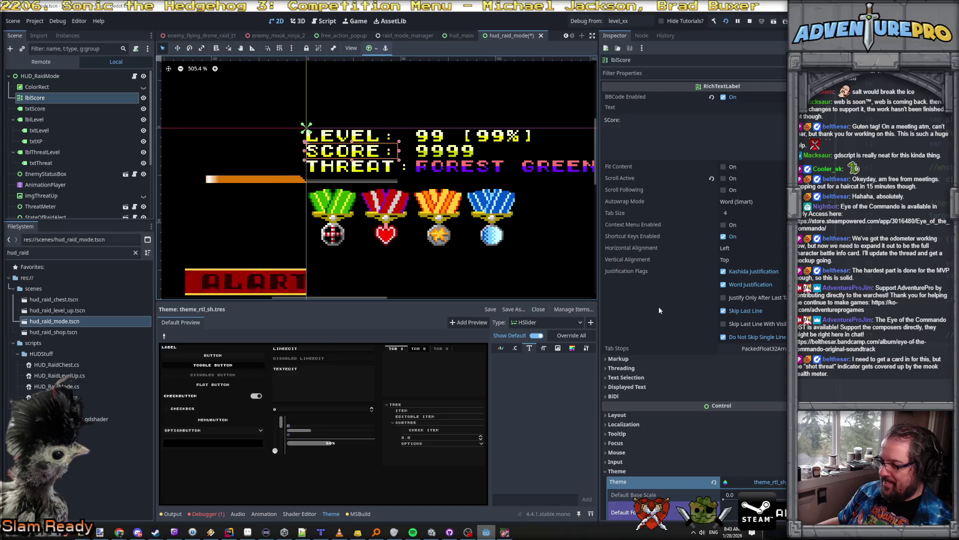
Set lblScore's Clip Children to Clip + Draw and nest txtScore under it.
scroll(659, 307, "down", 3)
scroll(659, 307, "down", 3)
scroll(658, 306, "down", 1)
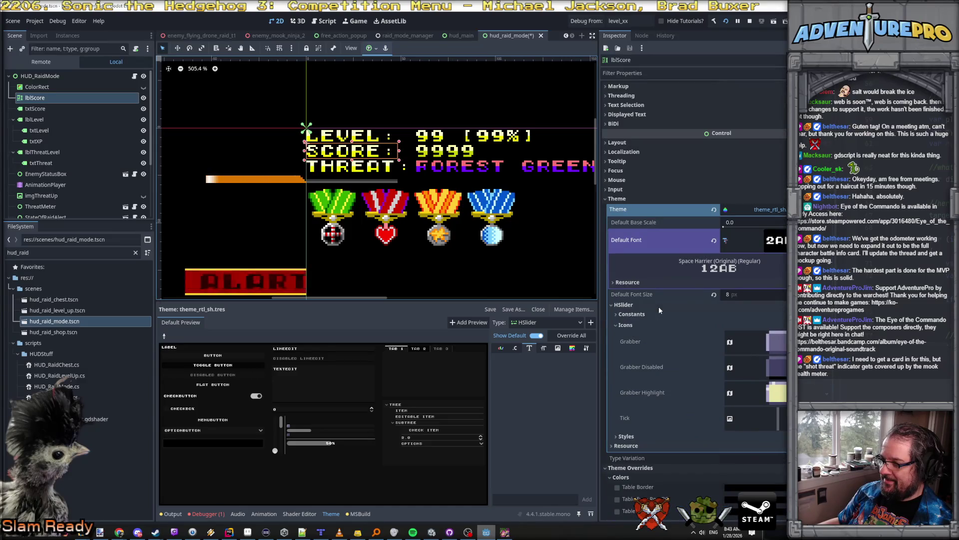
scroll(659, 307, "down", 4)
scroll(659, 306, "down", 5)
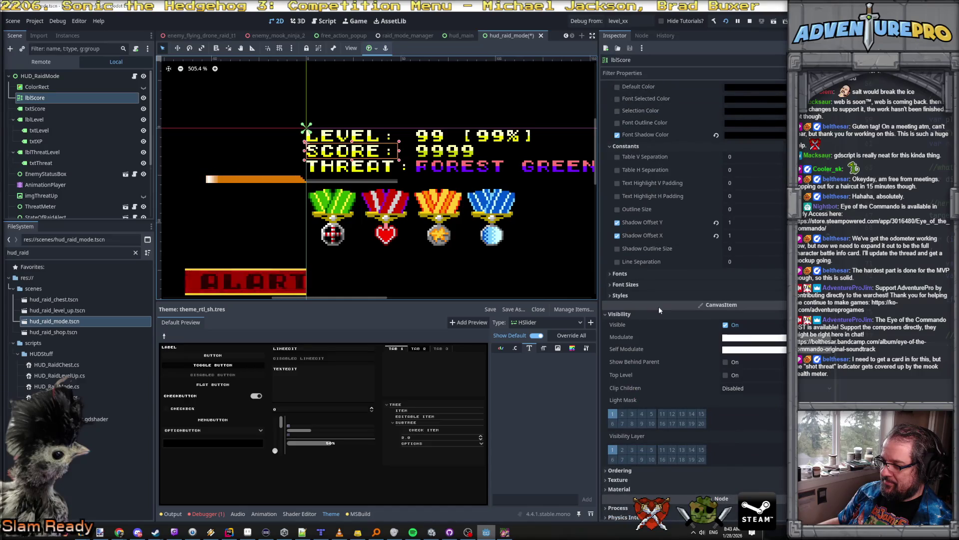
mouse_move(629, 386)
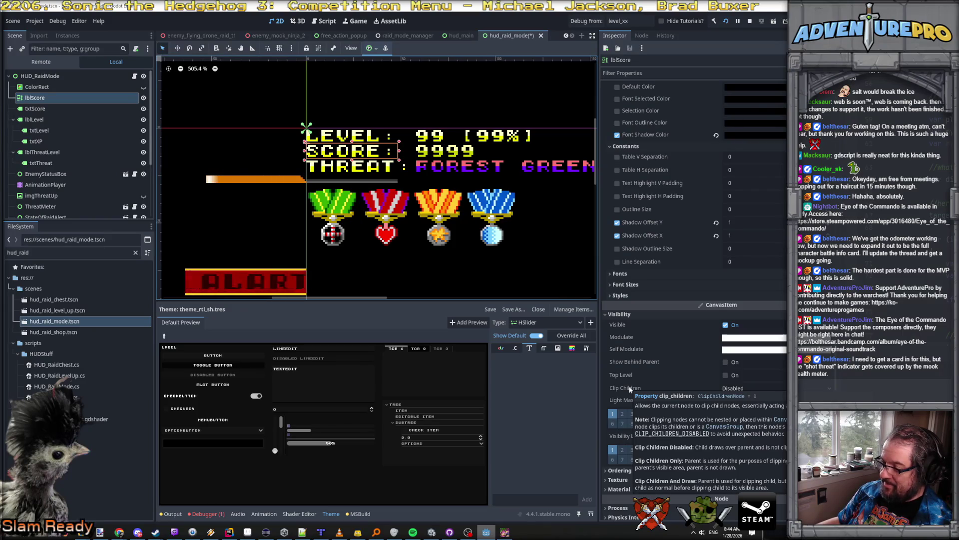
left_click(729, 389)
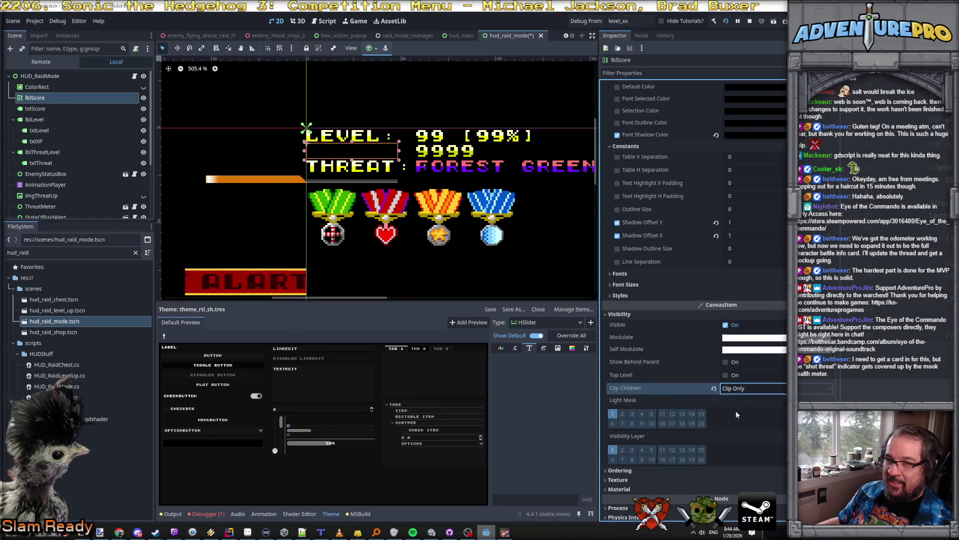
left_click(736, 410)
left_click(741, 422)
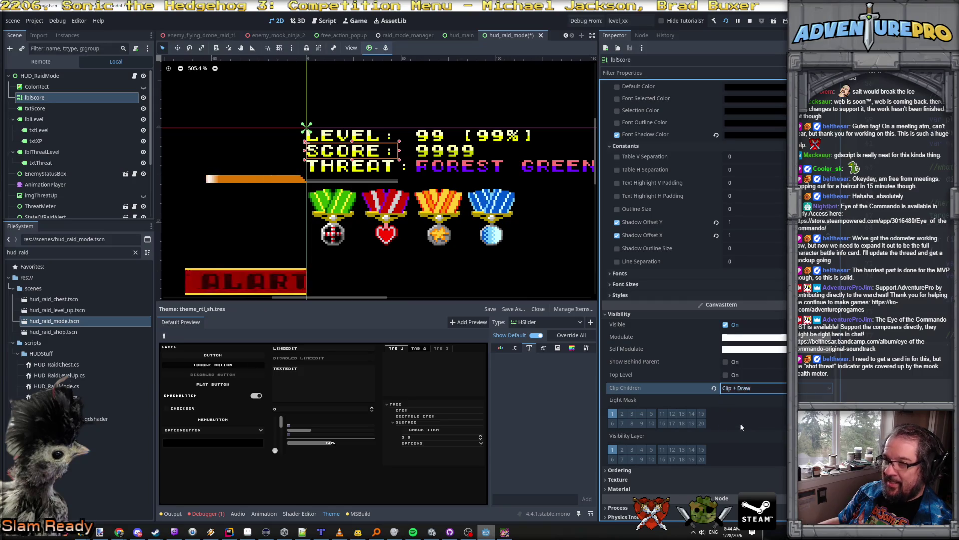
left_click_drag(34, 109, 36, 100)
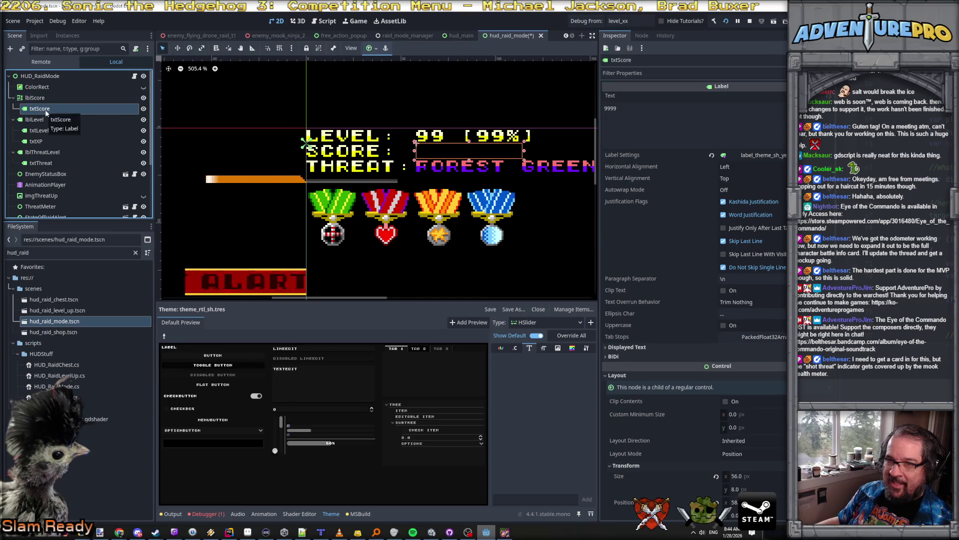
Reset lblScore's Clip Children to Disabled and move txtScore back out beside it.
left_click(44, 98)
left_click(756, 392)
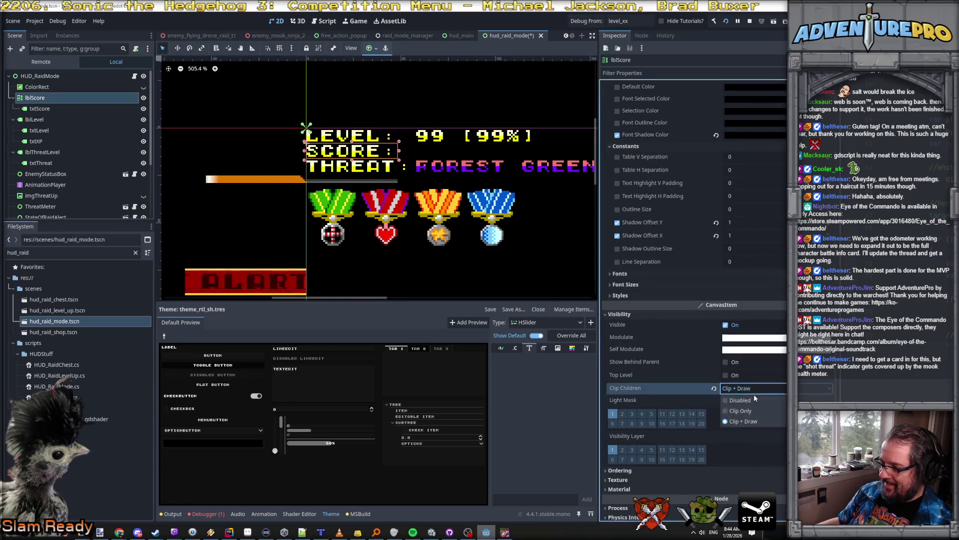
left_click(751, 400)
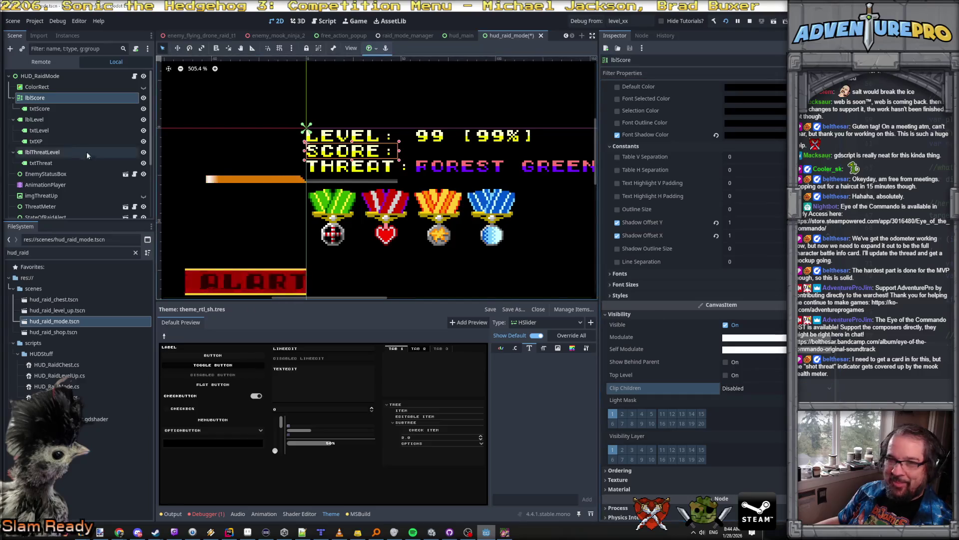
left_click(40, 110)
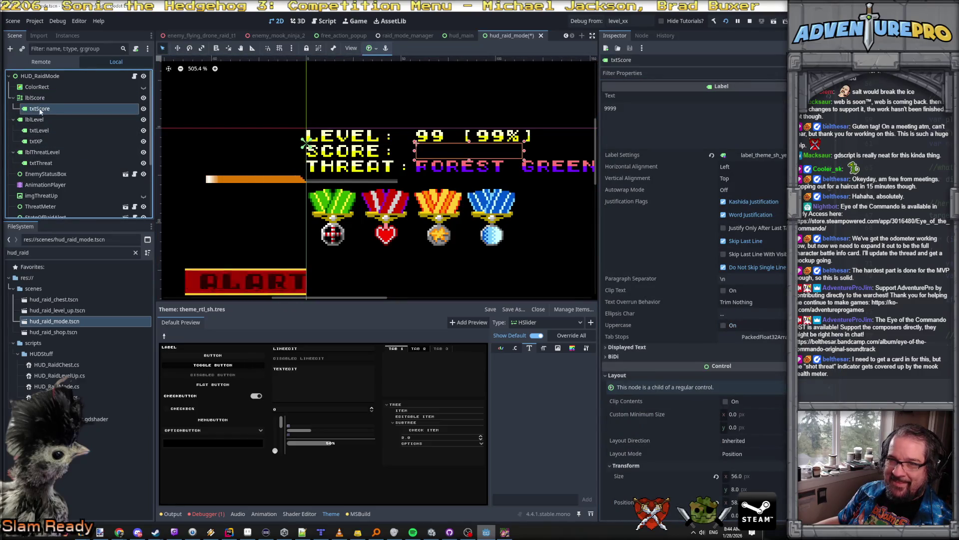
left_click_drag(40, 110, 45, 114)
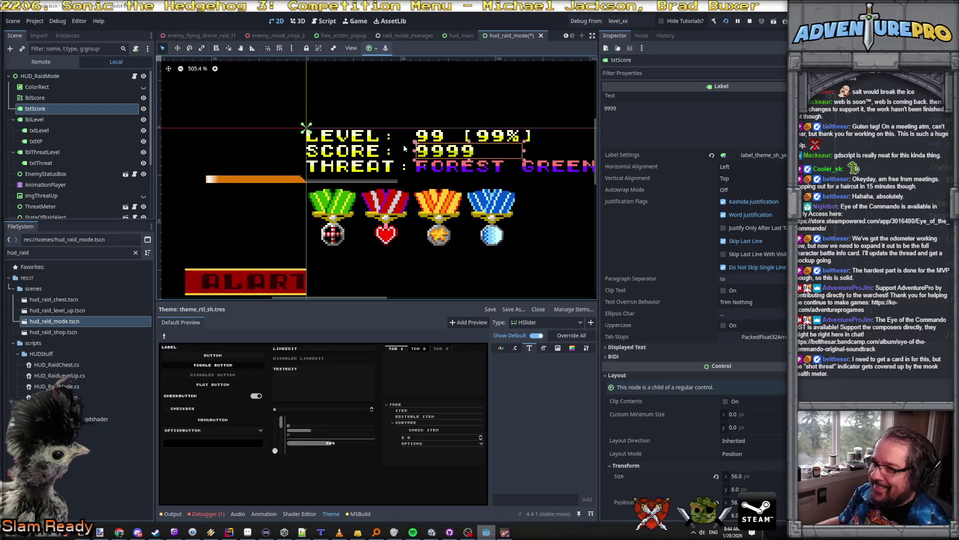
Compare lblScore with lblLevel, expanding lblLevel's visibility, ordering, texture and material sections.
left_click(31, 120)
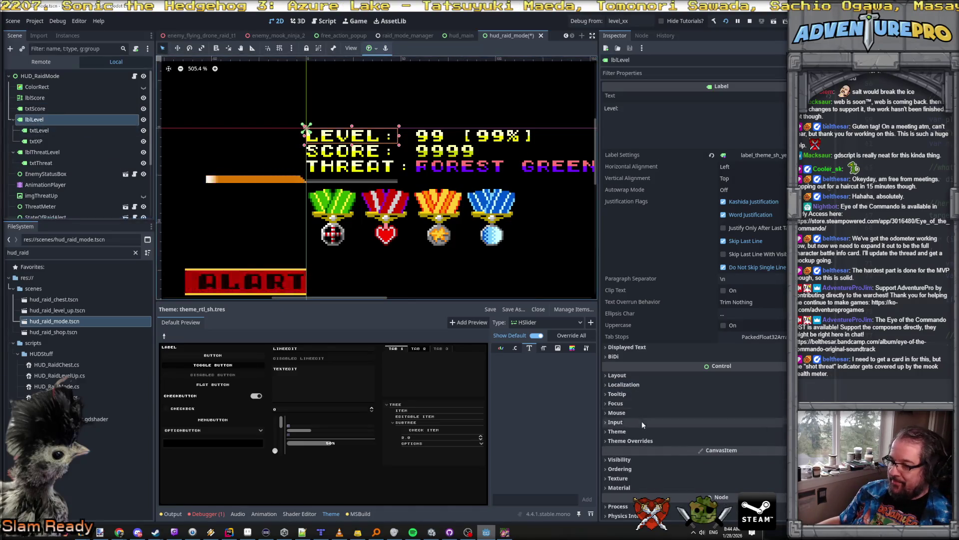
left_click(31, 97)
left_click(688, 336)
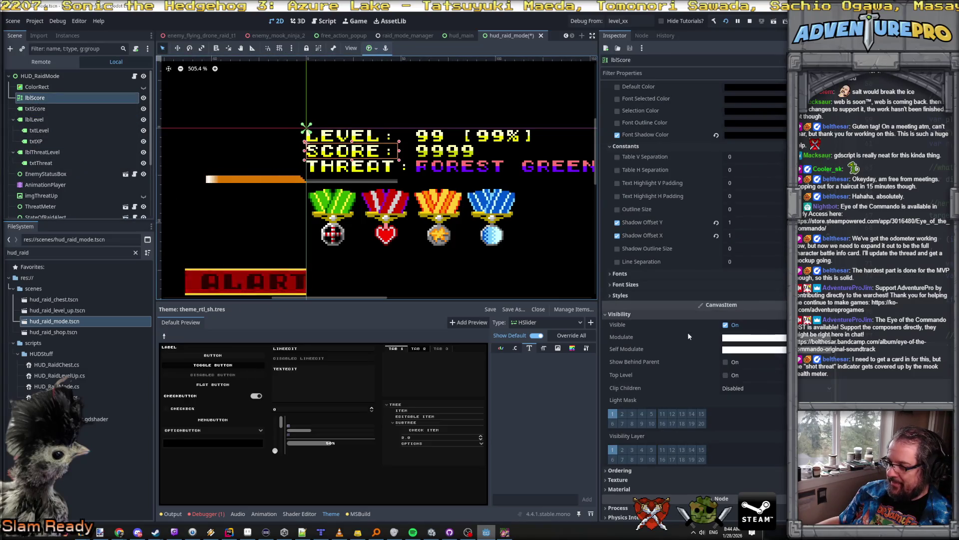
left_click(35, 120)
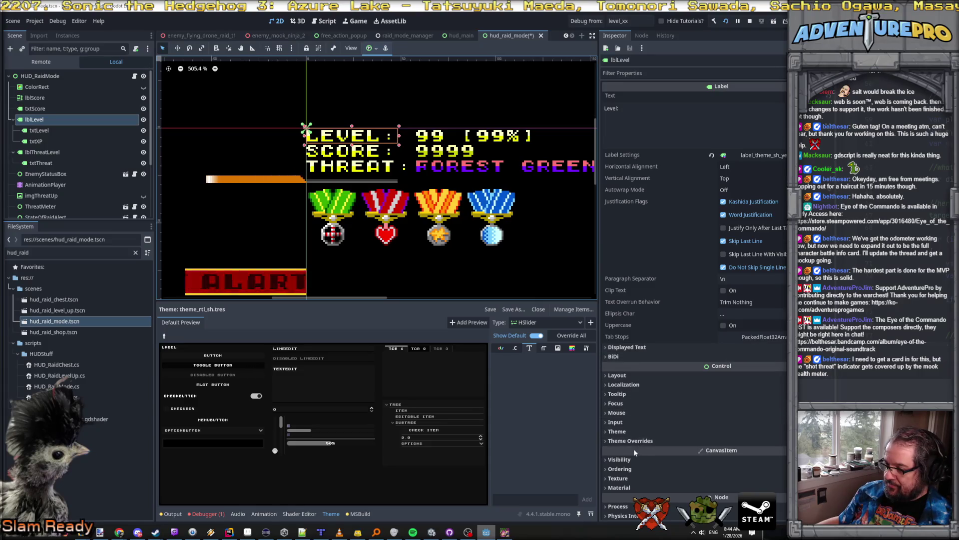
left_click(622, 459)
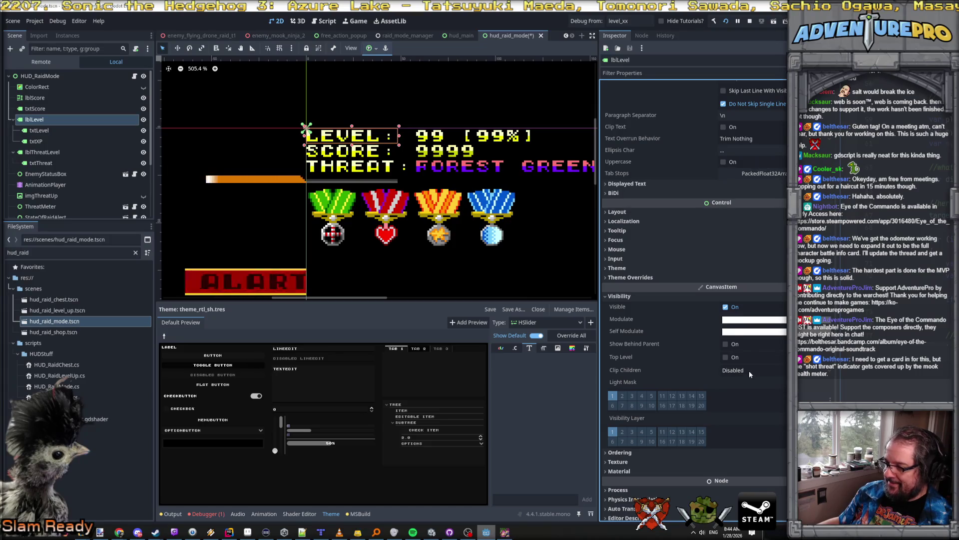
left_click(621, 452)
scroll(630, 449, "down", 2)
left_click(633, 434)
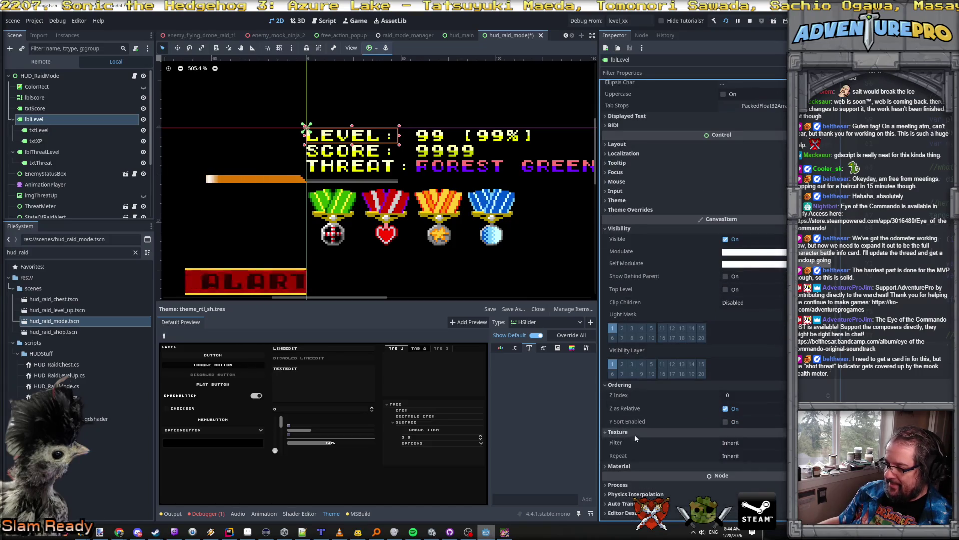
left_click(668, 466)
scroll(672, 457, "down", 2)
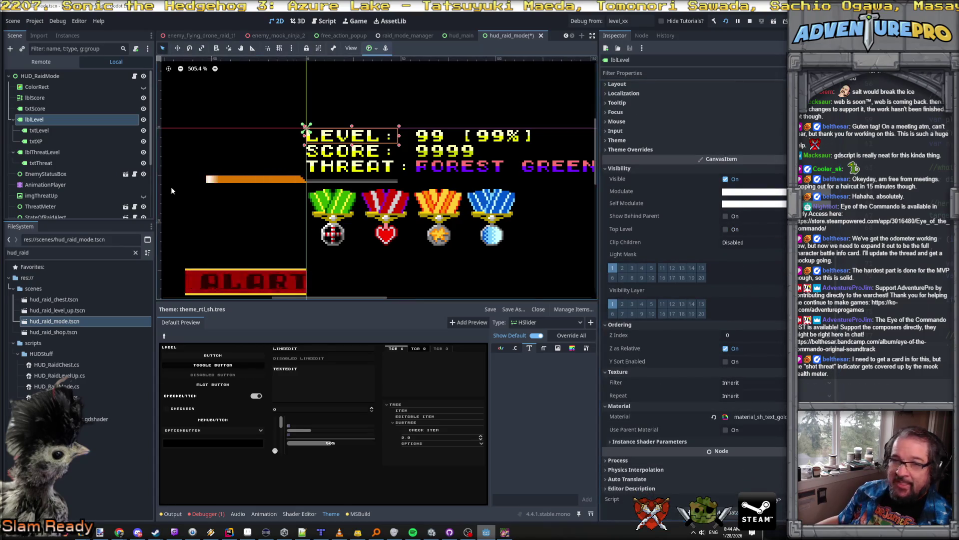
Move txtLevel and txtXP out from under lblLevel, then open lblLevel's node menu.
left_click(34, 132)
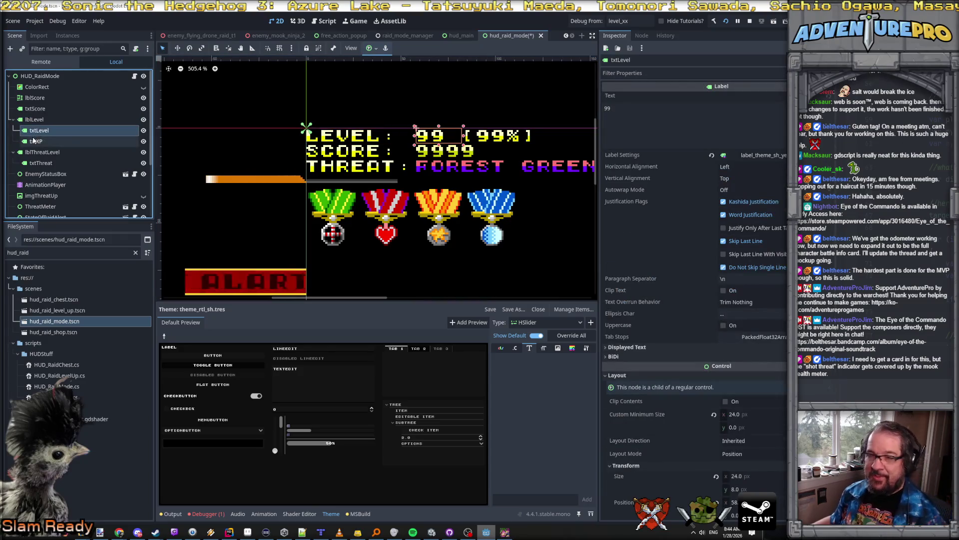
left_click(33, 142, "ctrl")
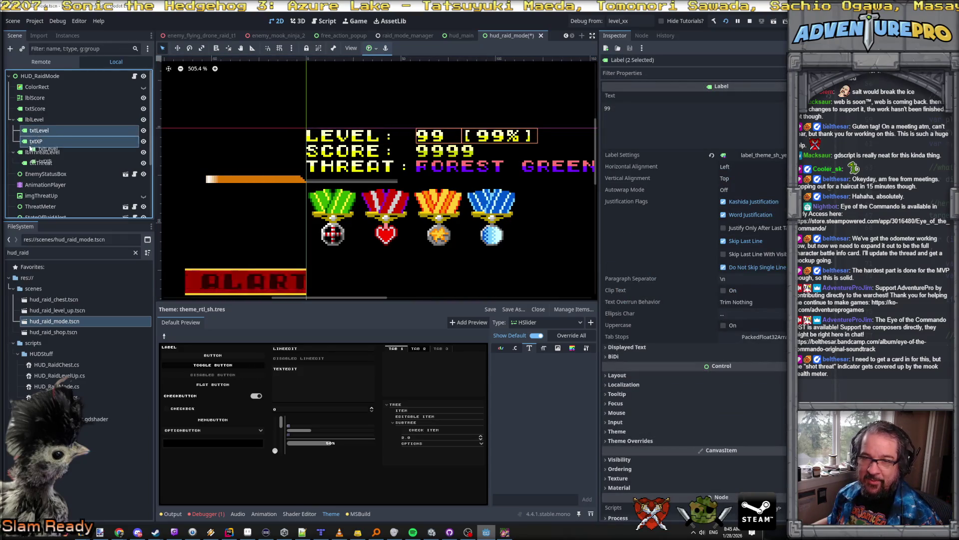
left_click_drag(29, 150, 29, 148)
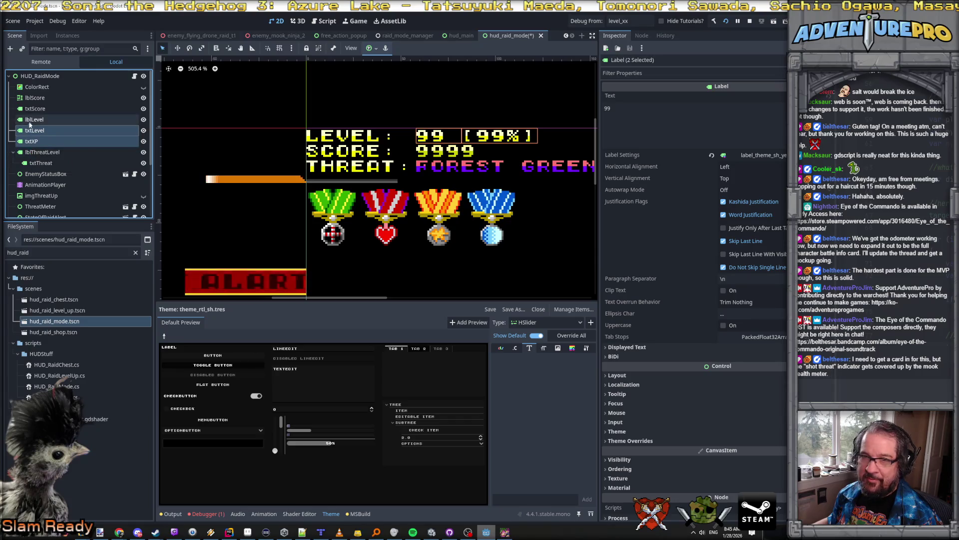
left_click(31, 121)
right_click(31, 121)
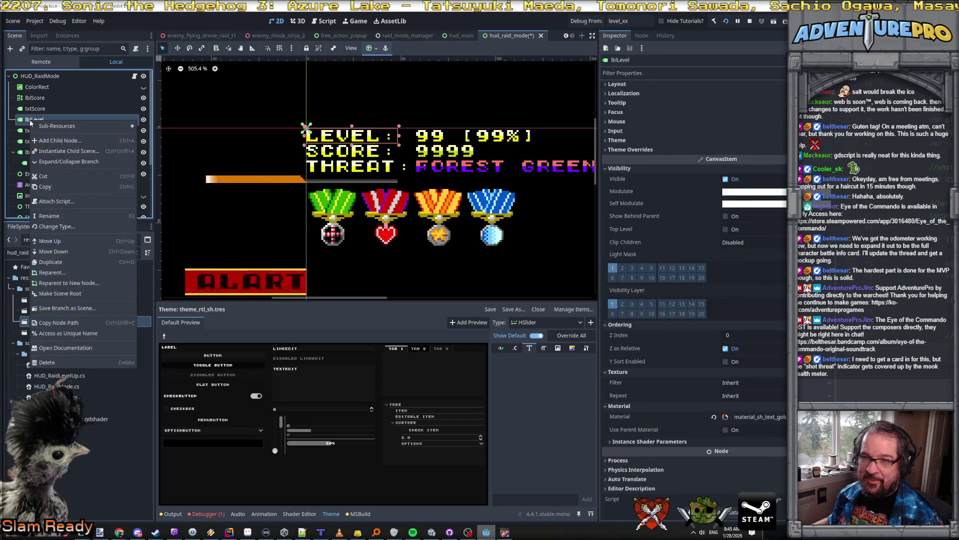
Convert lblLevel into a RichTextLabel with the theme_rtl_sh theme and scrolling turned off.
left_click(70, 227)
left_click(631, 207)
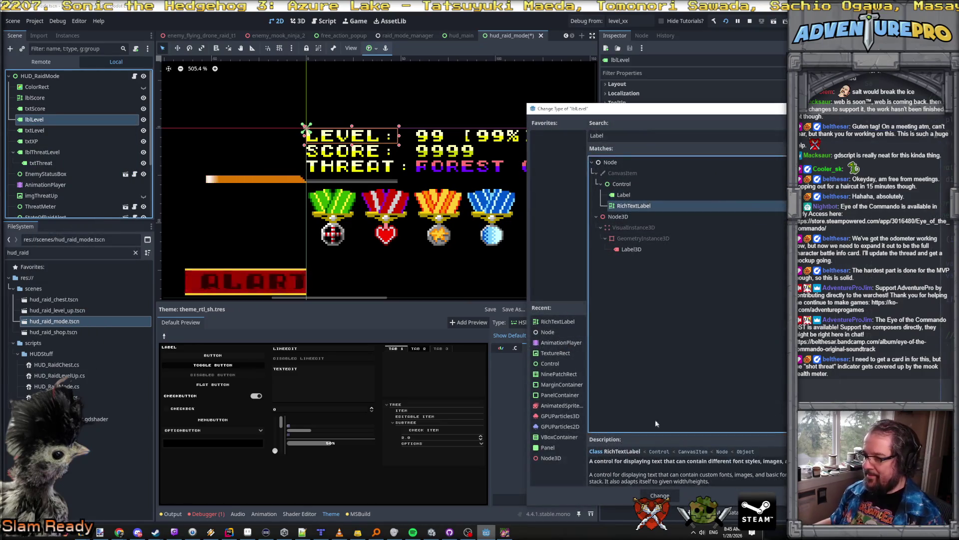
left_click(658, 495)
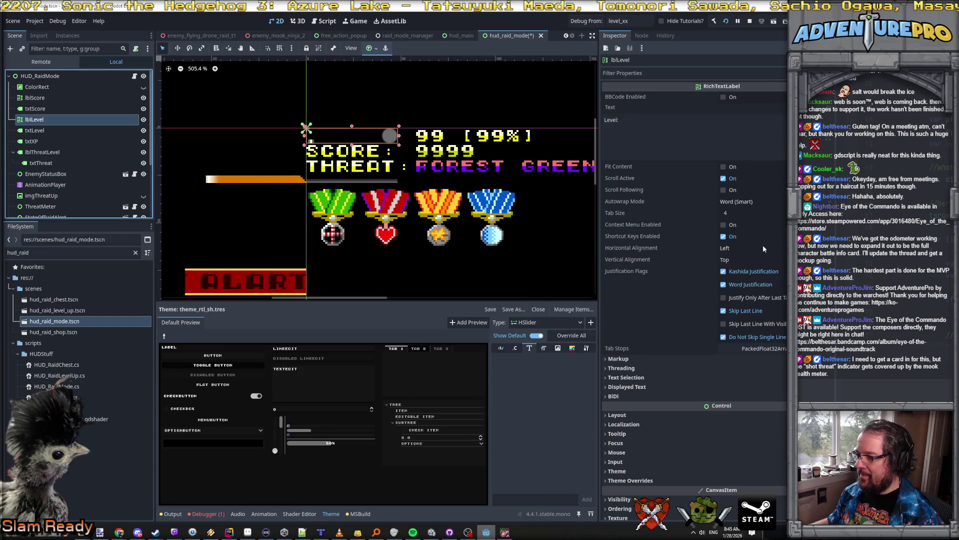
scroll(763, 248, "down", 2)
left_click(649, 385)
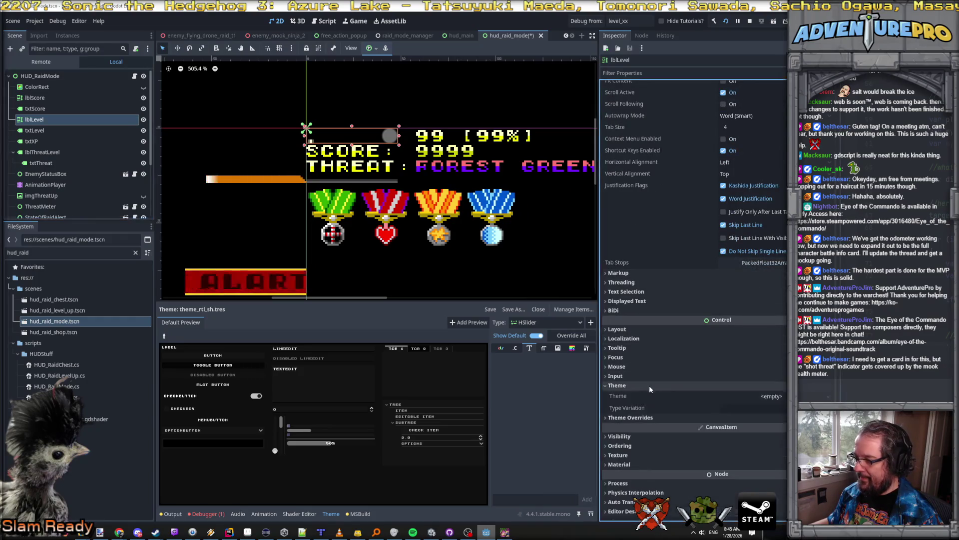
left_click(619, 395)
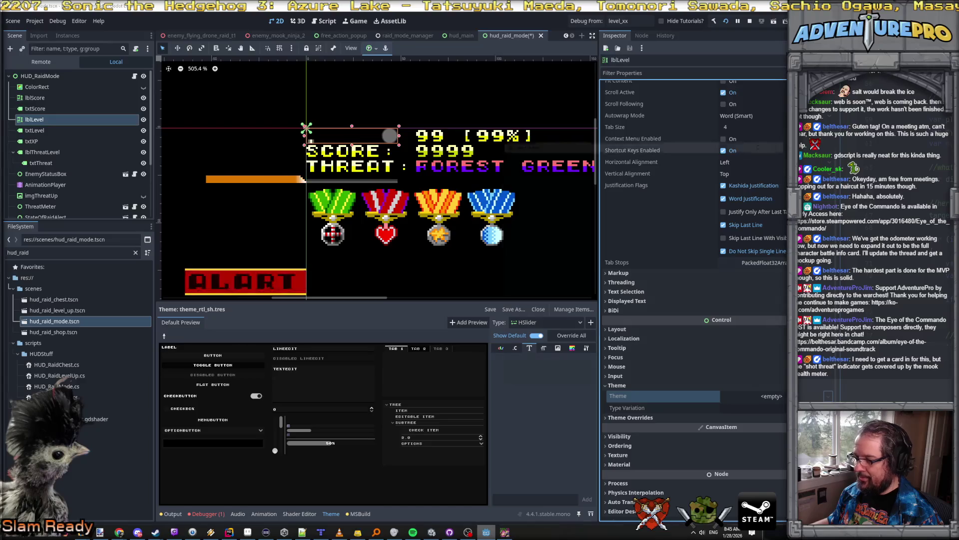
left_click(771, 396)
left_click(558, 173)
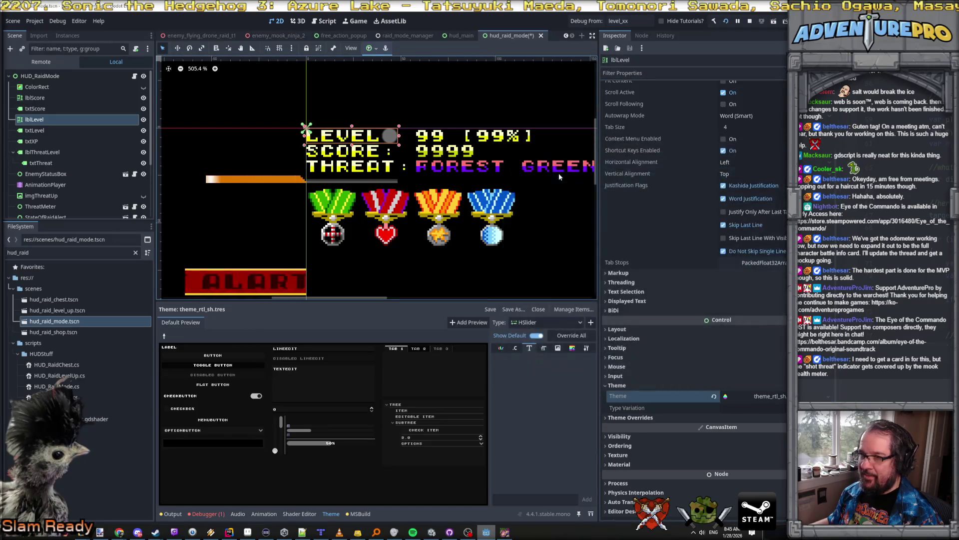
scroll(716, 143, "up", 2)
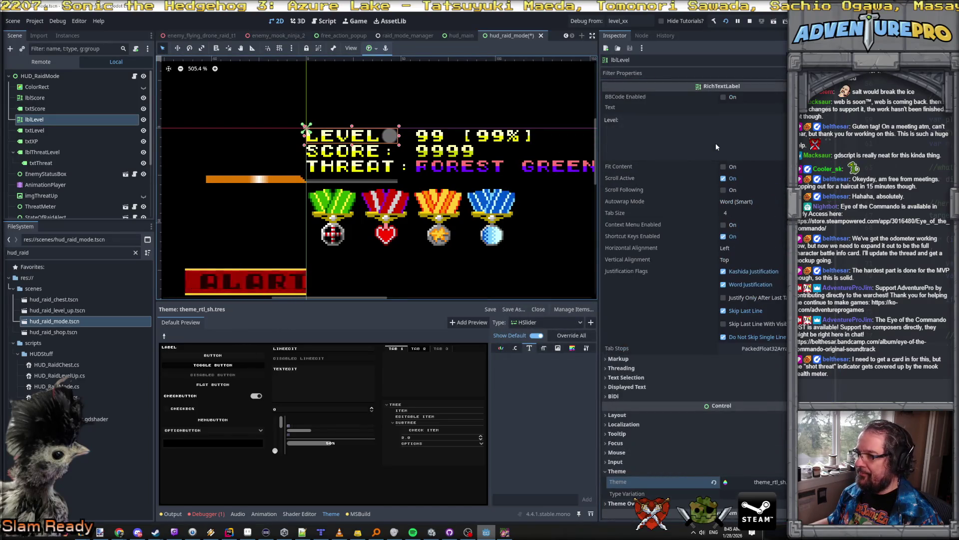
left_click(724, 179)
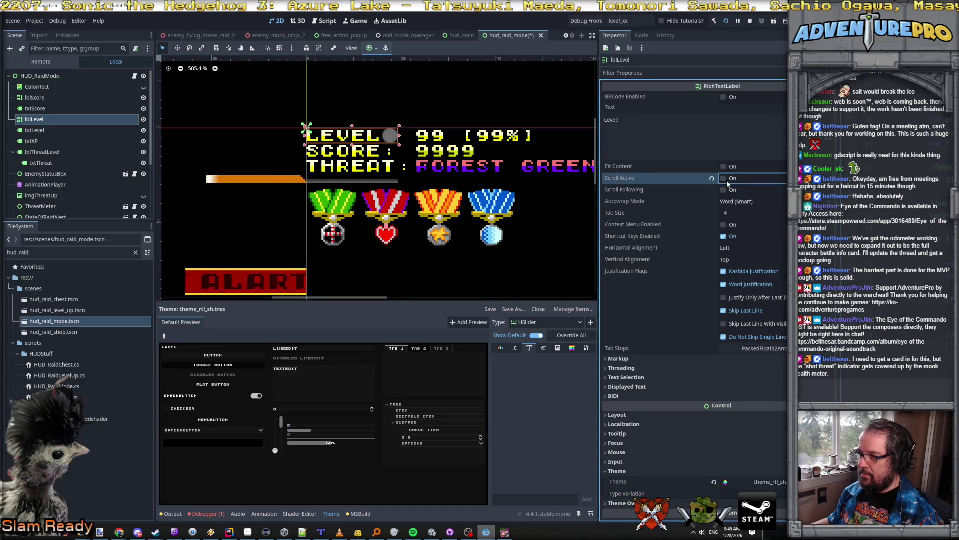
Review the HUD nodes, then drag txtThreat out to sit beside lblThreatLevel.
left_click(67, 130)
left_click(60, 119)
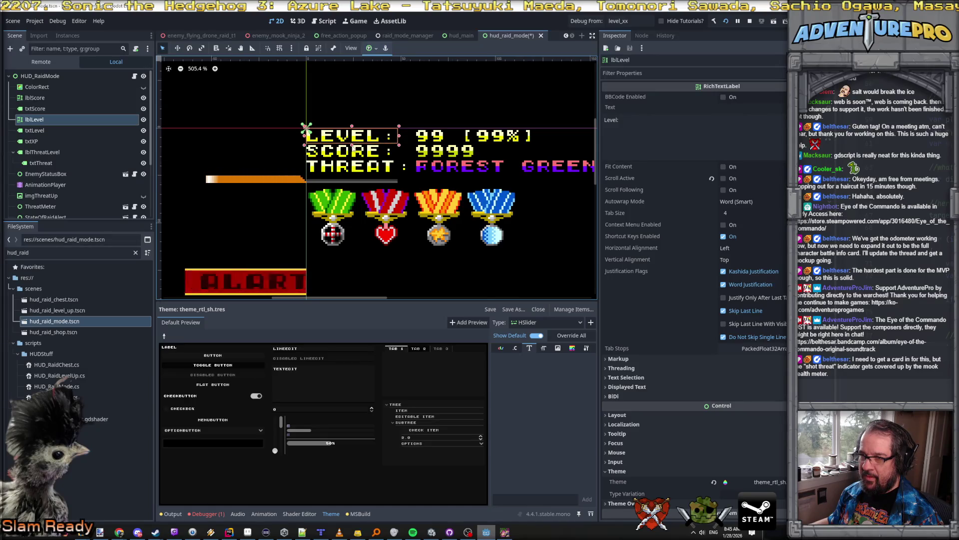
left_click(352, 158)
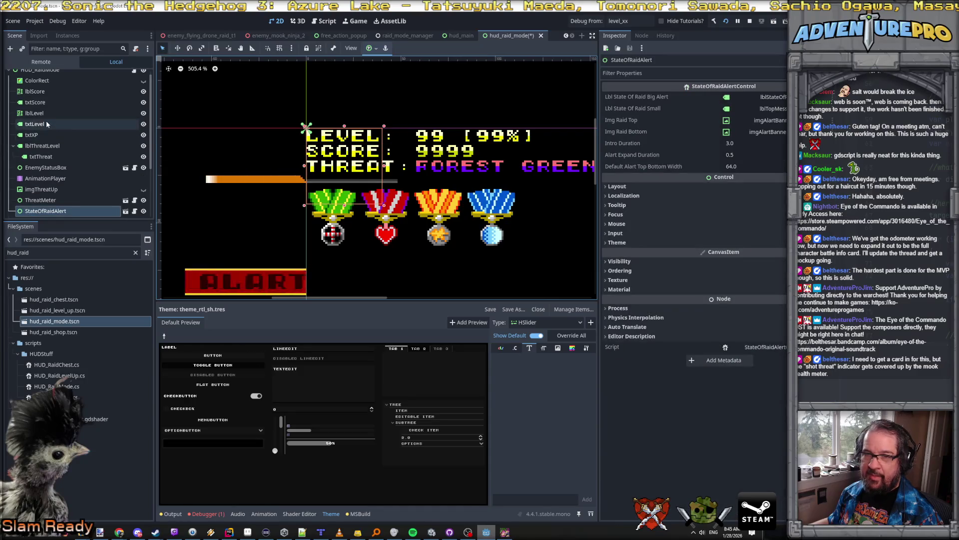
left_click(46, 91)
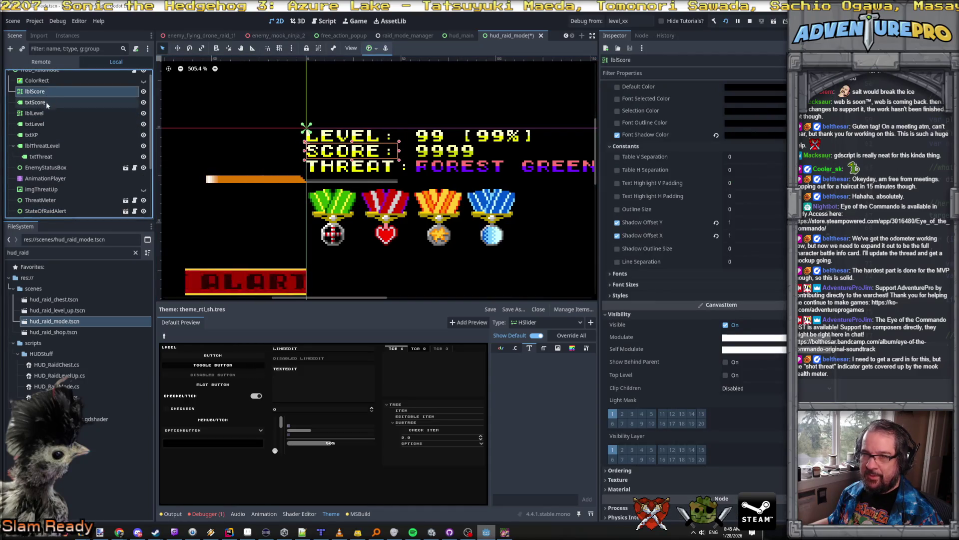
left_click(45, 113)
left_click(45, 146)
left_click(42, 157)
left_click_drag(37, 157, 35, 163)
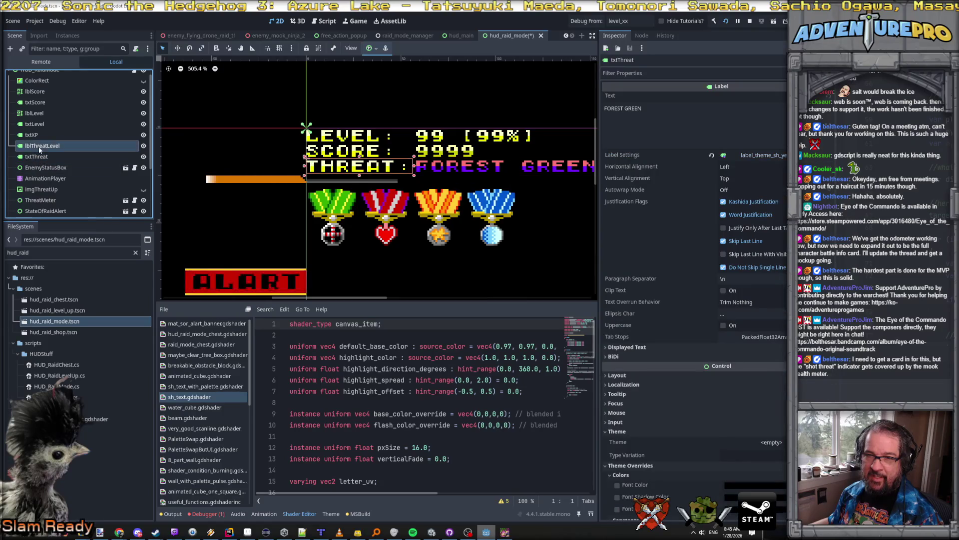
Change lblThreatLevel's node type to RichTextLabel.
left_click(38, 145)
right_click(38, 146)
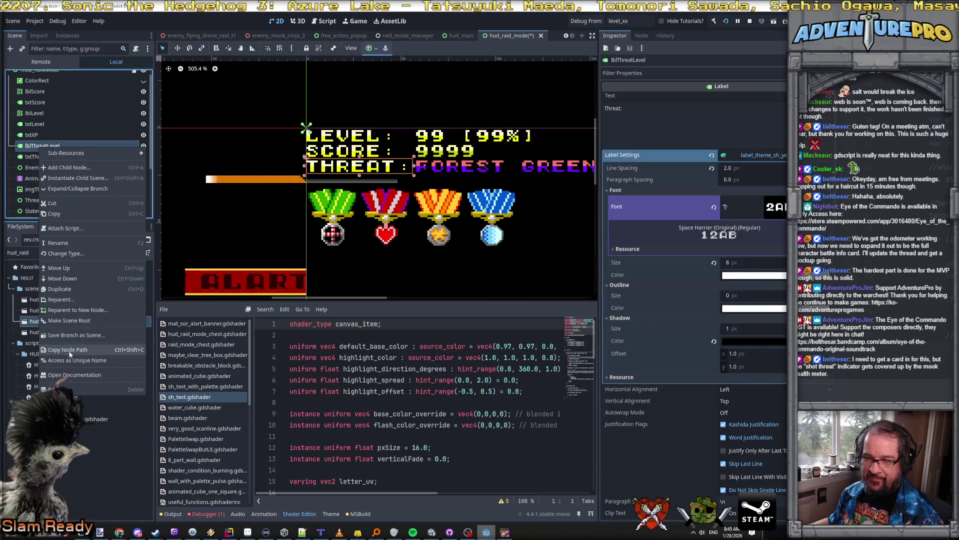
left_click(75, 253)
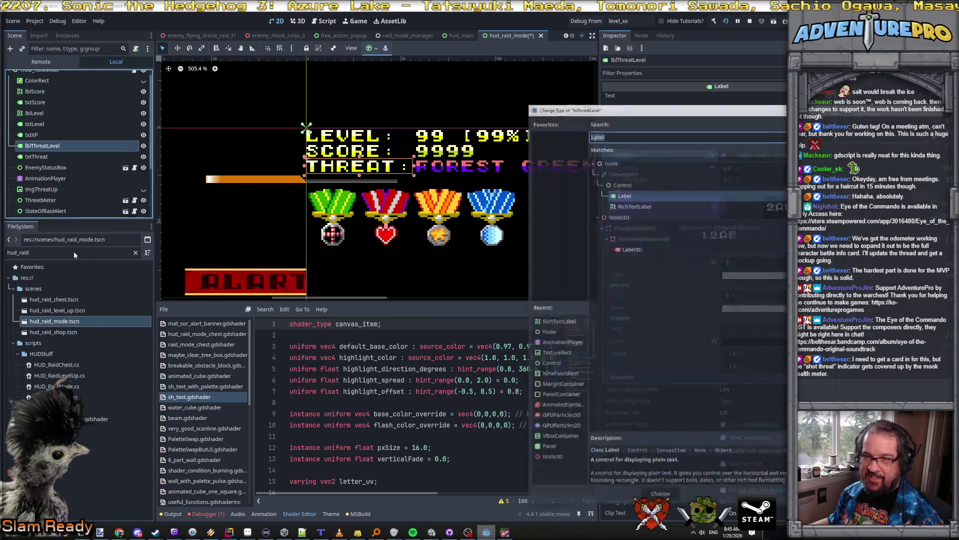
left_click(635, 205)
left_click(665, 494)
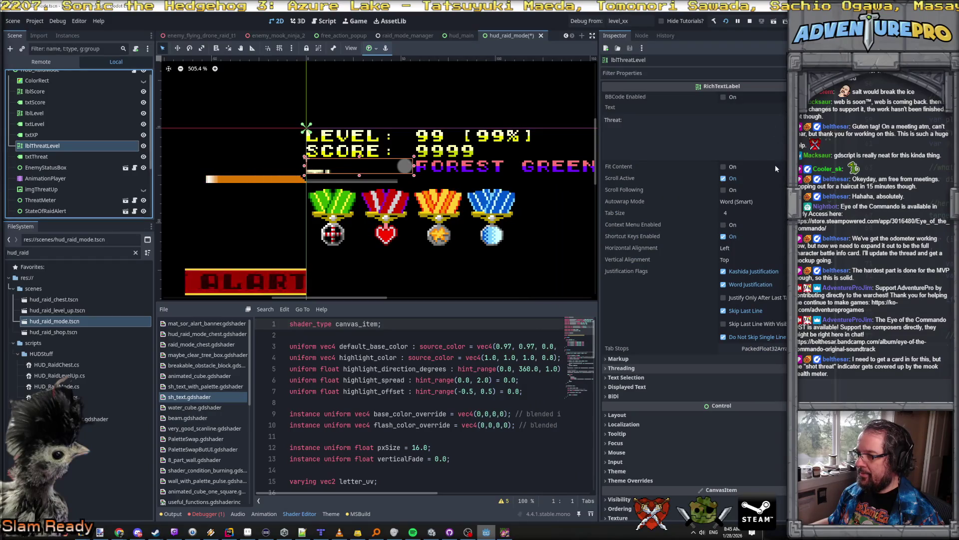
Turn off Scroll Active, apply theme_rtl_sh.tres, save the scene, and enable Hide Tutorials.
left_click(723, 179)
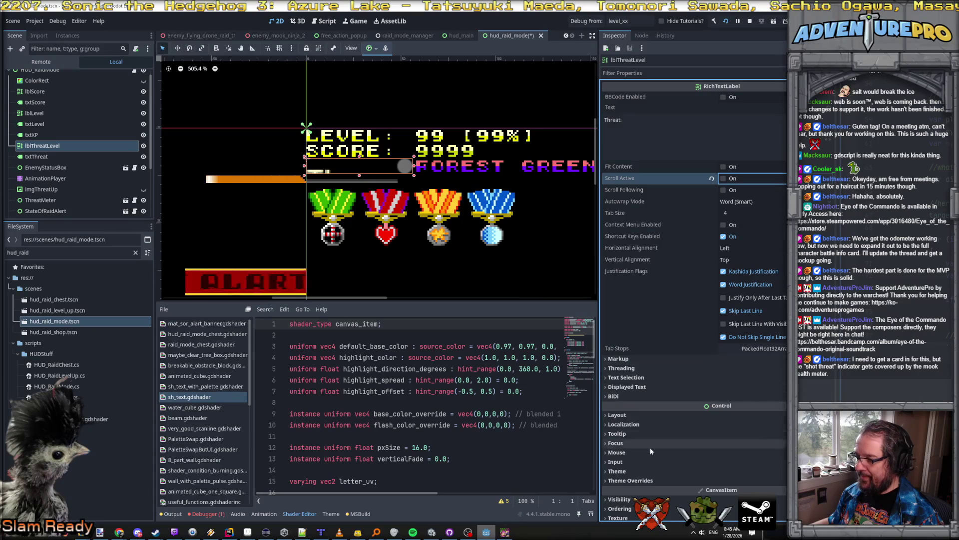
scroll(649, 448, "down", 2)
left_click(628, 417)
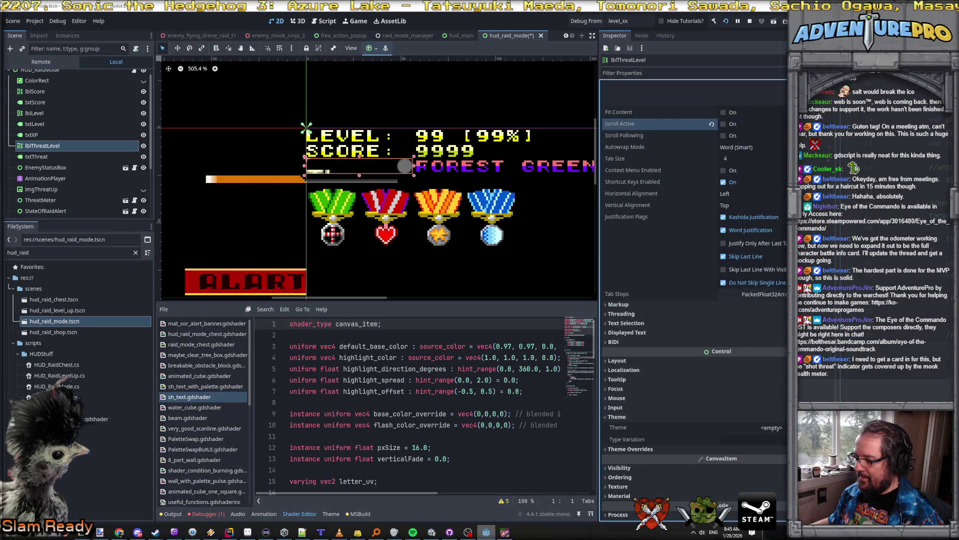
left_click(769, 427)
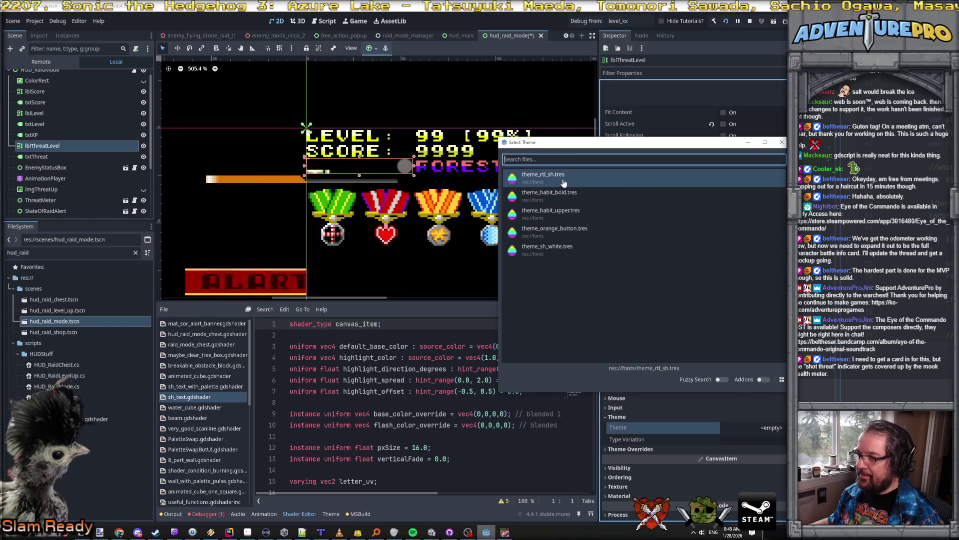
left_click(561, 177)
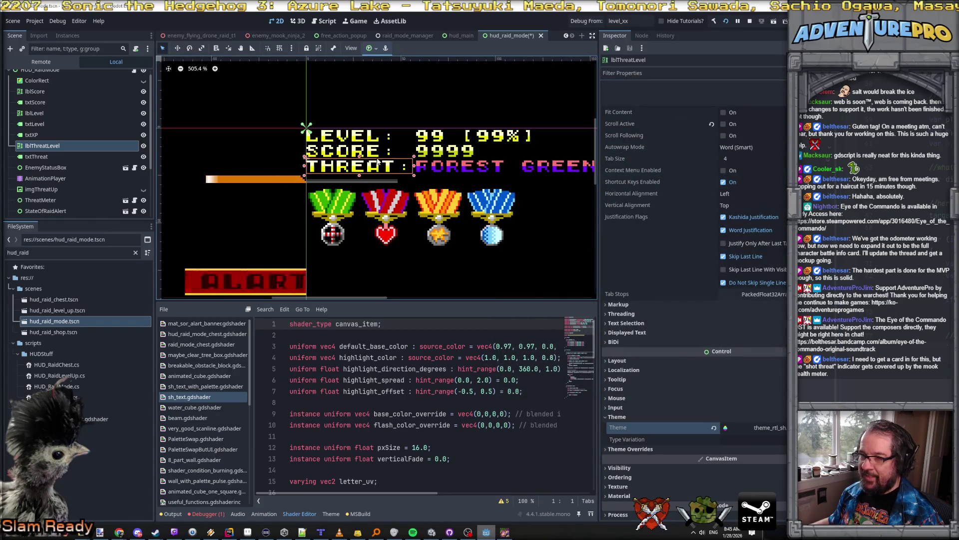
key("ctrl+s")
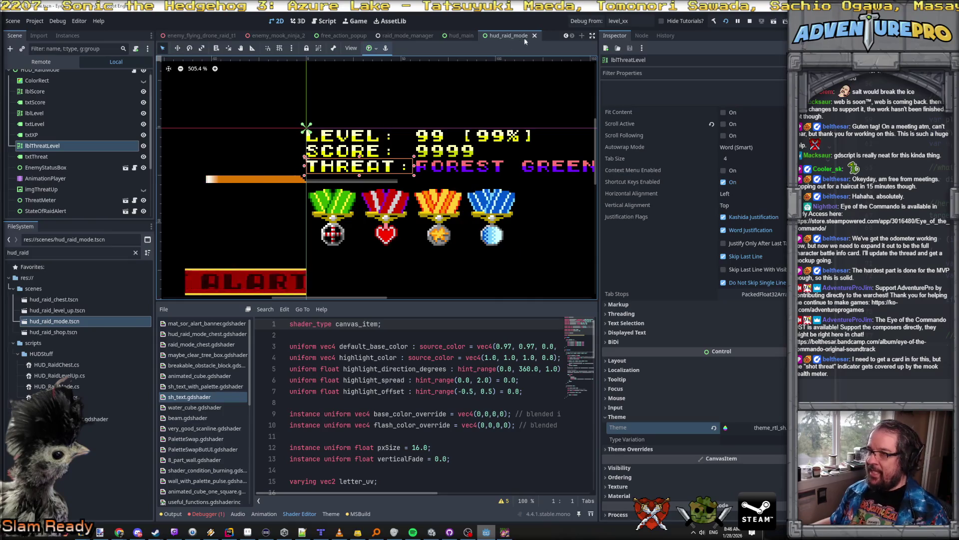
left_click(663, 24)
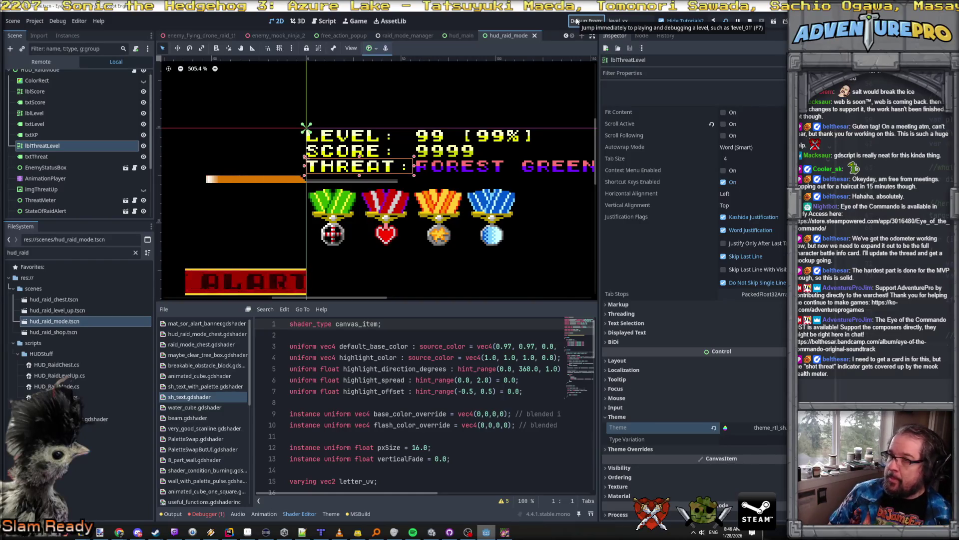
Build and run Eye of the Commando in a debug window to test the raid HUD.
left_click(576, 21)
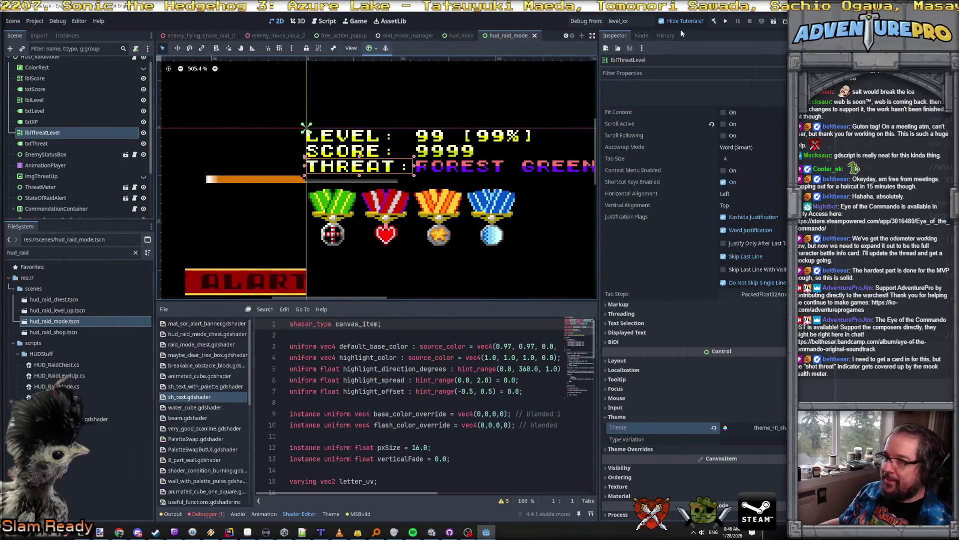
left_click(594, 24)
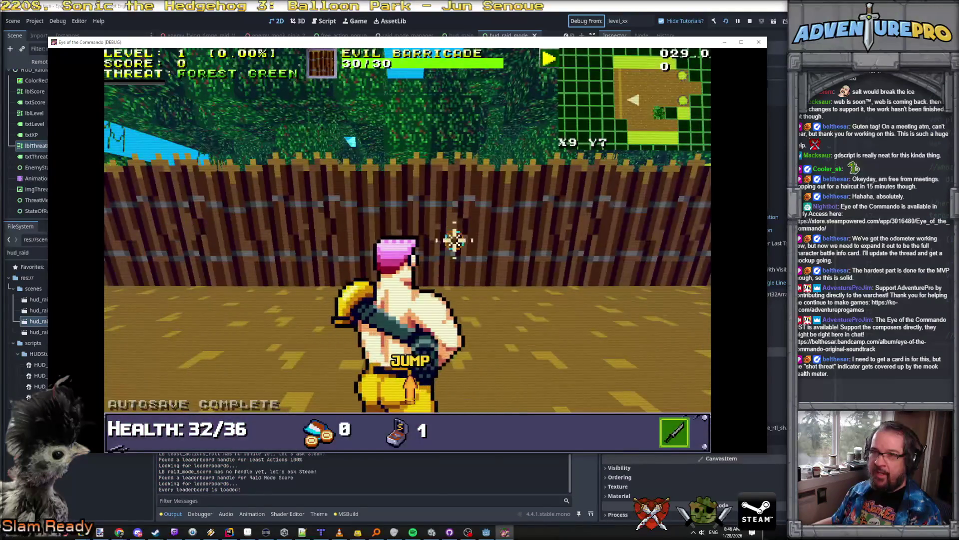
Destroy the Evil Barricade, shoot enemies and a Nitro Mook, and pick up the medal.
left_click(454, 240)
left_click(450, 239)
left_click(434, 236)
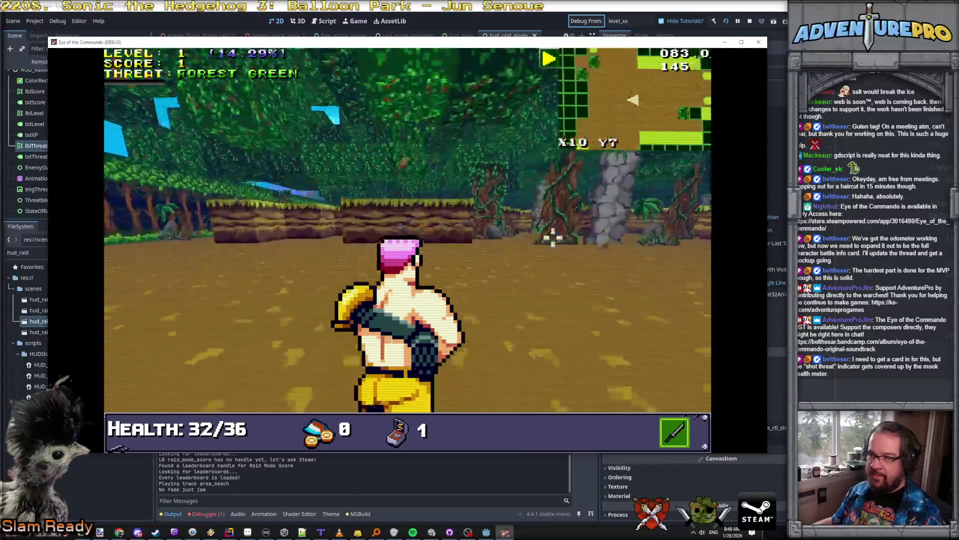
left_click(552, 227)
left_click(554, 217)
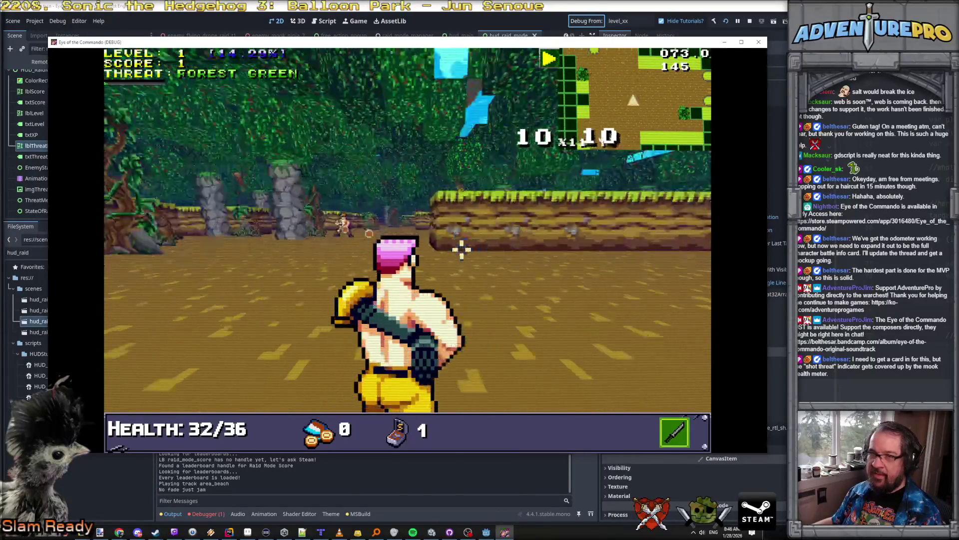
left_click(438, 242)
left_click(357, 226)
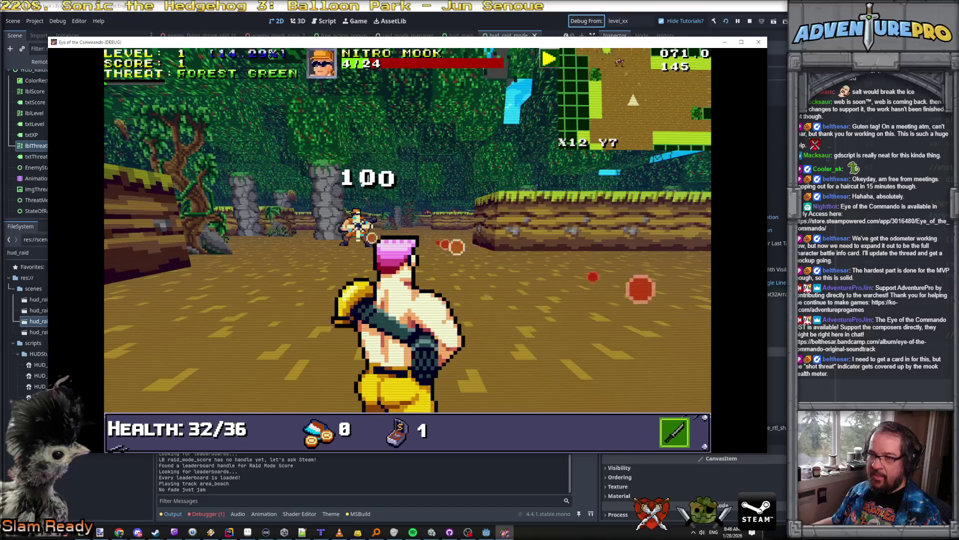
key("w")
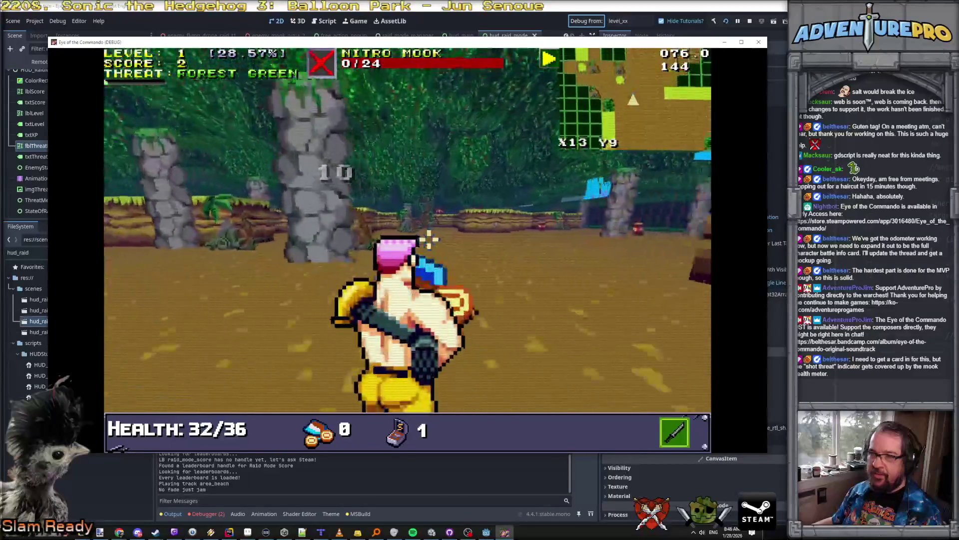
key("w")
key("w")
key("w")
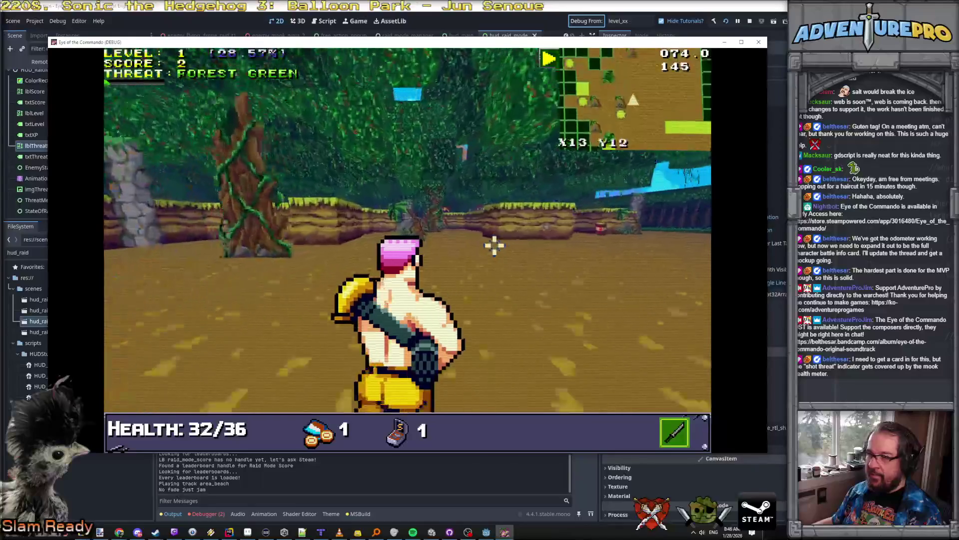
Turn around, advance to finish off the Nitro Mook, and collect its dropped loot.
key("Left")
key("Left")
key("w")
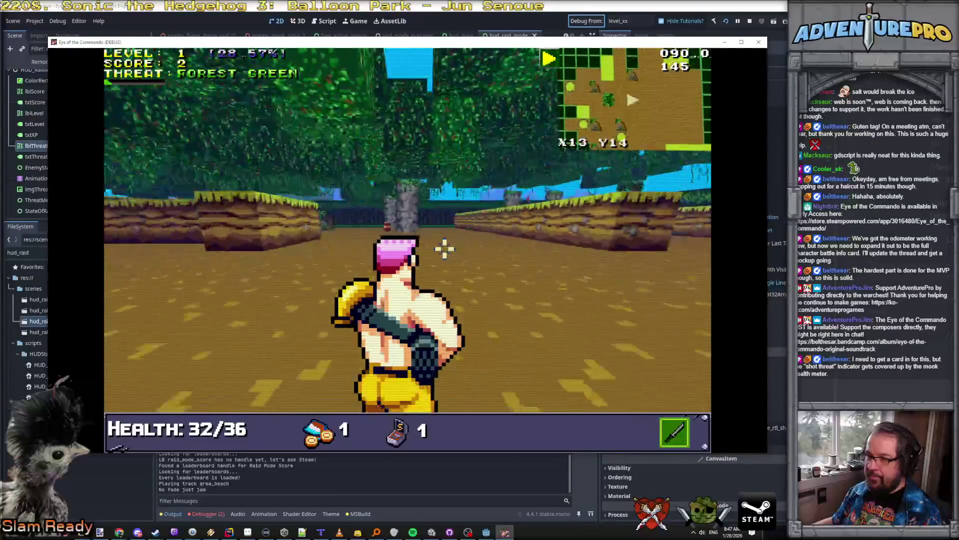
key("w")
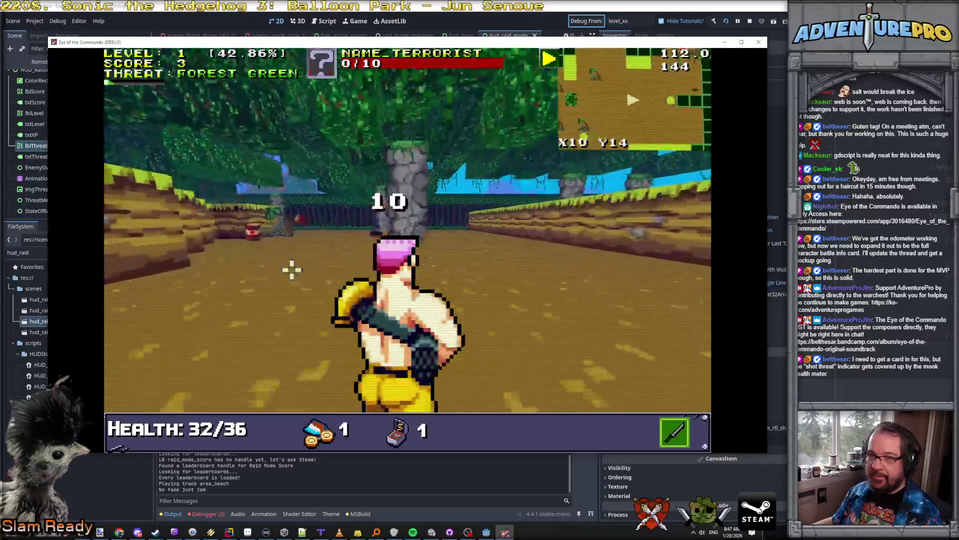
key("d")
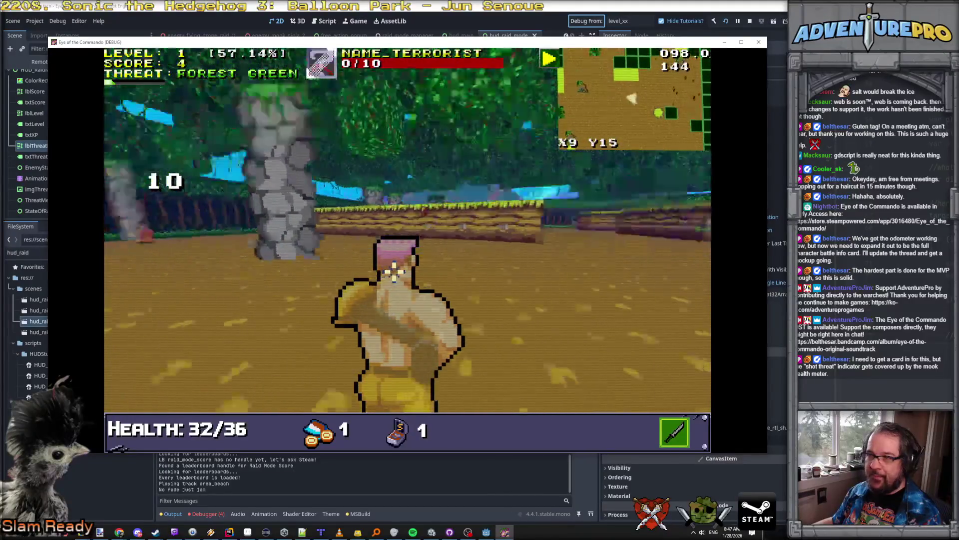
key("Left")
key("Left")
key("s")
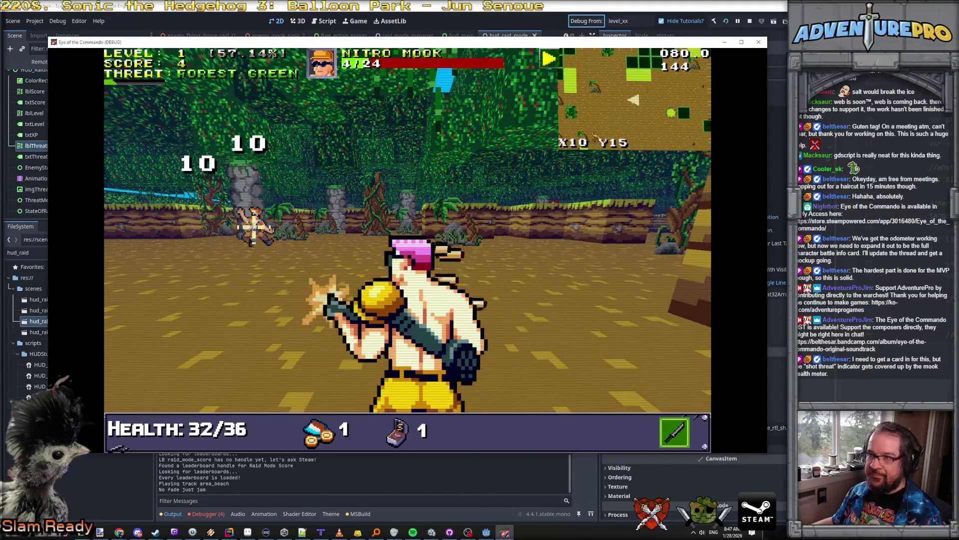
left_click(252, 257)
key("w")
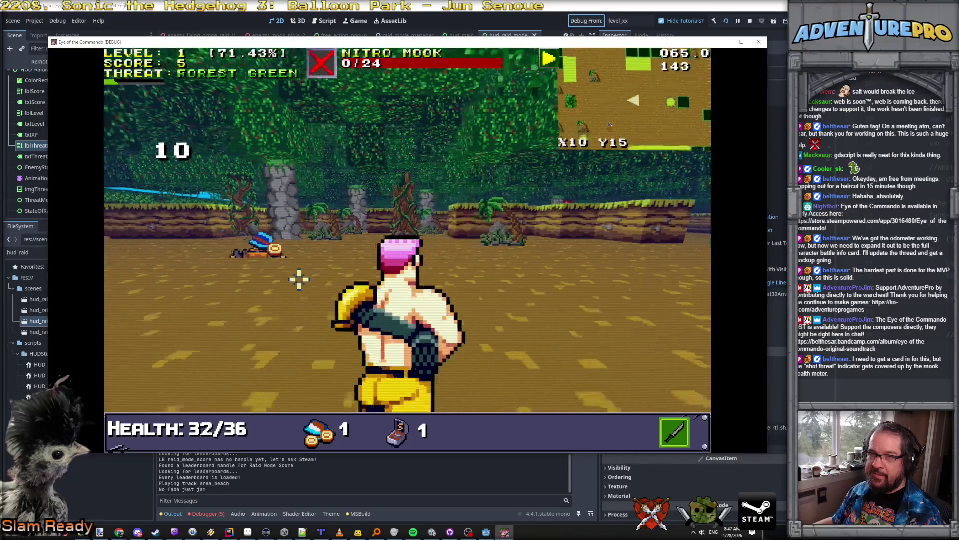
left_click(300, 278)
Defeat the next Nitro Mook, grab its loot, and stop the game with F8.
key("s")
key("Left")
left_click(280, 239)
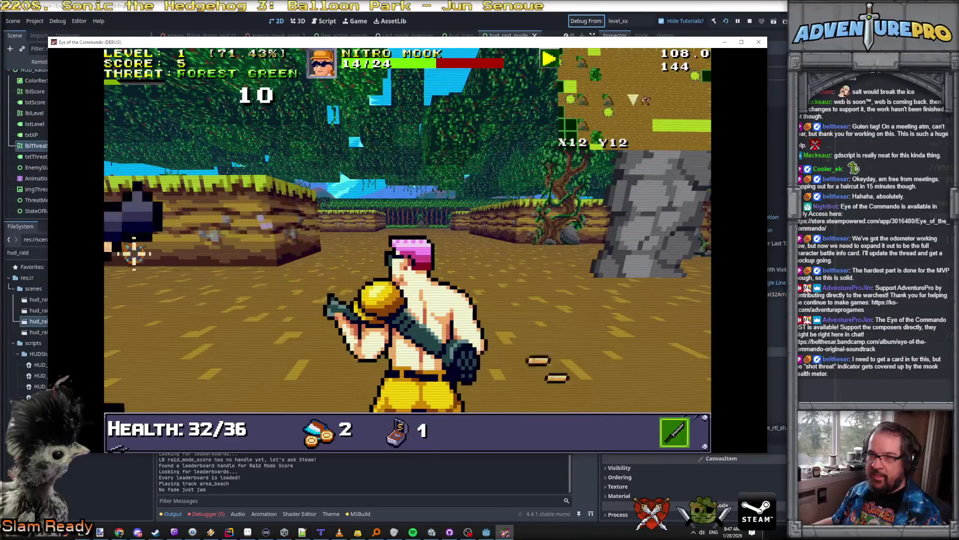
key("w")
left_click(287, 232)
left_click(289, 229)
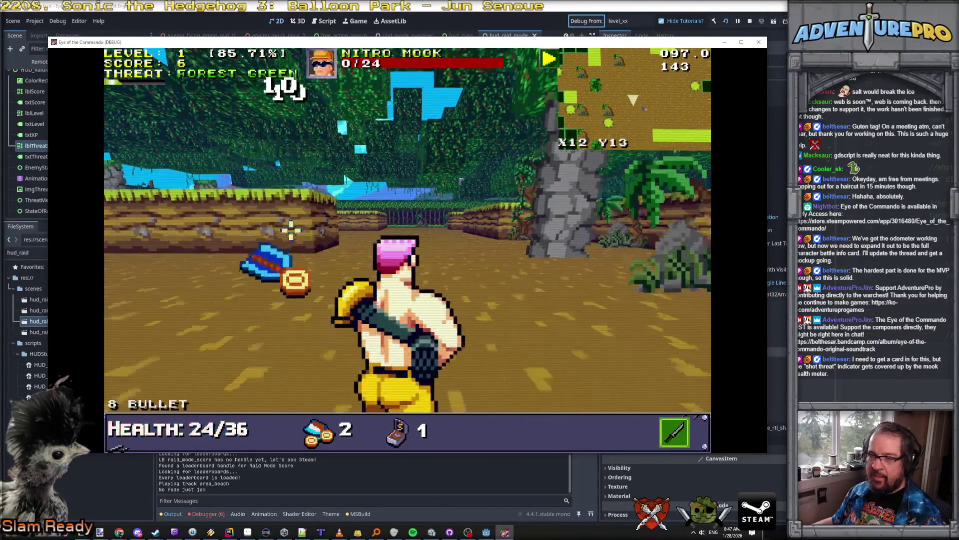
key("w")
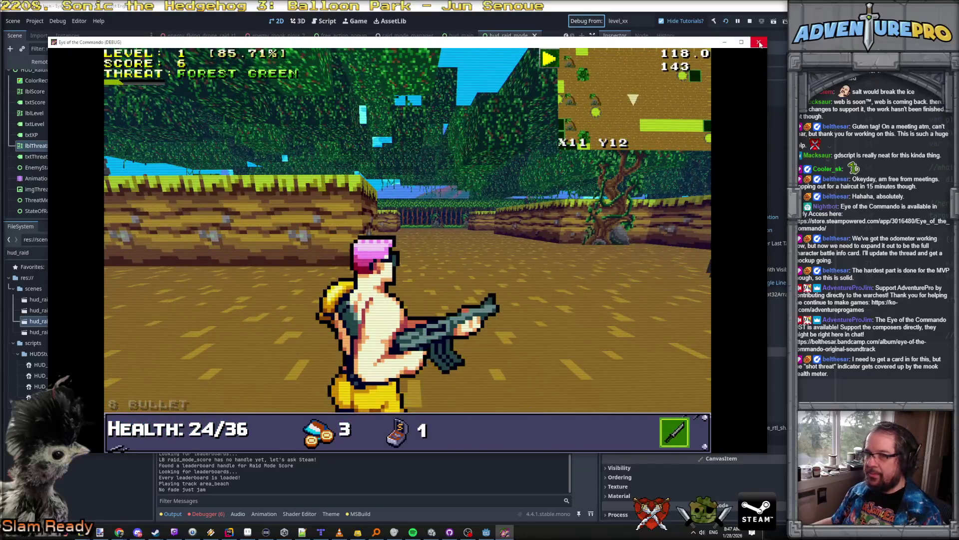
key("F8")
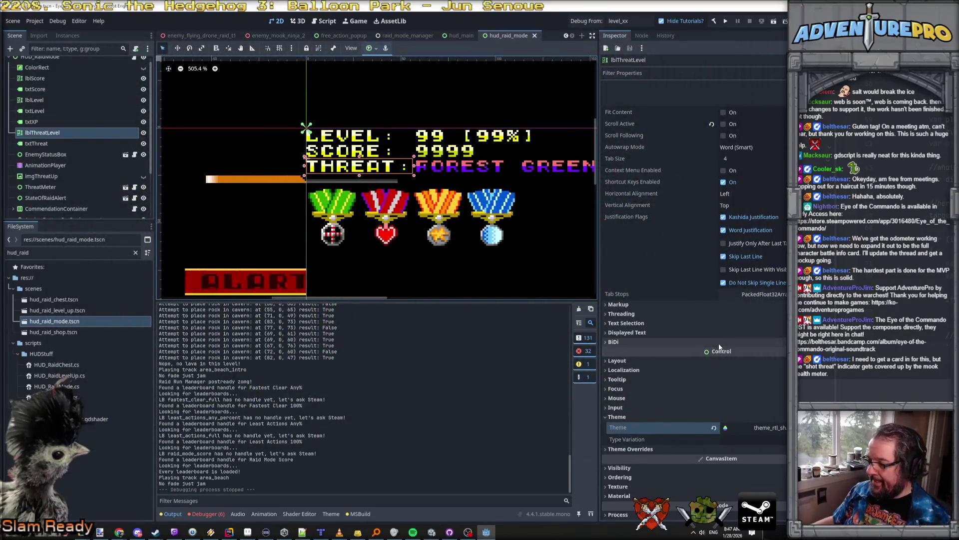
Open the label's theme_rtl_sh theme in the Theme editor and browse its item tabs.
left_click(754, 428)
left_click(755, 427)
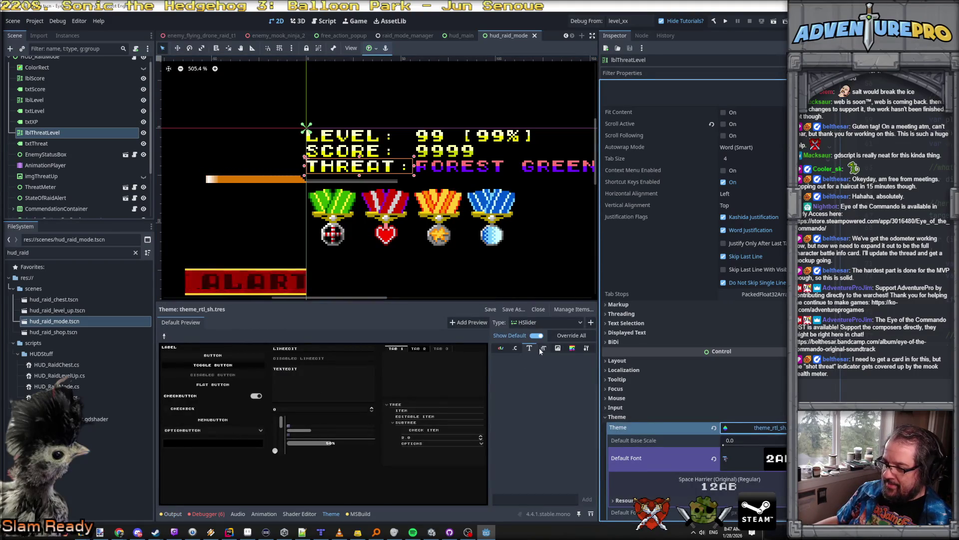
left_click(501, 349)
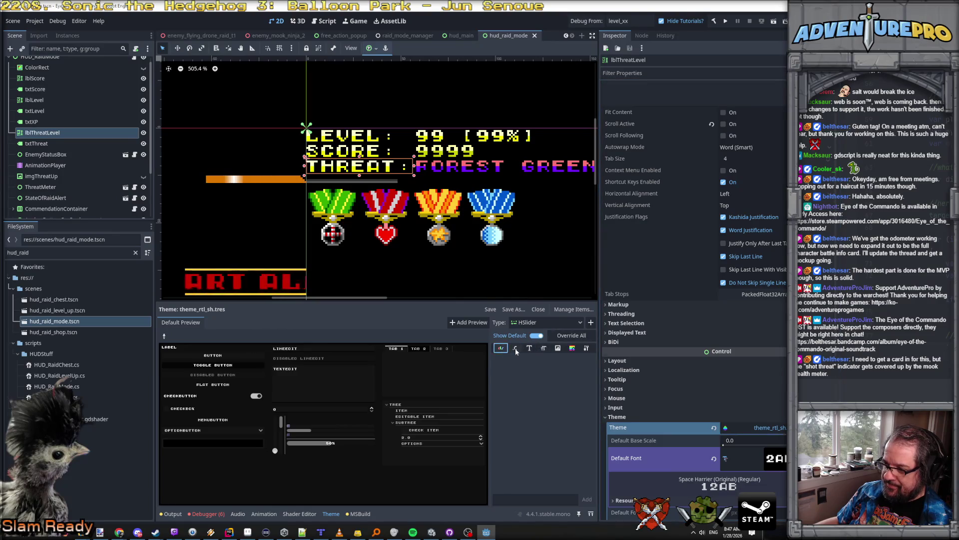
left_click(557, 348)
left_click(587, 348)
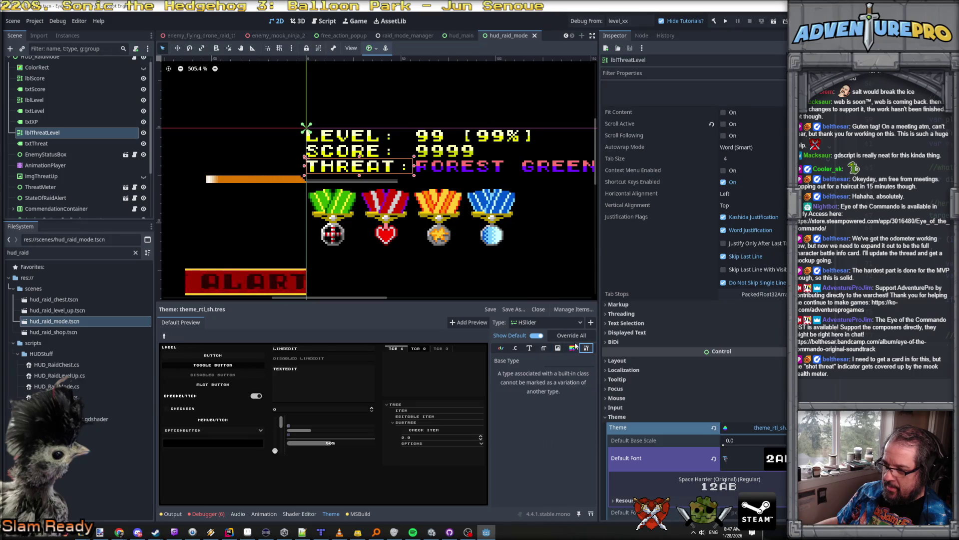
Add RichTextLabel as a theme type and show its colour items.
left_click(575, 322)
left_click(591, 322)
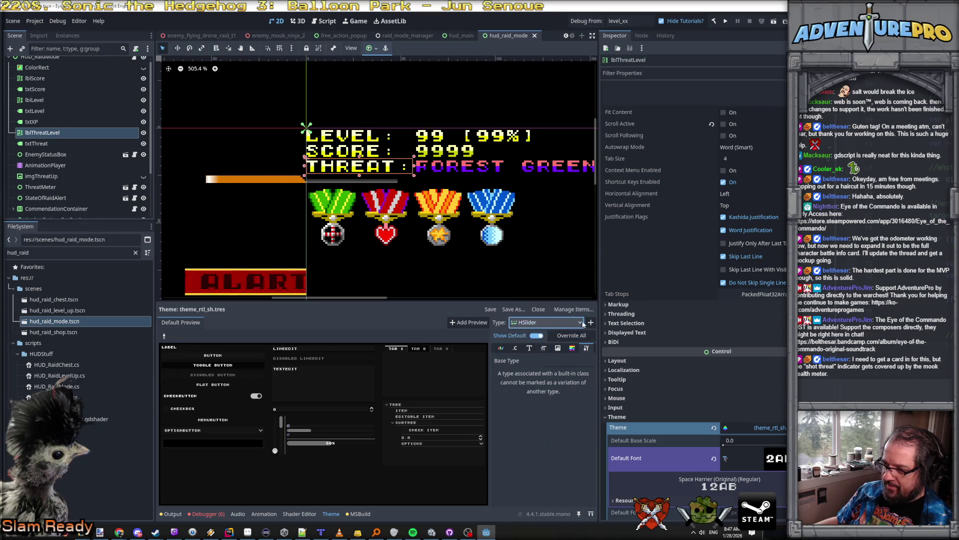
left_click(590, 323)
scroll(584, 300, "down", 5)
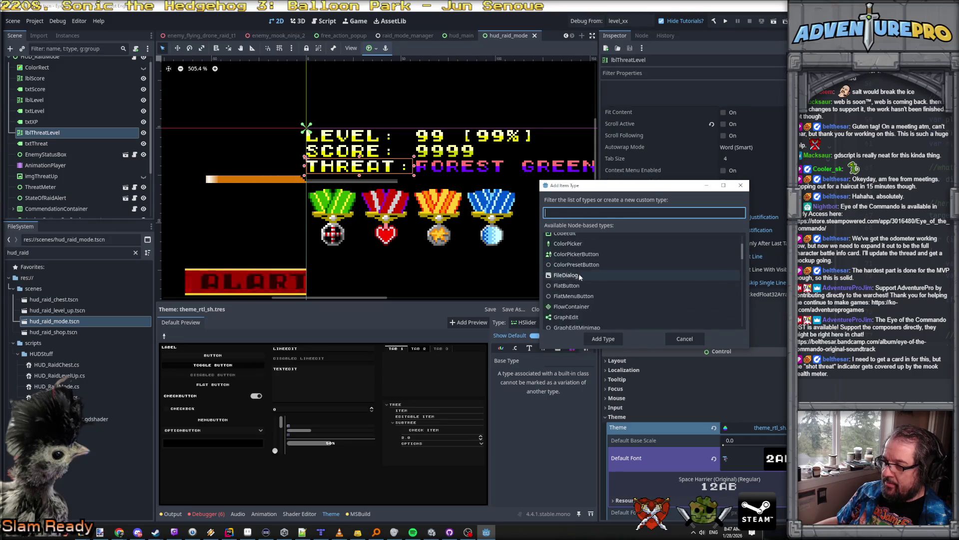
scroll(574, 295, "down", 5)
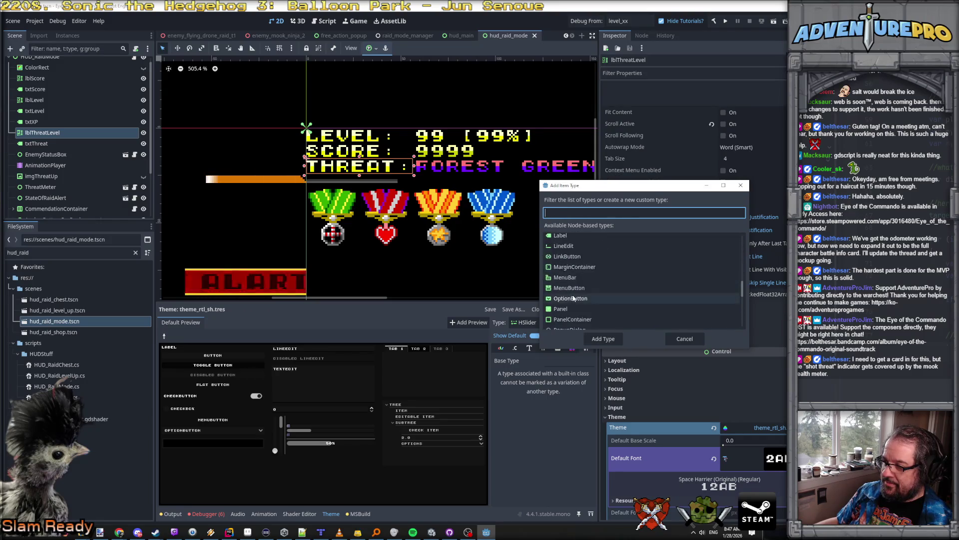
left_click(570, 254)
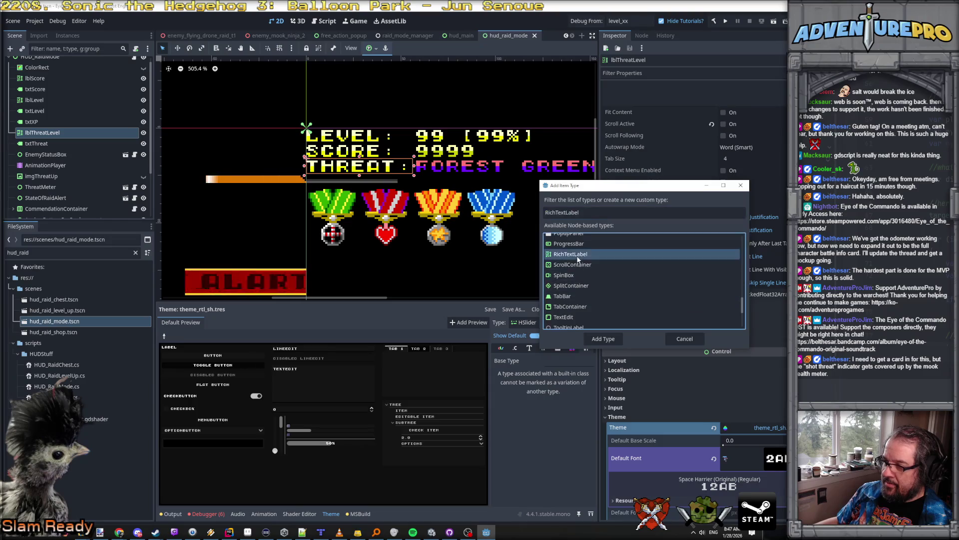
left_click(612, 338)
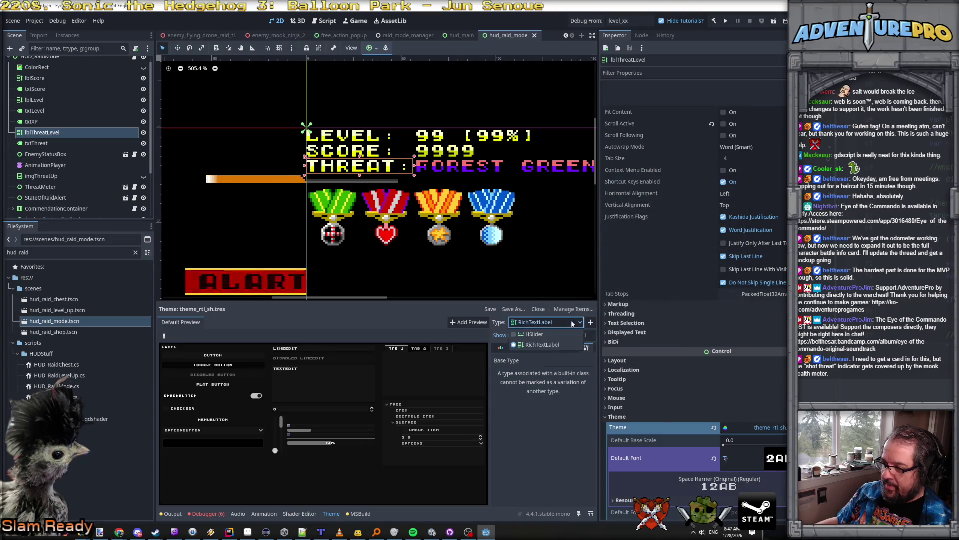
left_click(500, 348)
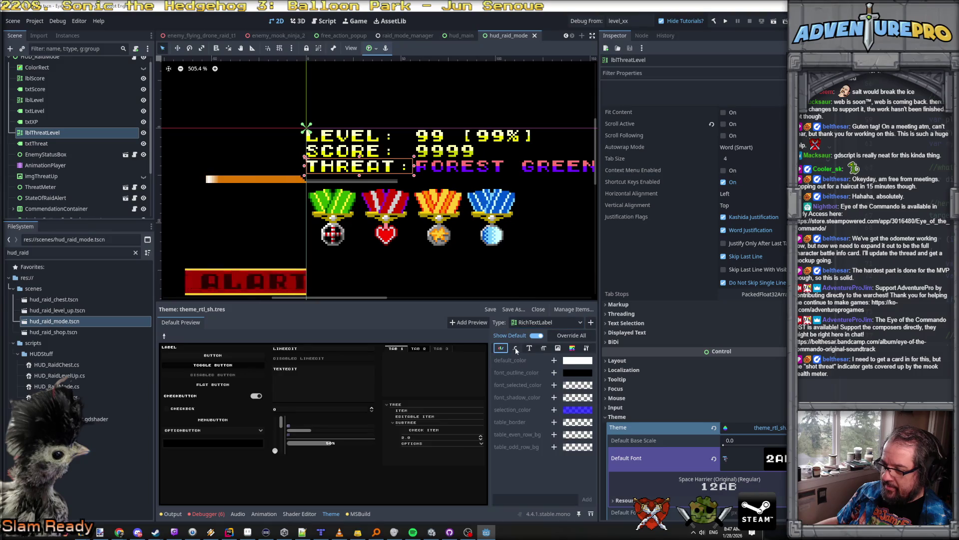
Browse RichTextLabel constants, fonts and font sizes, and add a mono_font_size override of 8.
left_click(515, 347)
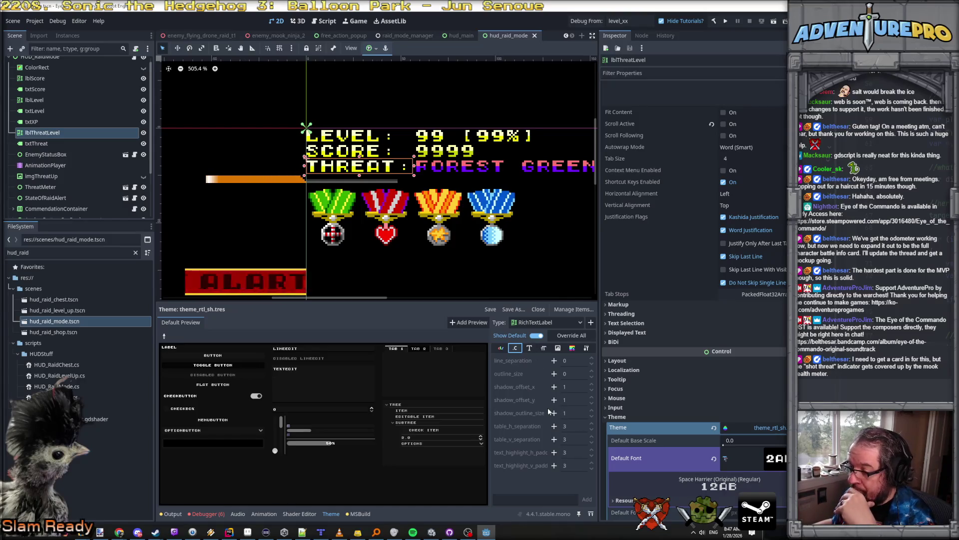
left_click(529, 348)
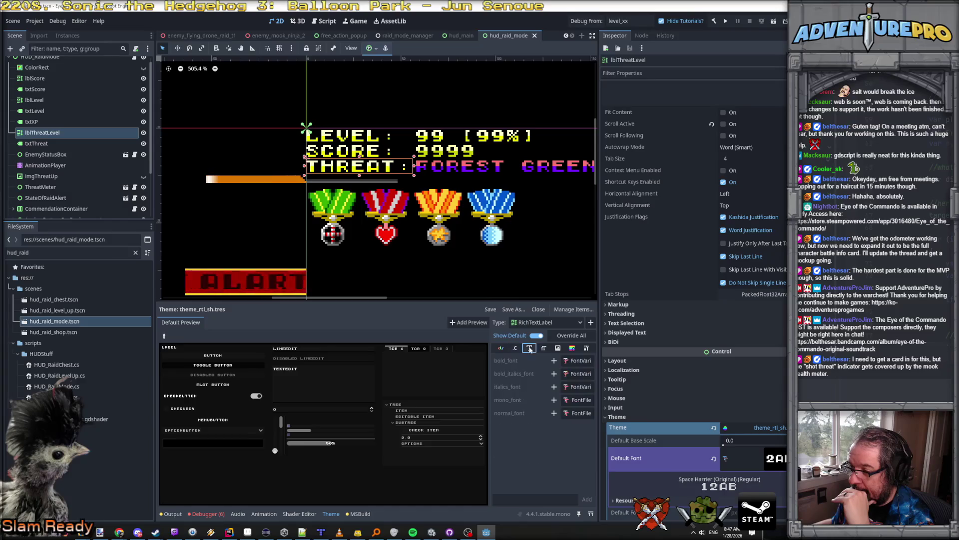
left_click(544, 349)
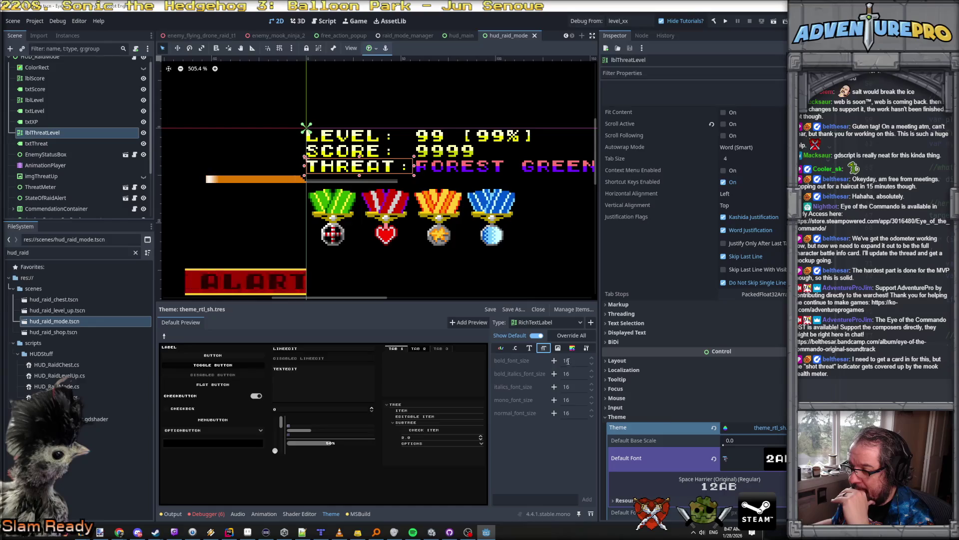
left_click(555, 400)
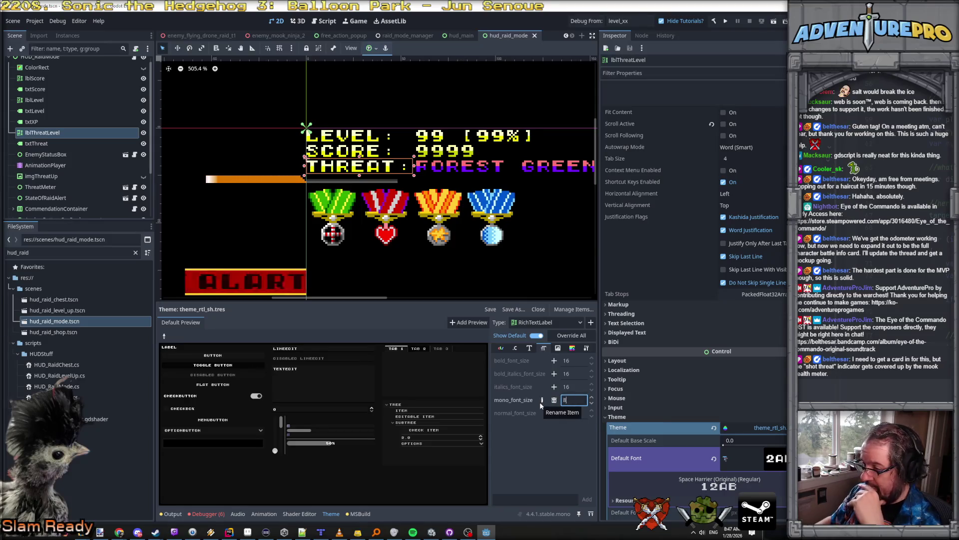
Review the RichTextLabel styleboxes, base type and constants, widening the item list panel.
left_click(572, 348)
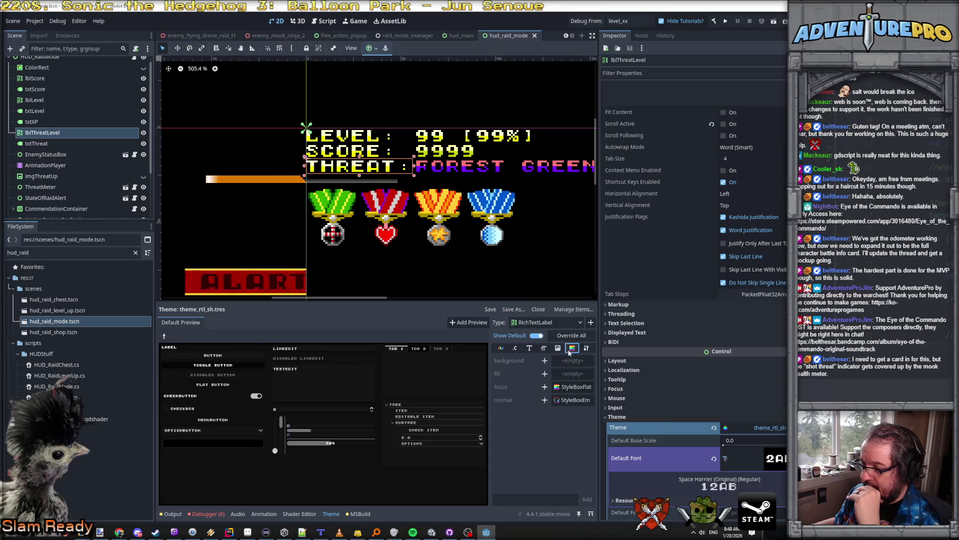
left_click(558, 348)
left_click(572, 348)
left_click(587, 348)
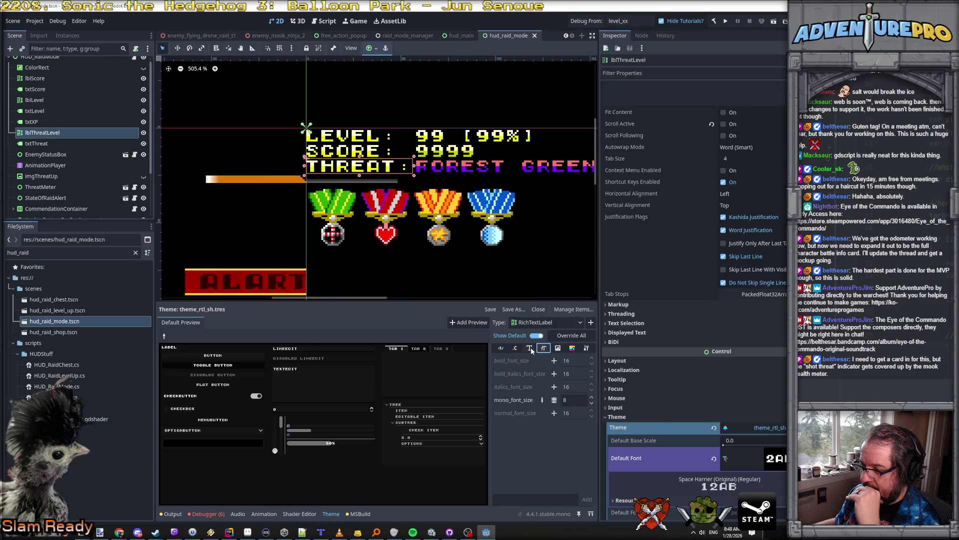
left_click(516, 349)
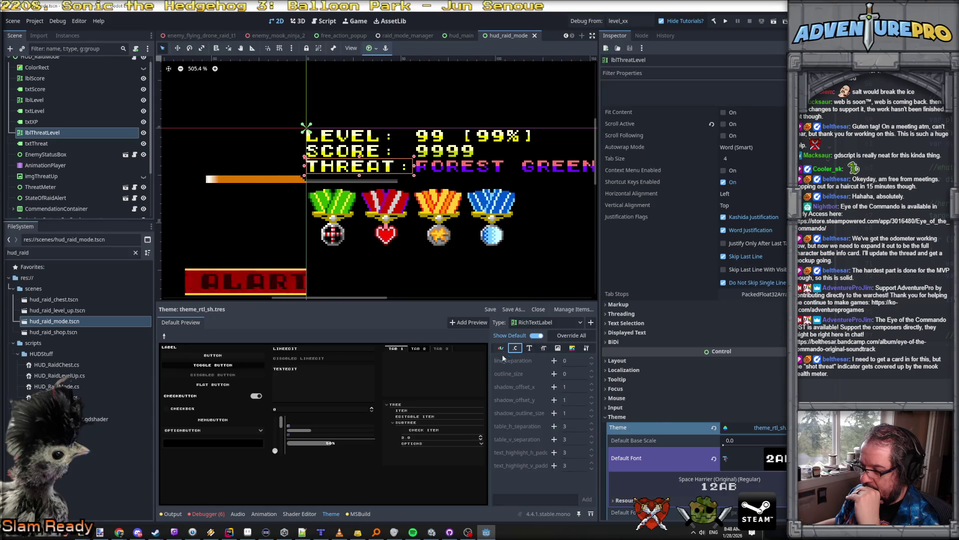
left_click_drag(490, 382, 464, 383)
left_click(558, 349)
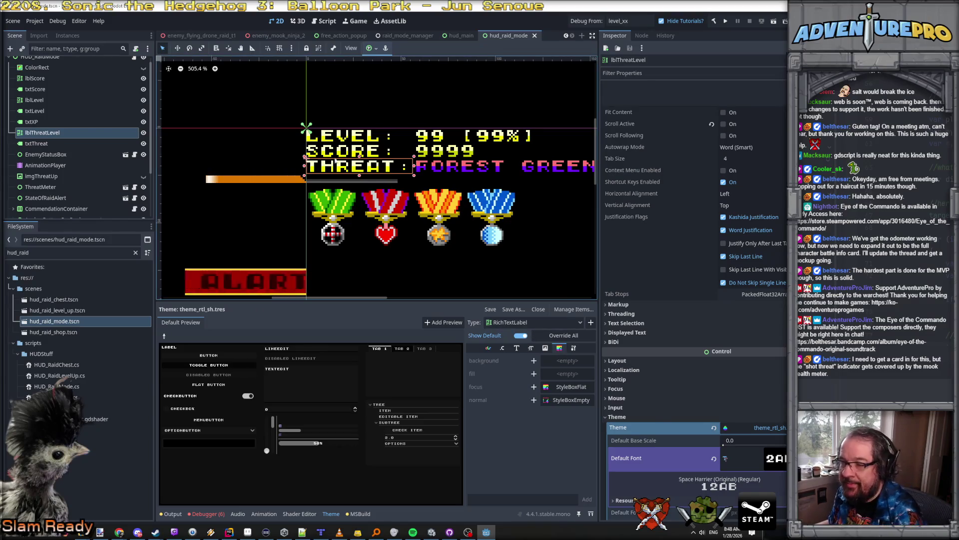
scroll(678, 307, "down", 5)
scroll(676, 307, "down", 3)
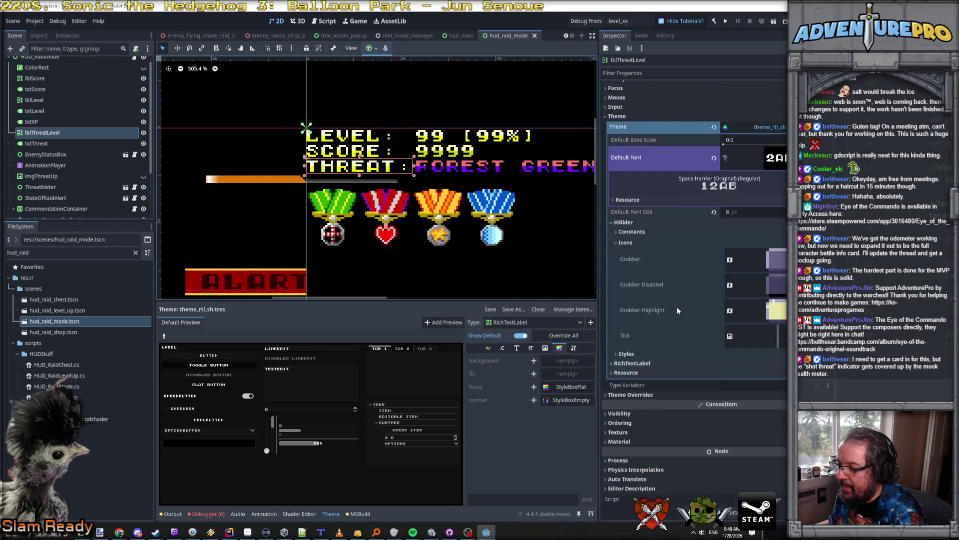
Enable the Font Shadow Color override on lblThreatLevel.
left_click(631, 394)
scroll(651, 393, "down", 2)
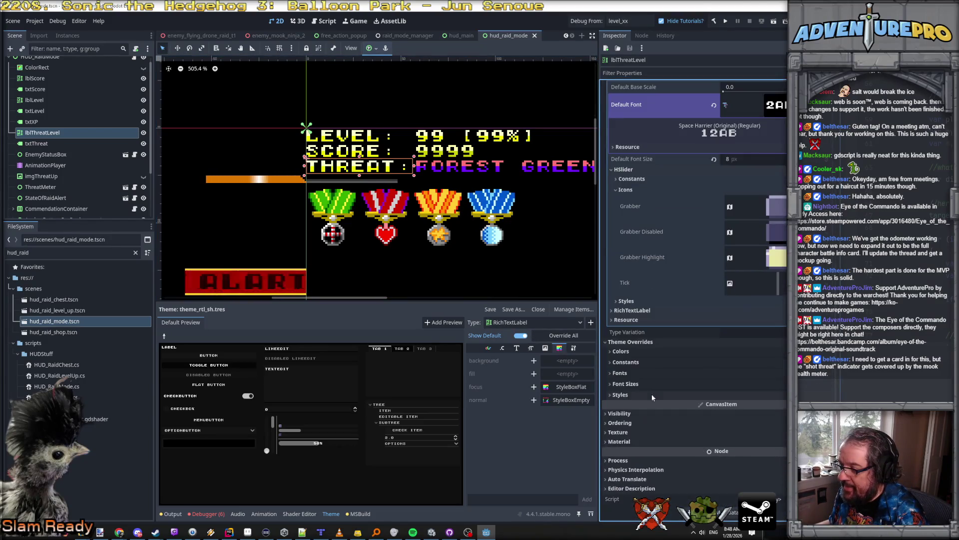
left_click(634, 350)
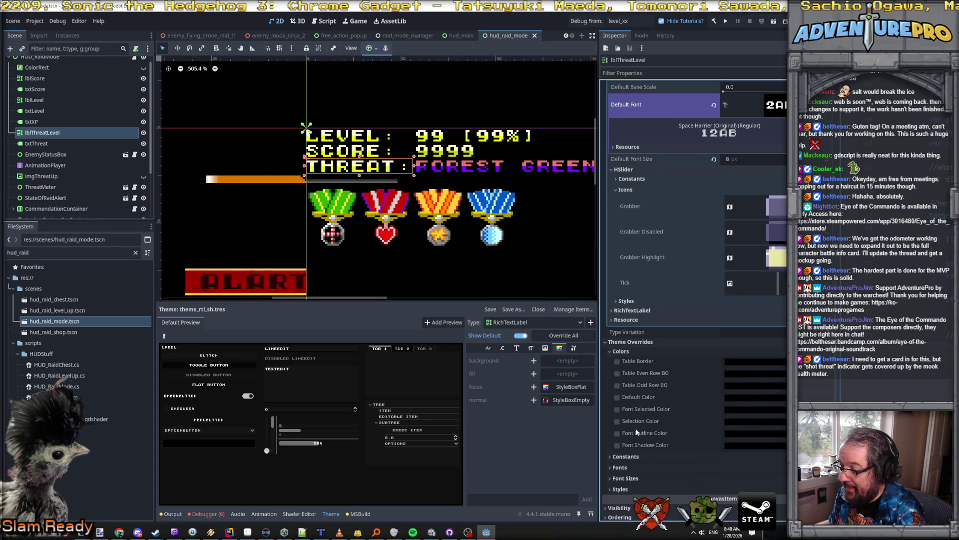
left_click(617, 444)
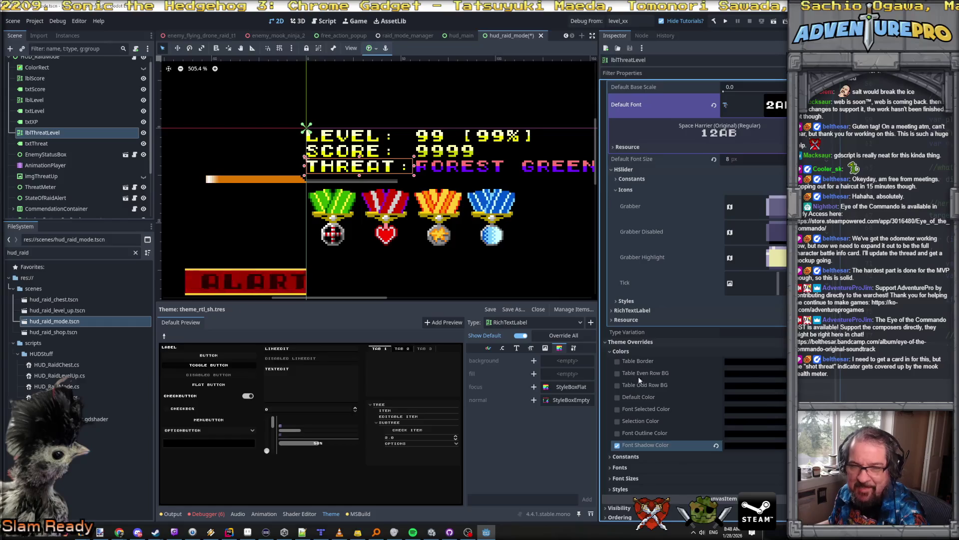
Enable the Font Shadow Color override on lblLevel and save the HUD scene.
scroll(53, 121, "up", 1)
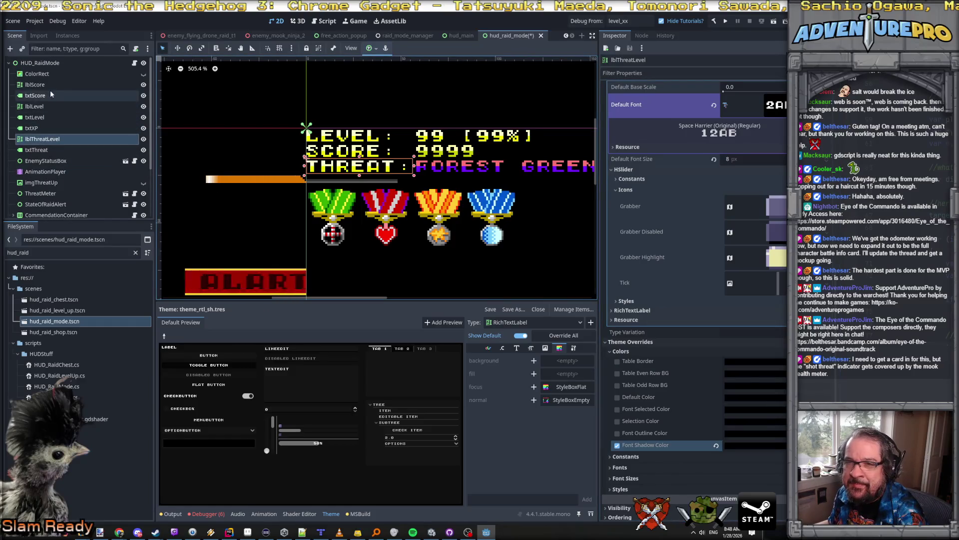
left_click(52, 107)
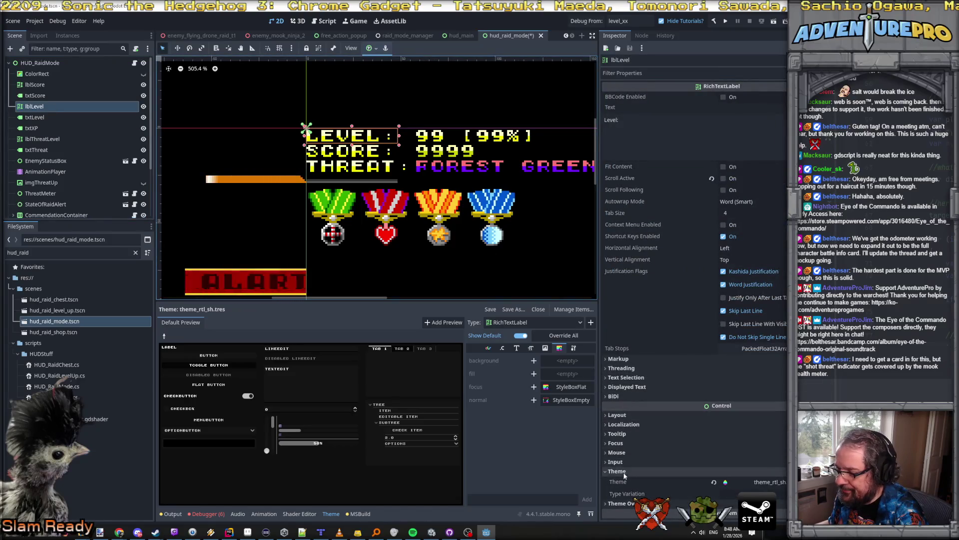
scroll(624, 474, "down", 3)
left_click(634, 397)
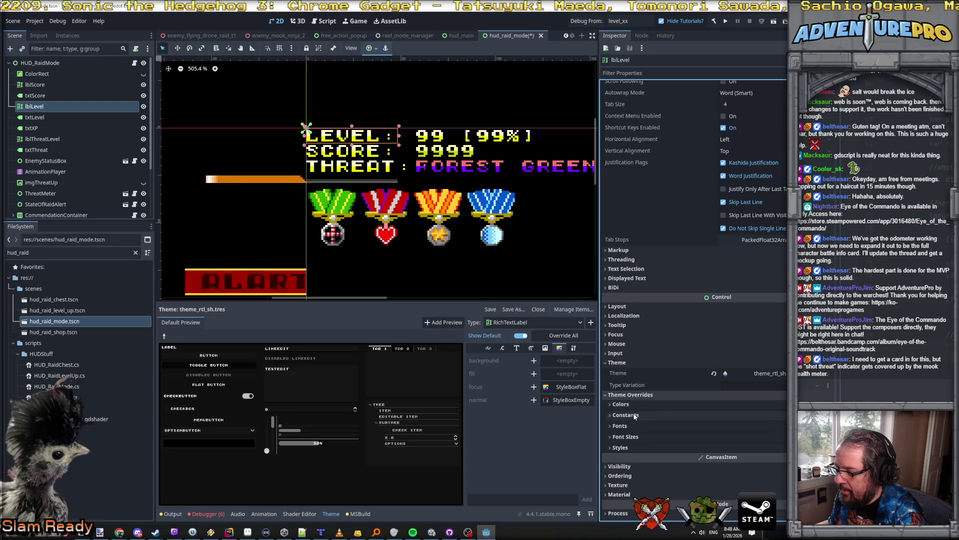
left_click(626, 415)
scroll(632, 417, "down", 4)
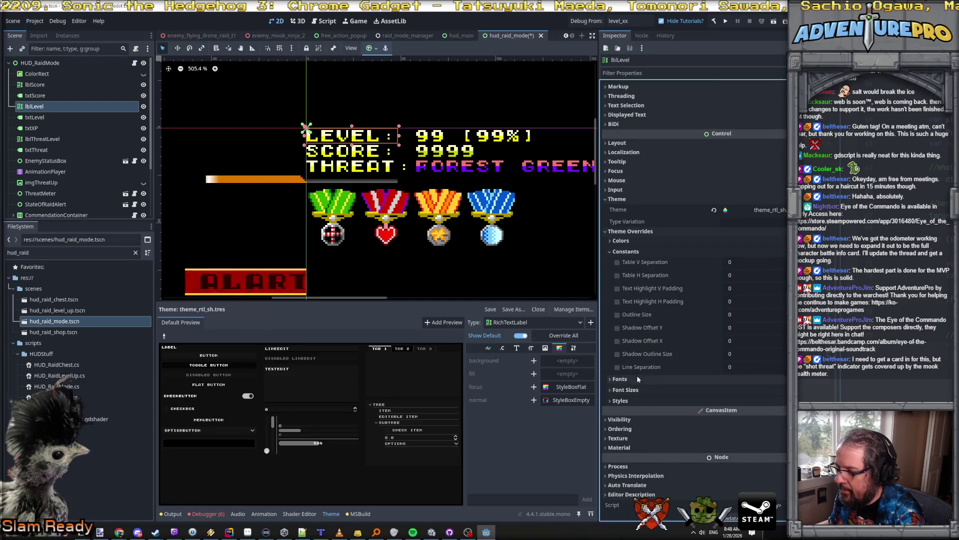
left_click(621, 241)
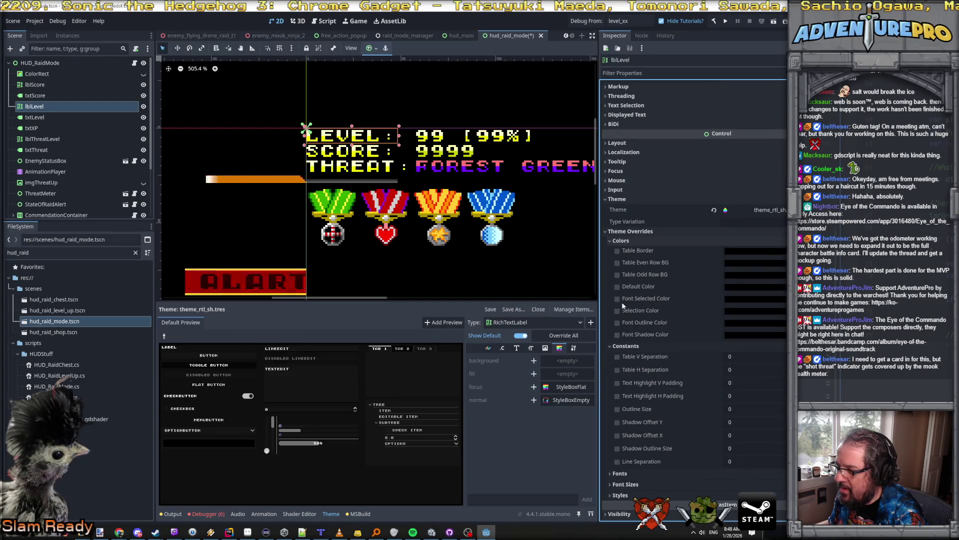
left_click(618, 334)
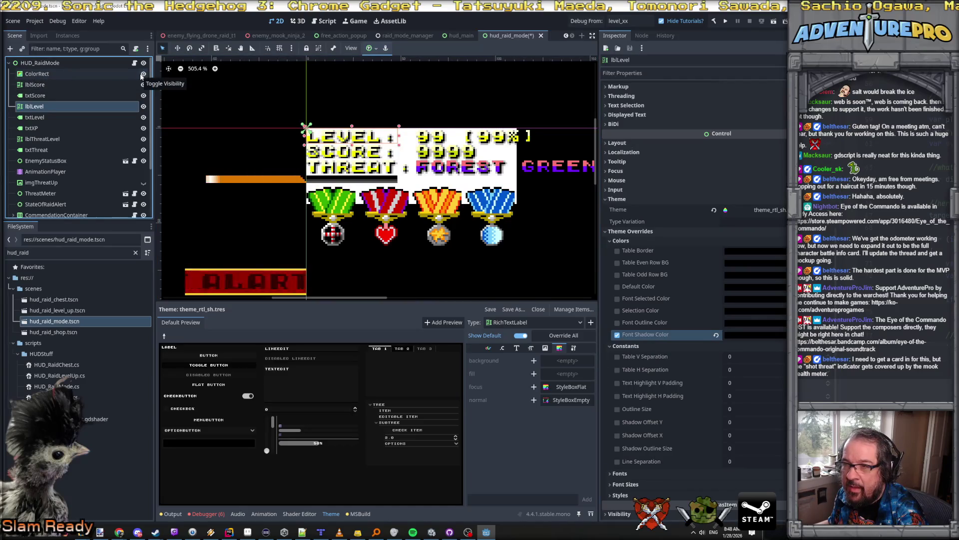
key("ctrl+s")
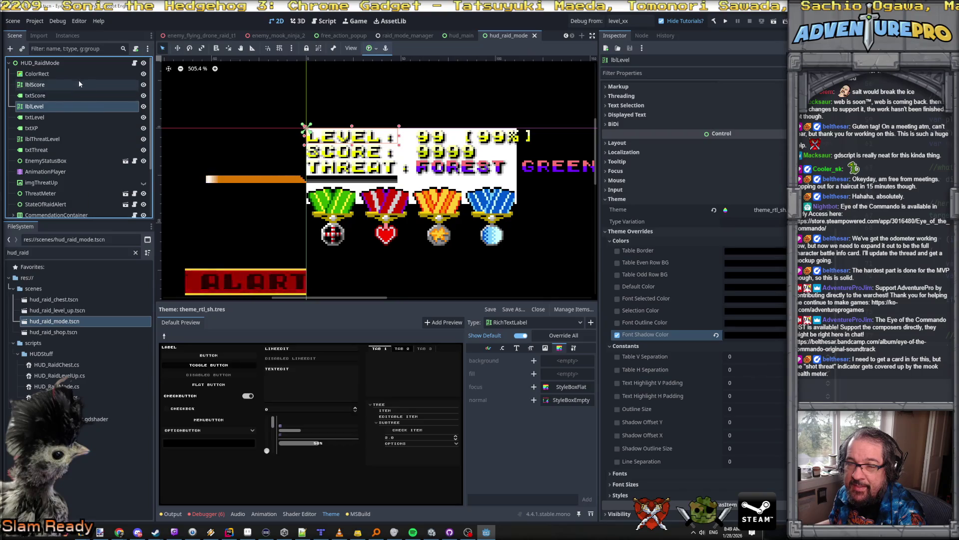
Add lblThreatLevel and lblScore to the selection alongside lblLevel.
scroll(695, 155, "up", 5)
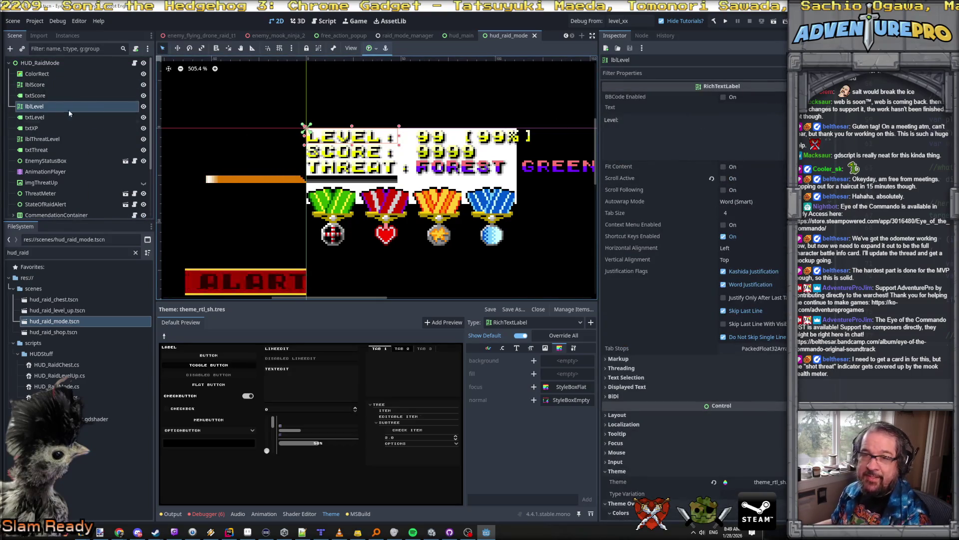
left_click(43, 139, "ctrl")
left_click(45, 85, "ctrl")
Enable BBCode on all three labels, turn off meta underlines, and save the scene.
left_click(723, 97)
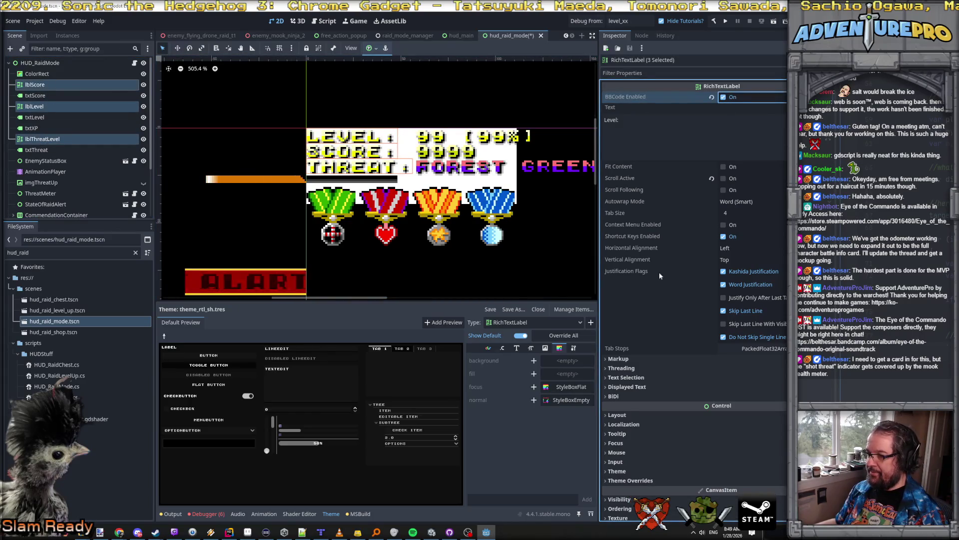
left_click(625, 359)
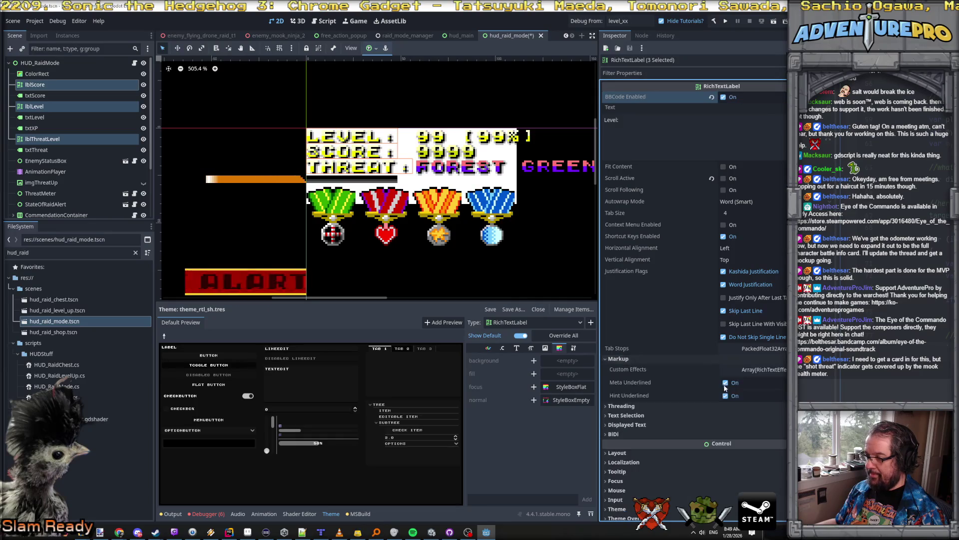
left_click(725, 383)
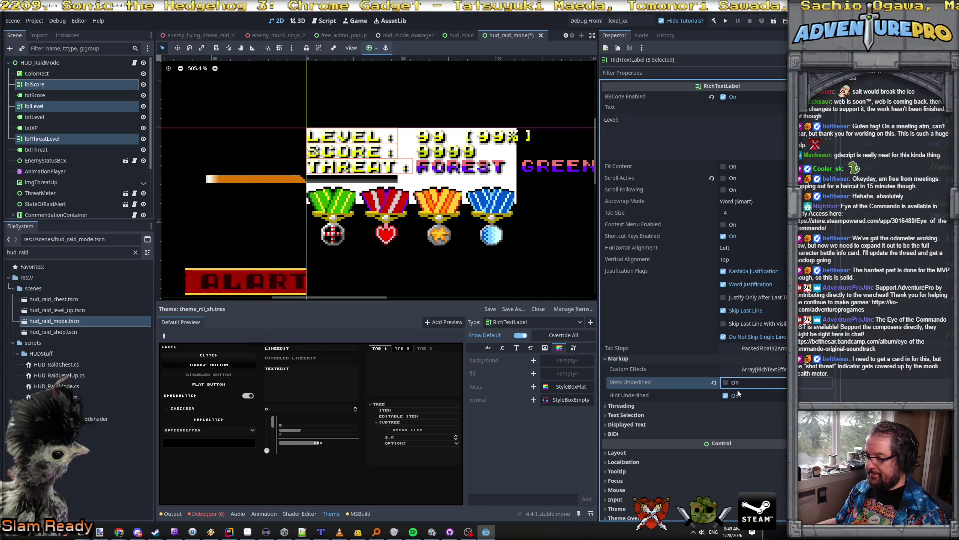
key("ctrl+s")
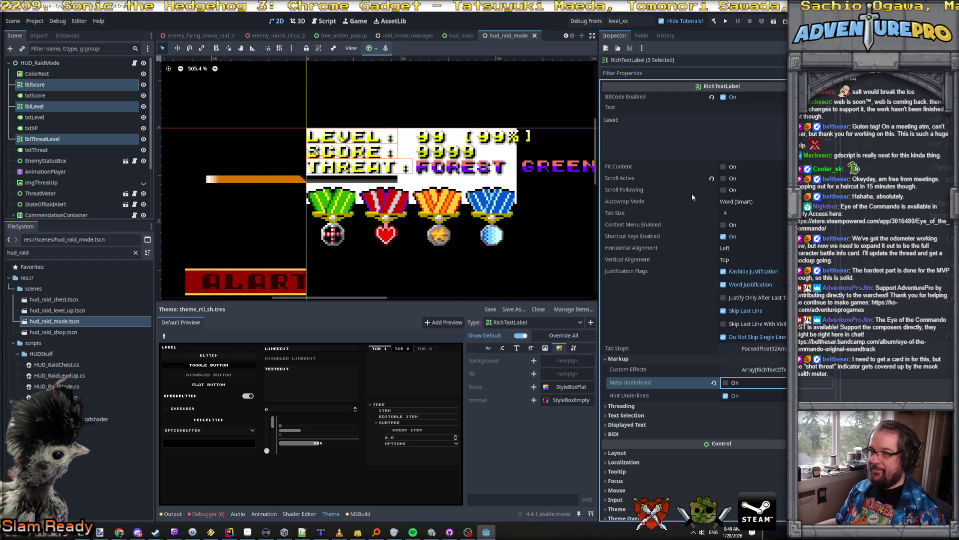
Empty the Text of lblLevel, lblScore and lblThreatLevel, then select lblScore alone.
left_click(659, 126)
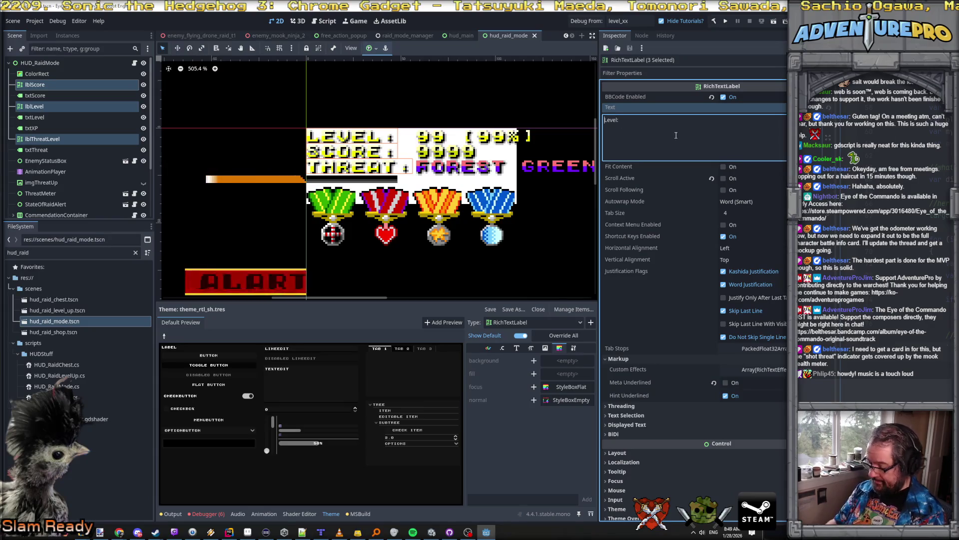
type("[stat=")
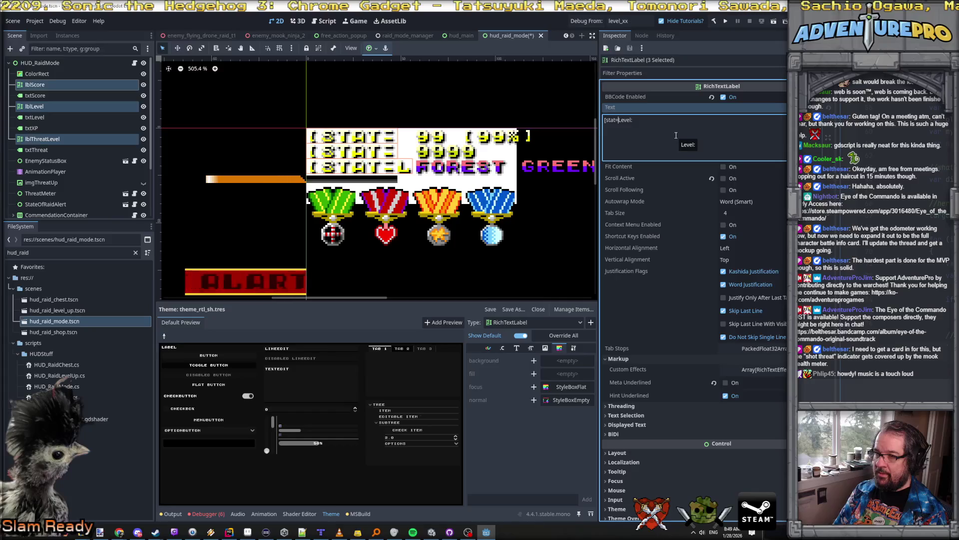
key("ctrl+z")
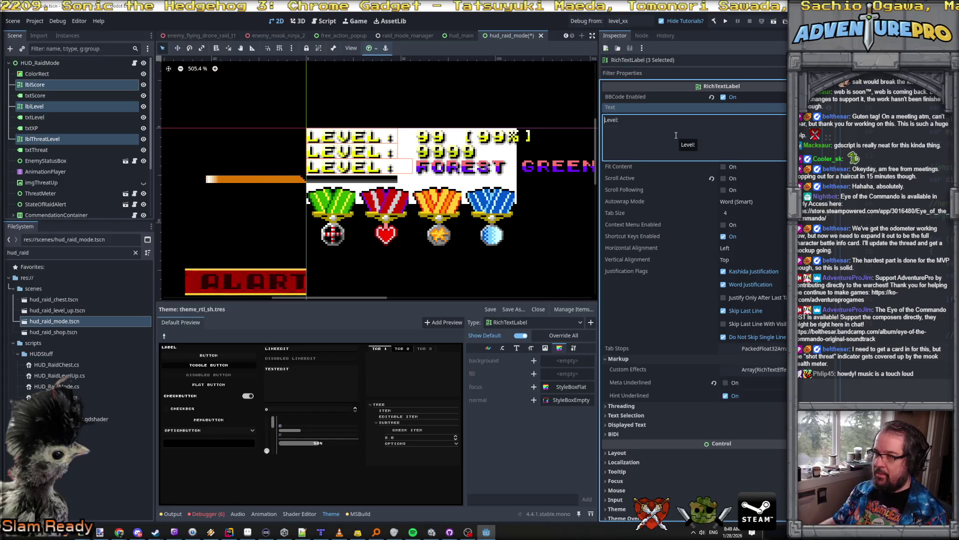
key("ctrl+z")
left_click(57, 86)
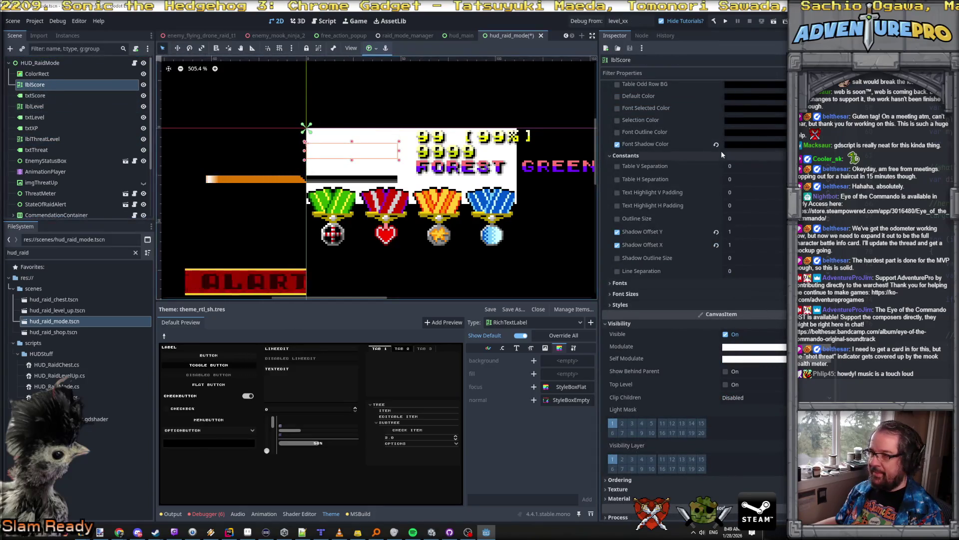
Set lblScore's text to [url=SCORE]SCORE[/url] and copy the markup.
scroll(721, 155, "up", 10)
left_click(636, 127)
type("[stat=SCORE")
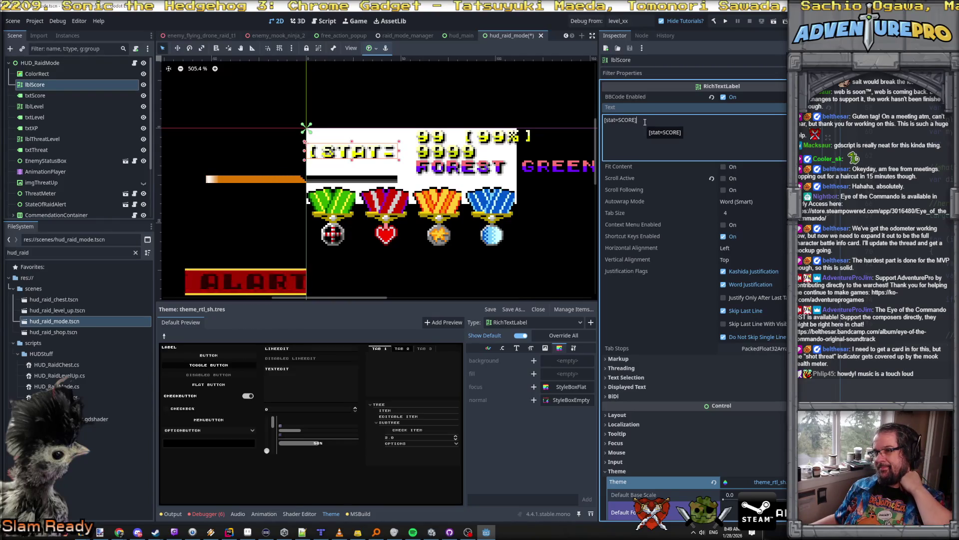
key("alt+Tab")
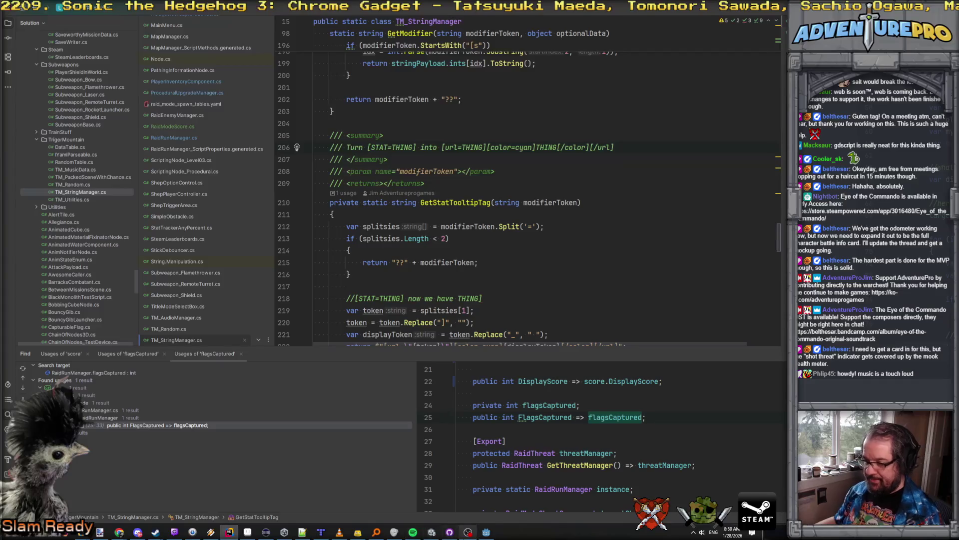
key("alt+Tab")
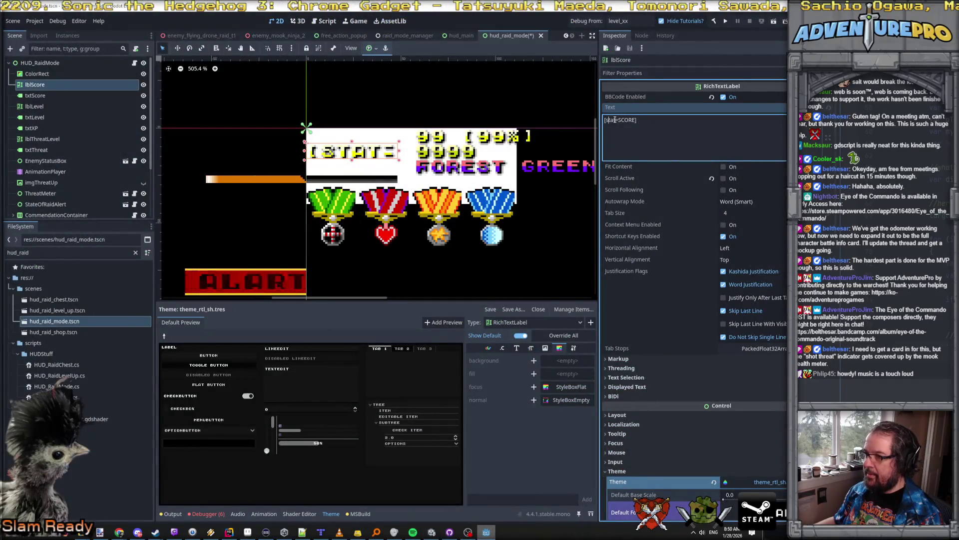
type("url=")
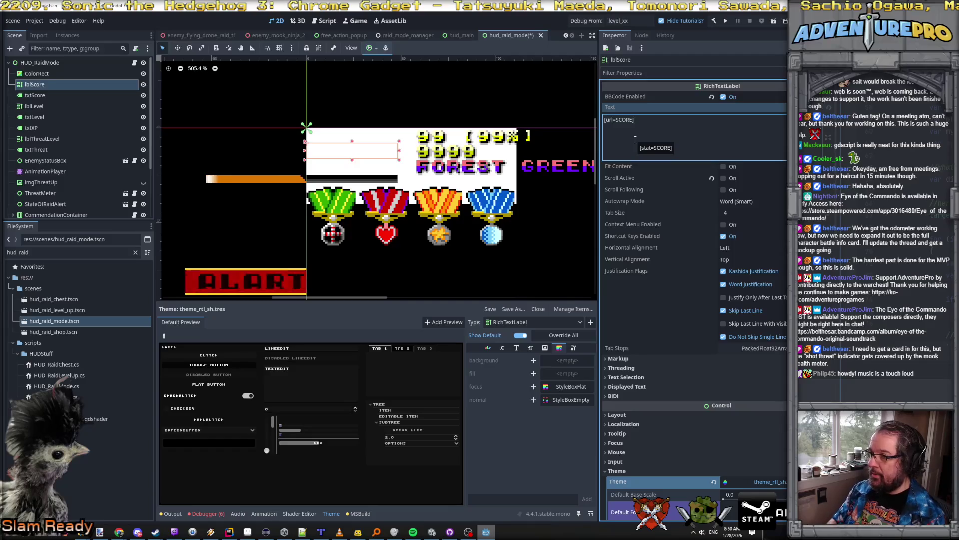
type("SCORE]SCORE[/url")
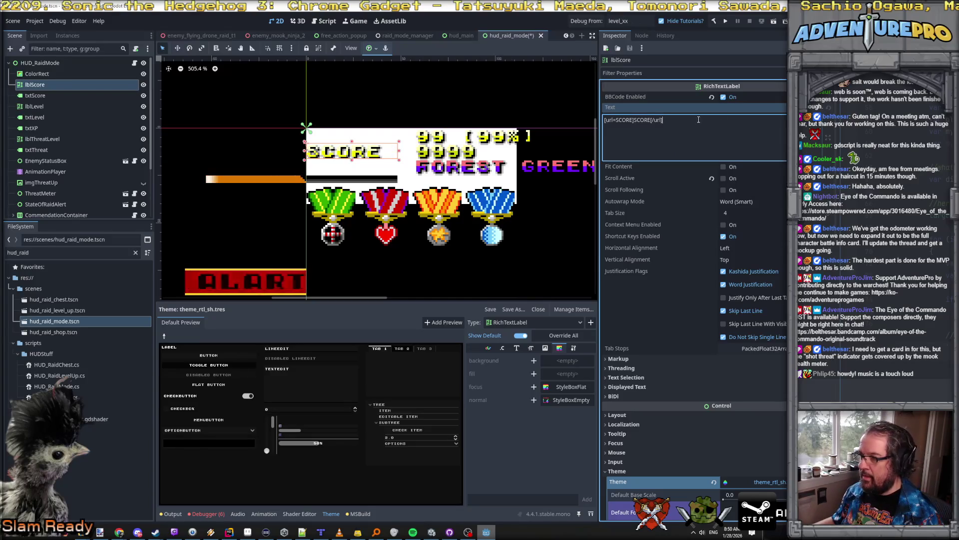
left_click_drag(664, 120, 592, 124)
key("ctrl+c")
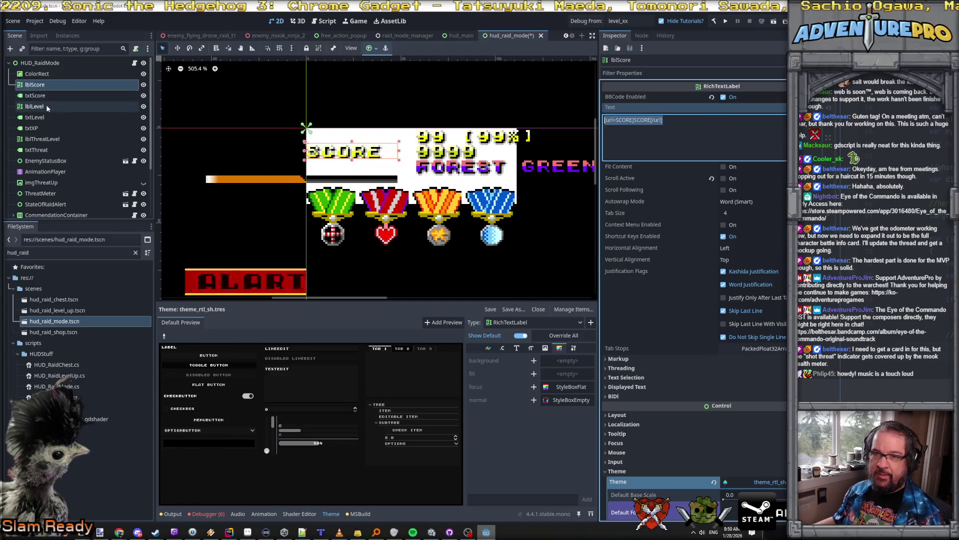
Set lblLevel's text to [url=LEVEL]LEVEL[/url]: and add a trailing colon to lblScore.
left_click(46, 105)
left_click(654, 121)
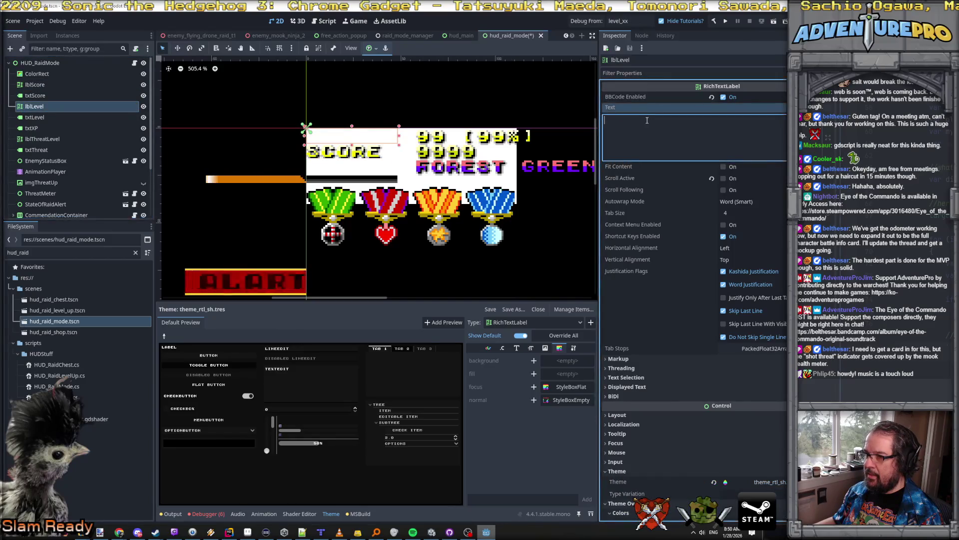
key("ctrl+v")
double_click(624, 120)
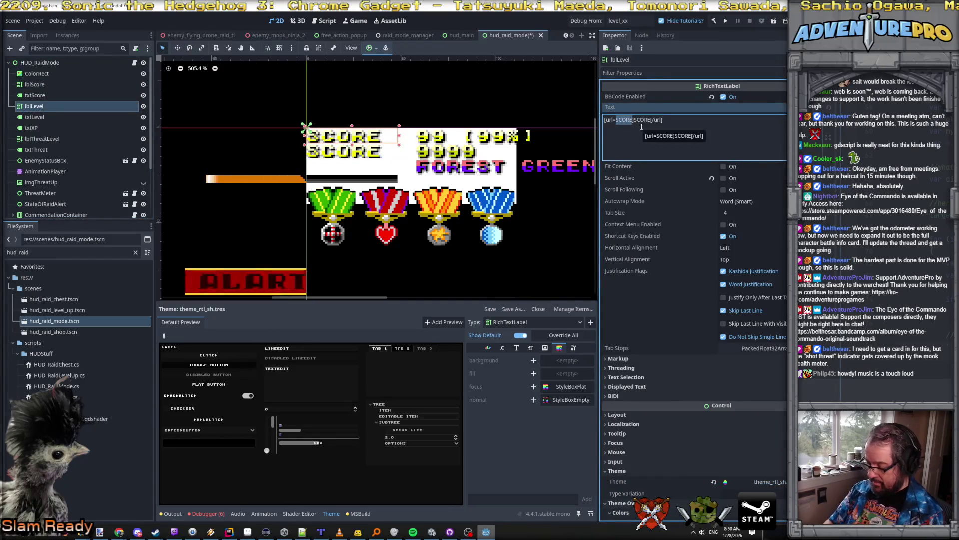
type("LEVEL")
key("shift+Right")
key("shift+Right")
key("shift+Right")
type("LEVEL[/url]")
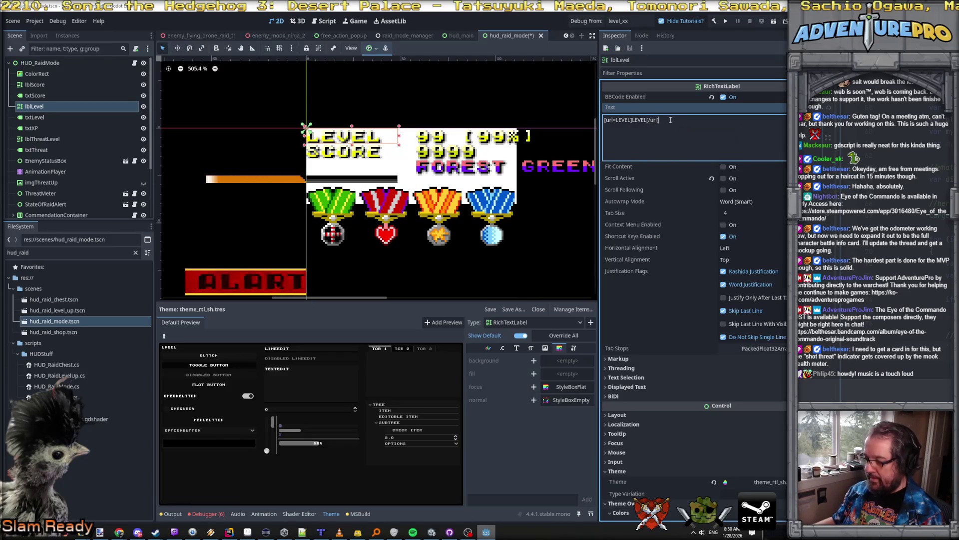
type(":")
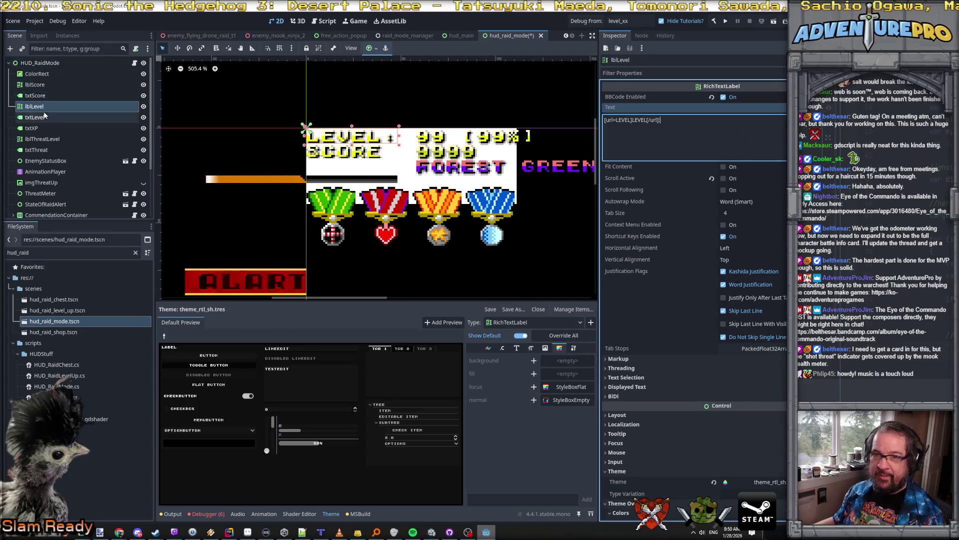
left_click(44, 84)
left_click(707, 130)
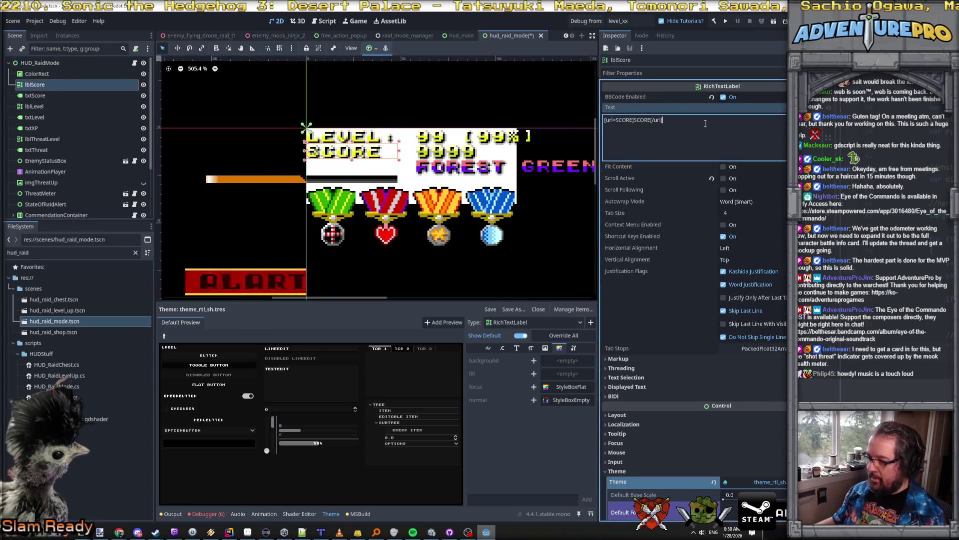
type(":")
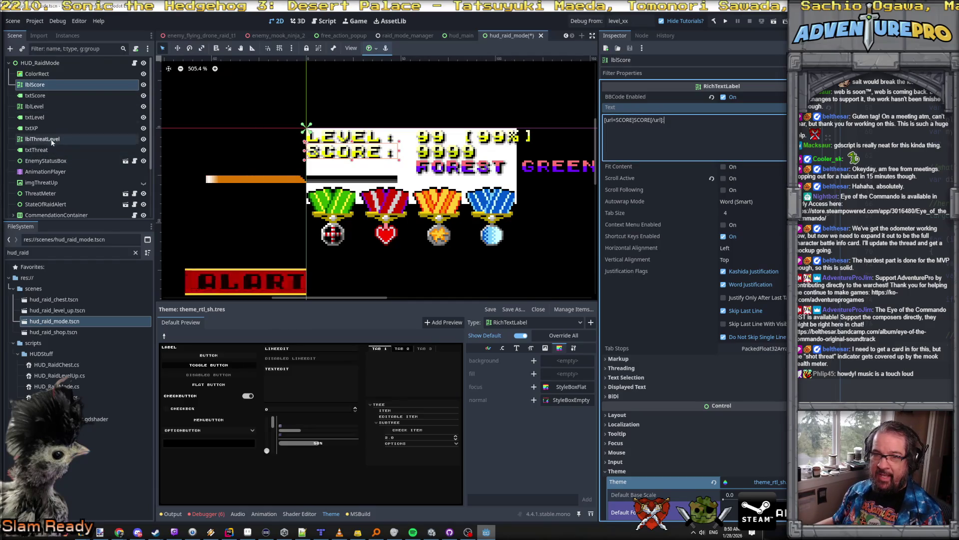
Set lblThreatLevel's text to [url=THREAT]THREAT[/url]: and save the raid HUD scene.
left_click(50, 139)
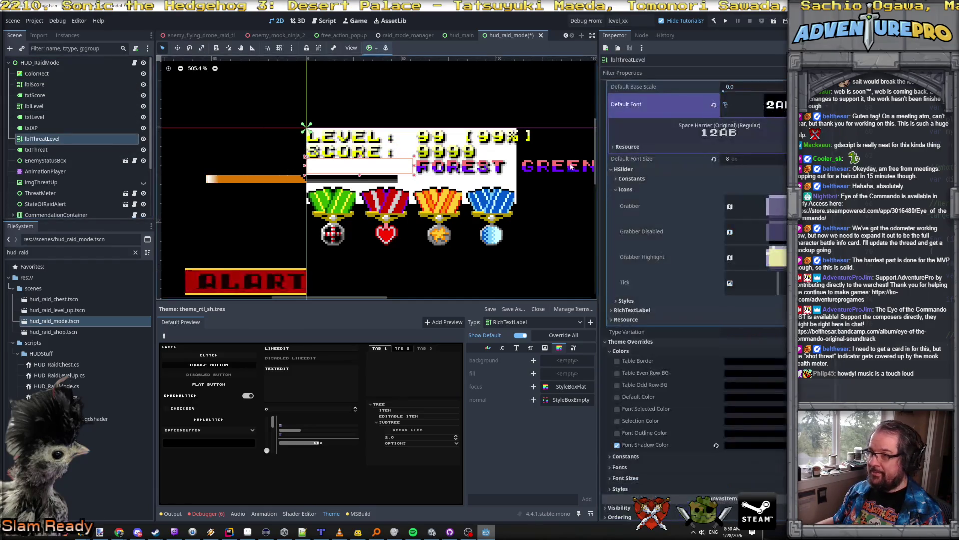
left_click(645, 101)
key("ctrl+v")
double_click(624, 94)
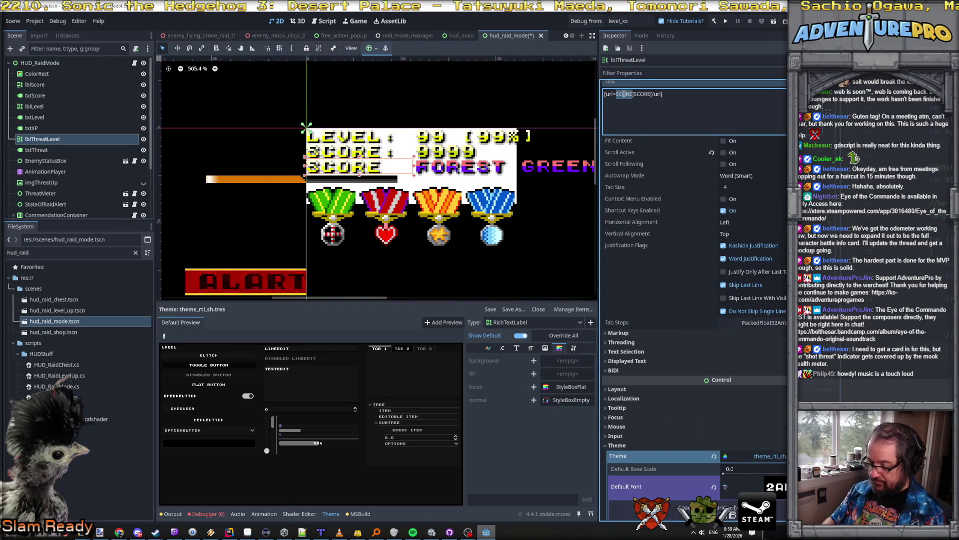
type("THREAT")
double_click(644, 94)
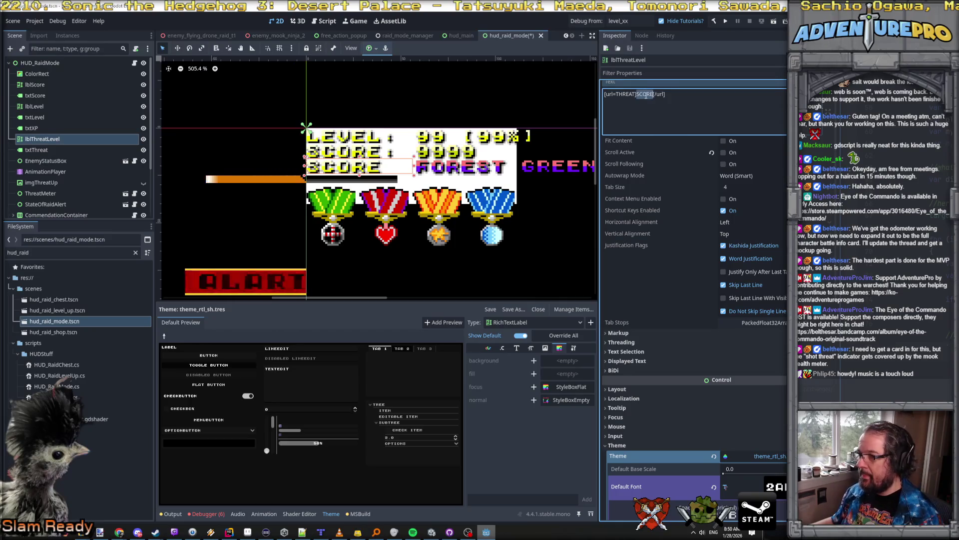
type("THREAT[/url]")
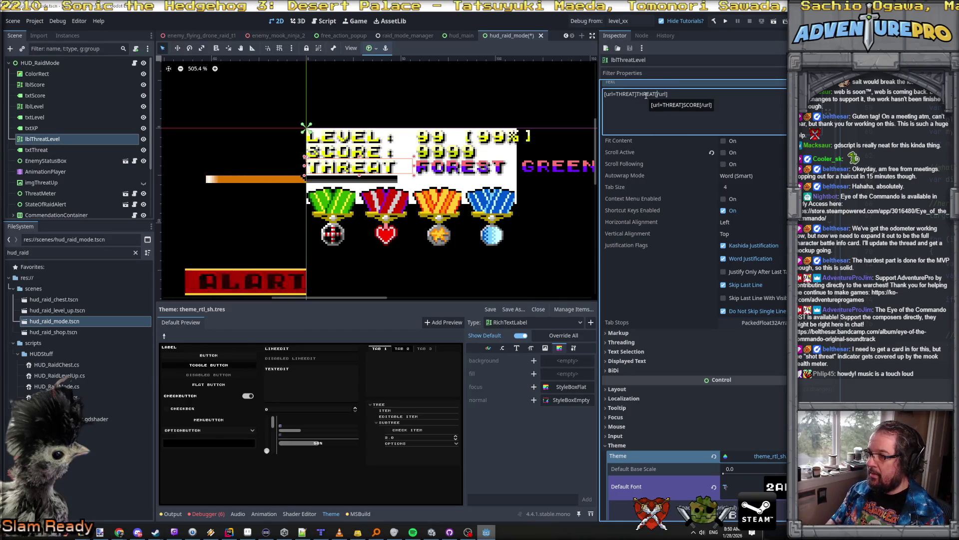
type(":")
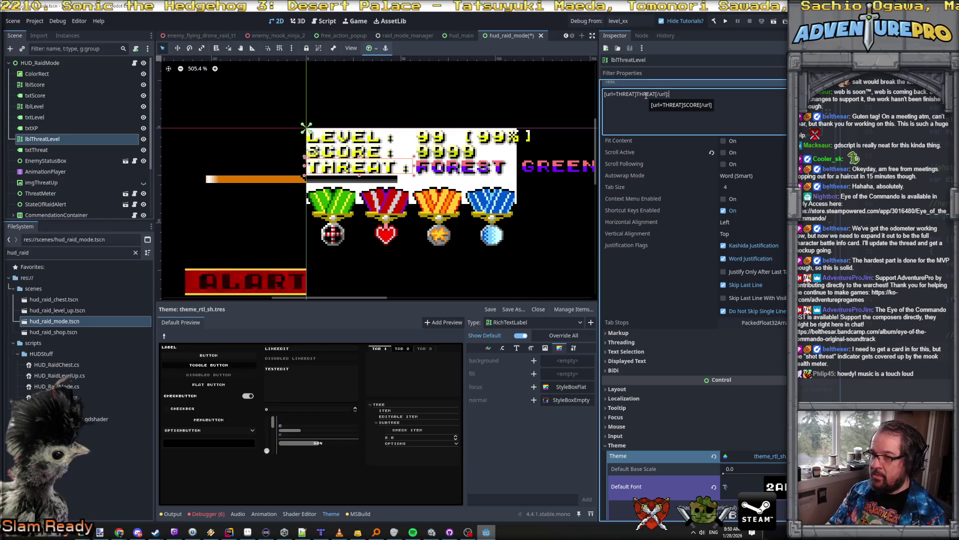
key("ctrl+s")
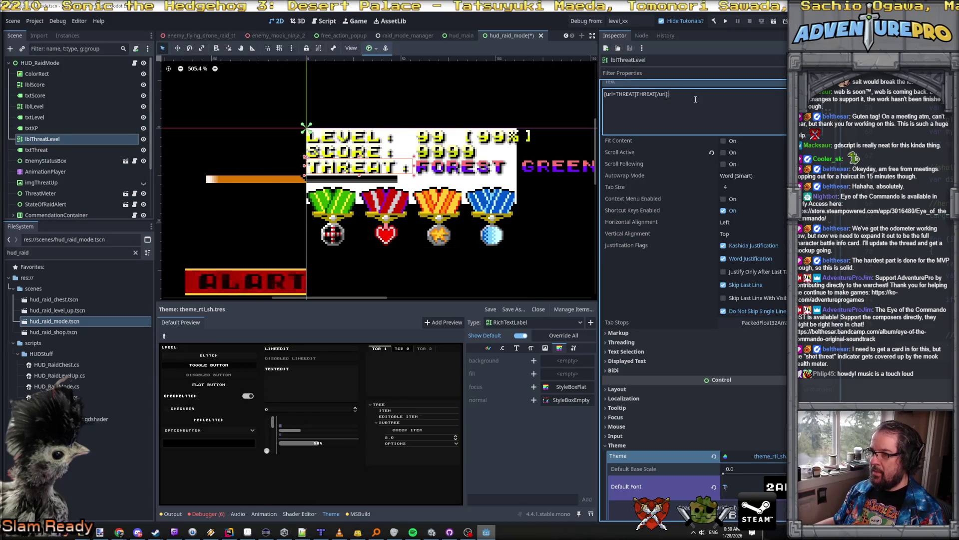
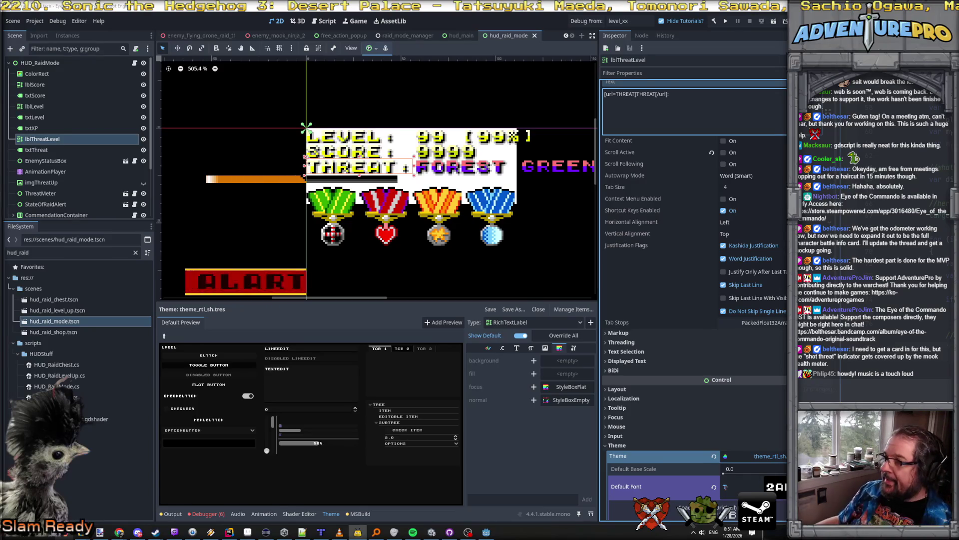
Build and launch Eye of the Commando from Godot, bringing the debug game window forward.
left_click(583, 22)
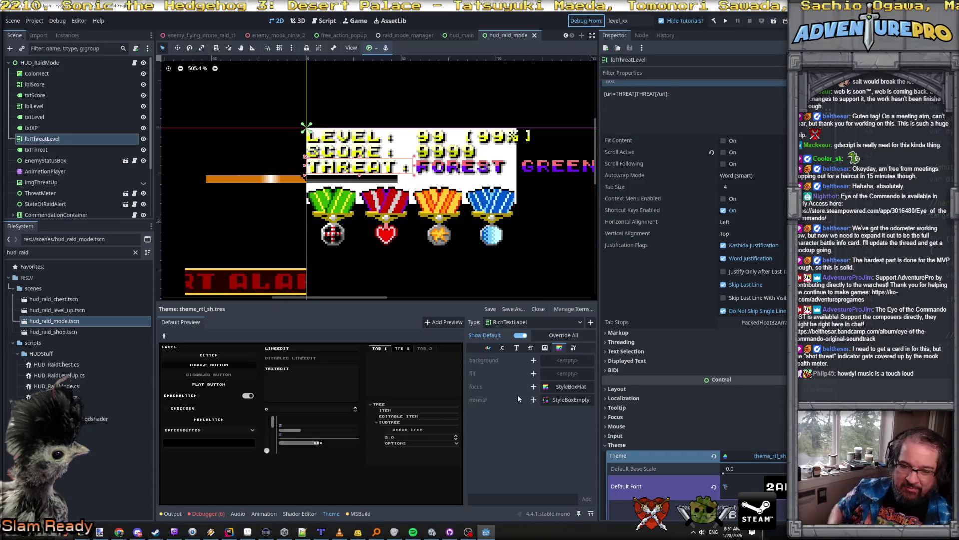
key("F5")
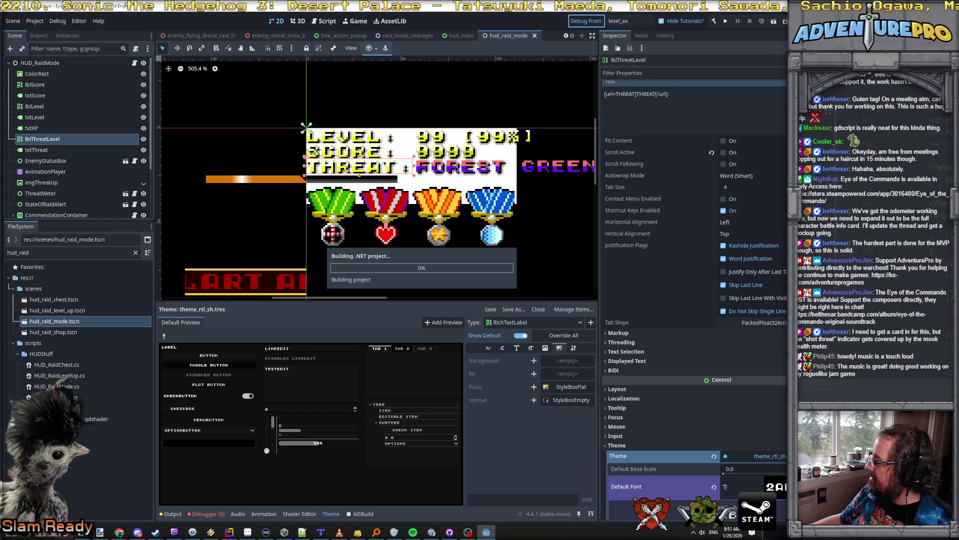
key("alt+Tab")
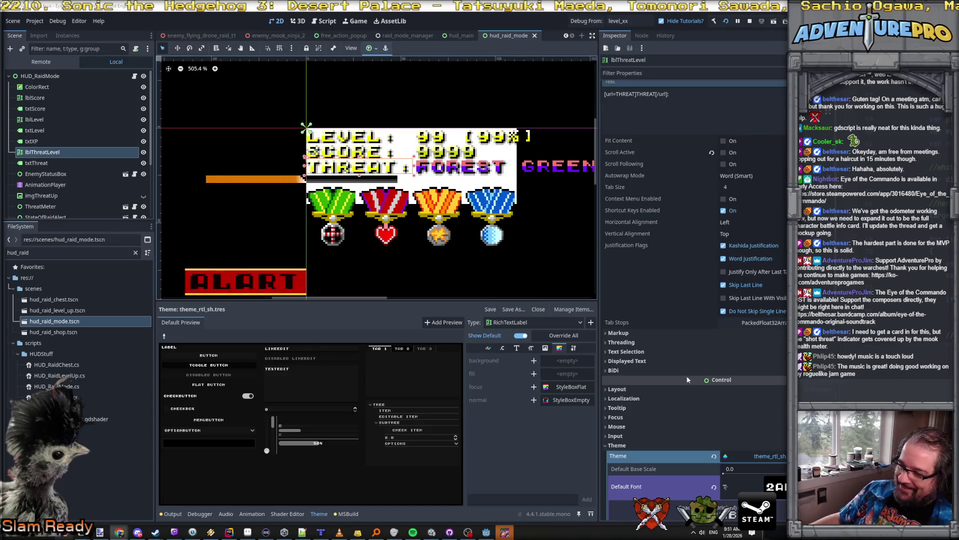
left_click(504, 532)
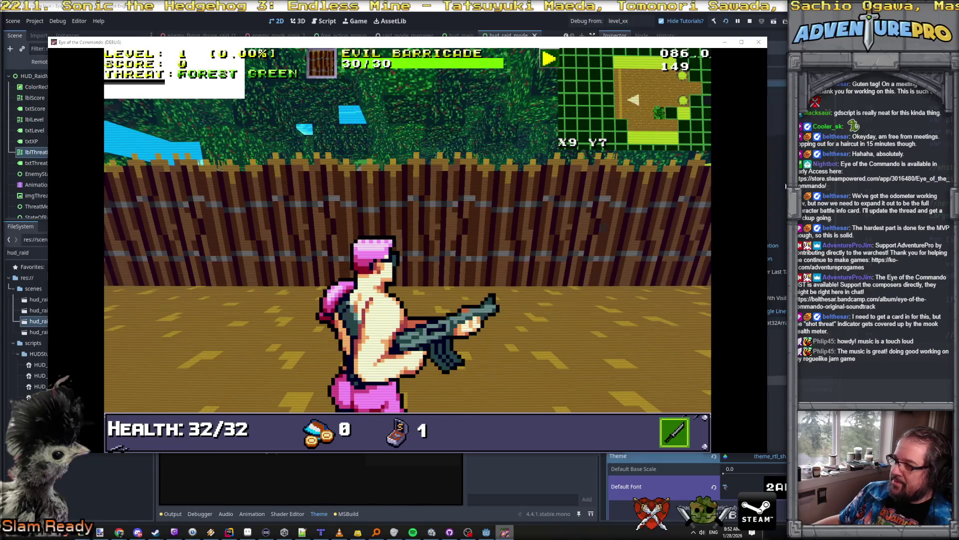
Hide the white ColorRect behind the HUD text and save the hud_raid_mode scene.
key("alt+Tab")
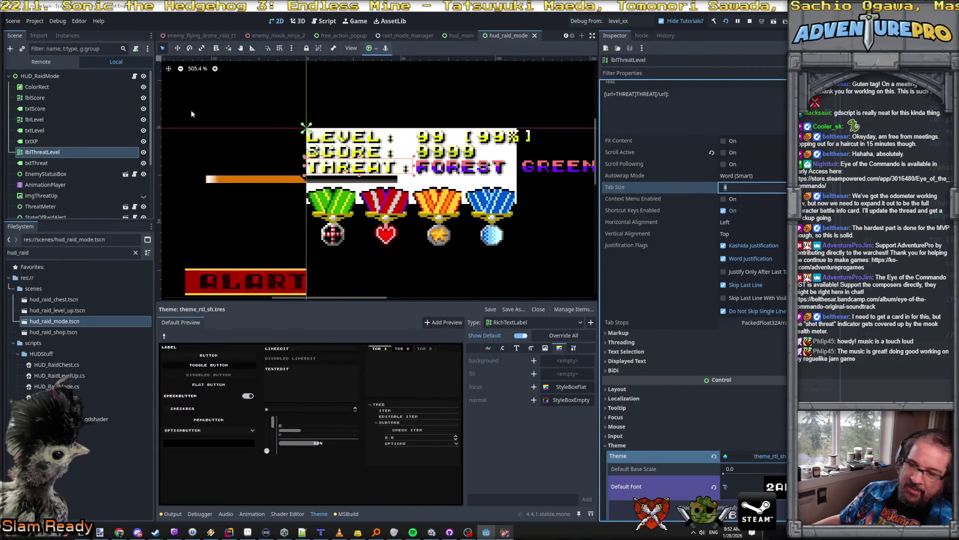
scroll(691, 151, "up", 1)
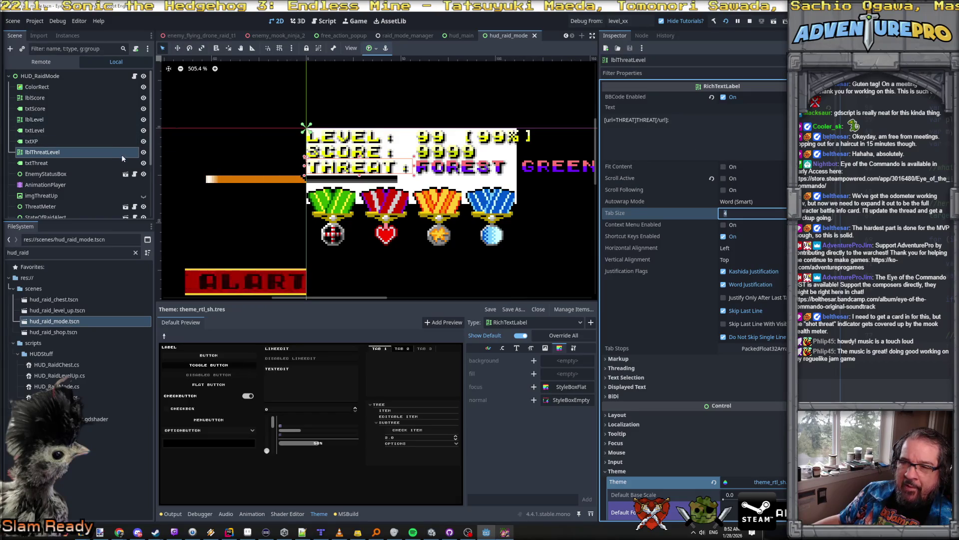
scroll(122, 156, "down", 3)
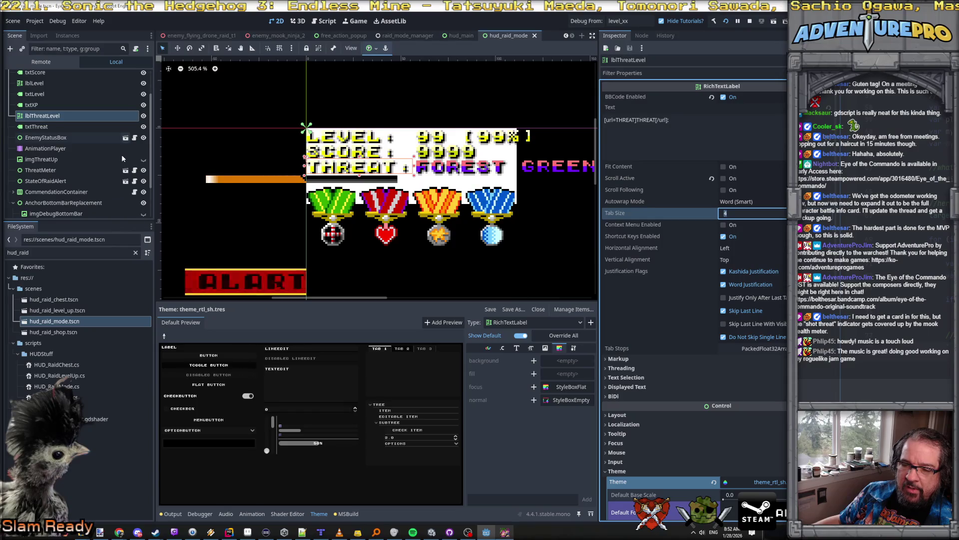
scroll(115, 124, "up", 3)
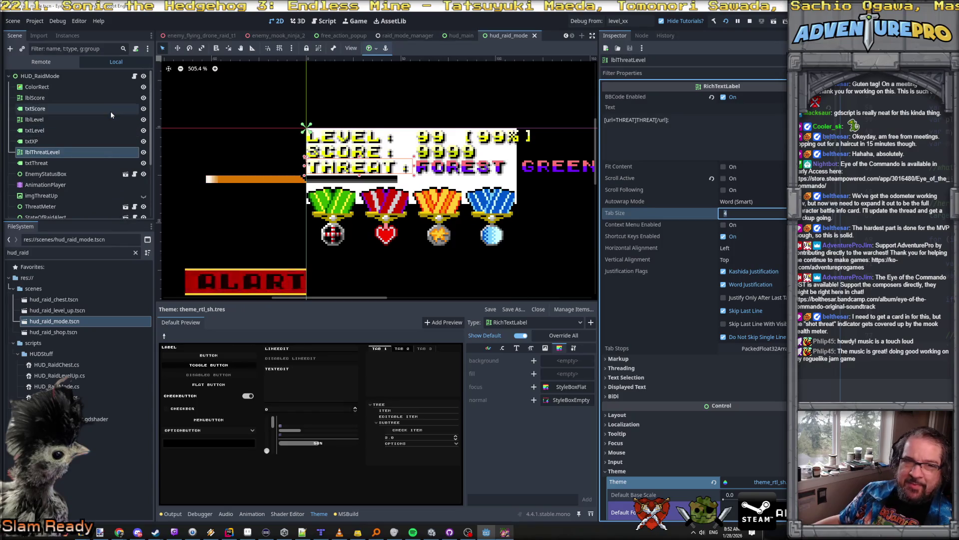
left_click(144, 87)
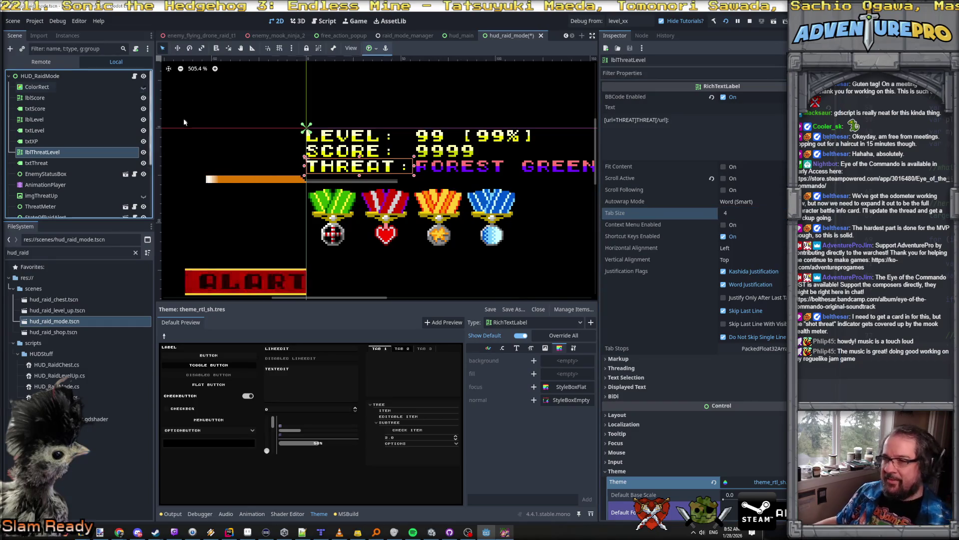
key("ctrl+s")
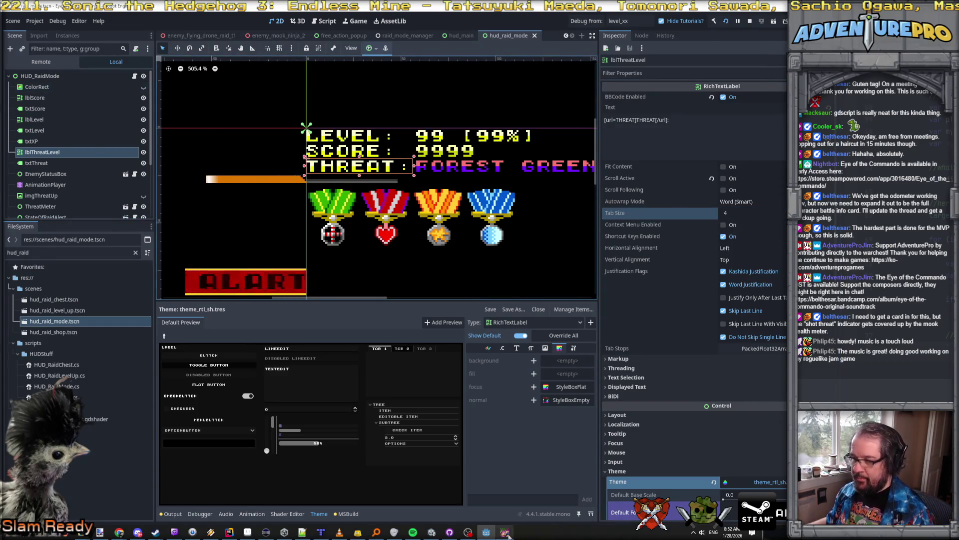
left_click(505, 532)
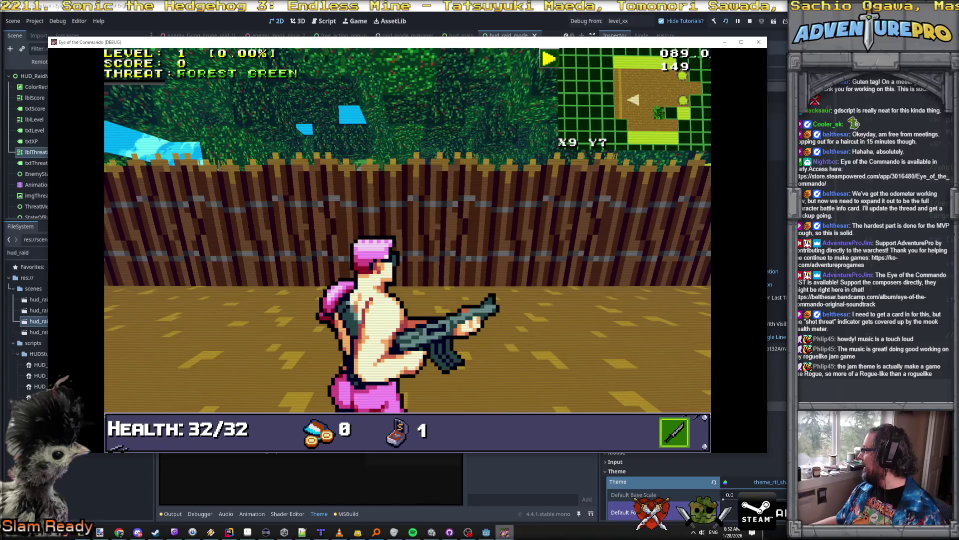
Fire the weapon in the running game to check the HUD, then switch to Rider.
key("alt+Tab")
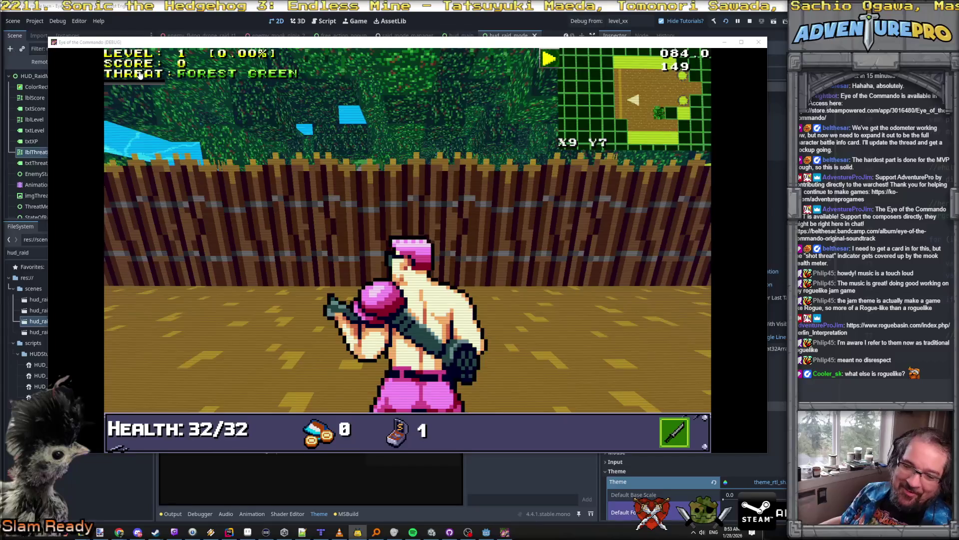
left_click(131, 58)
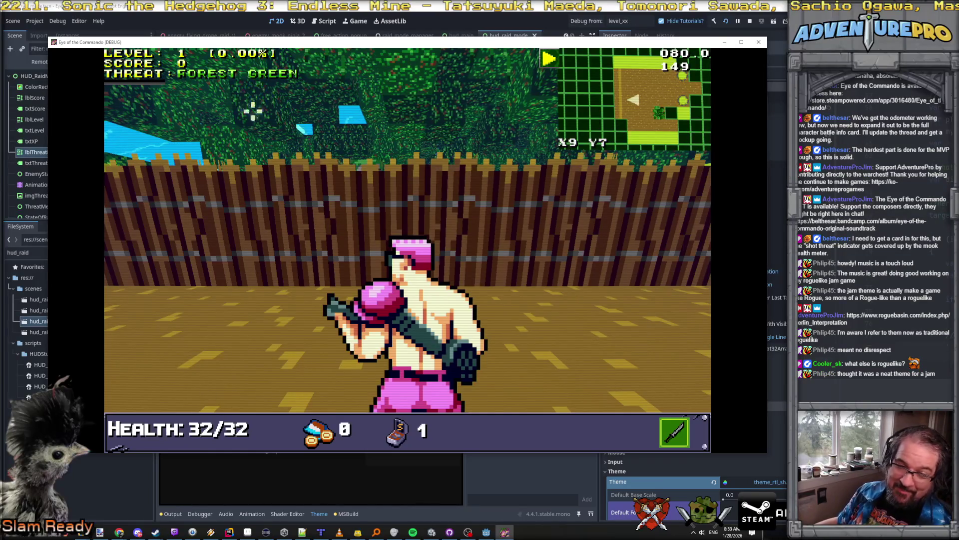
mouse_move(231, 256)
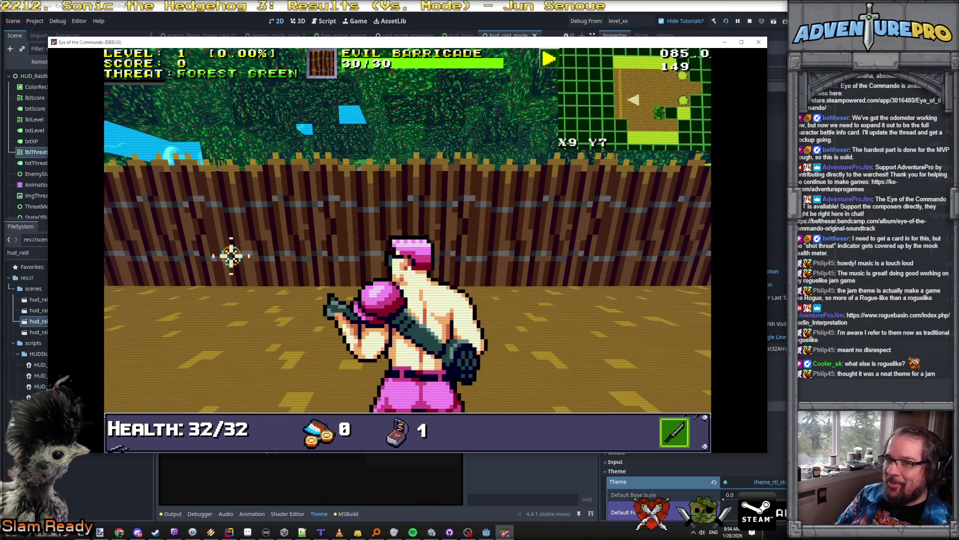
key("alt+Tab")
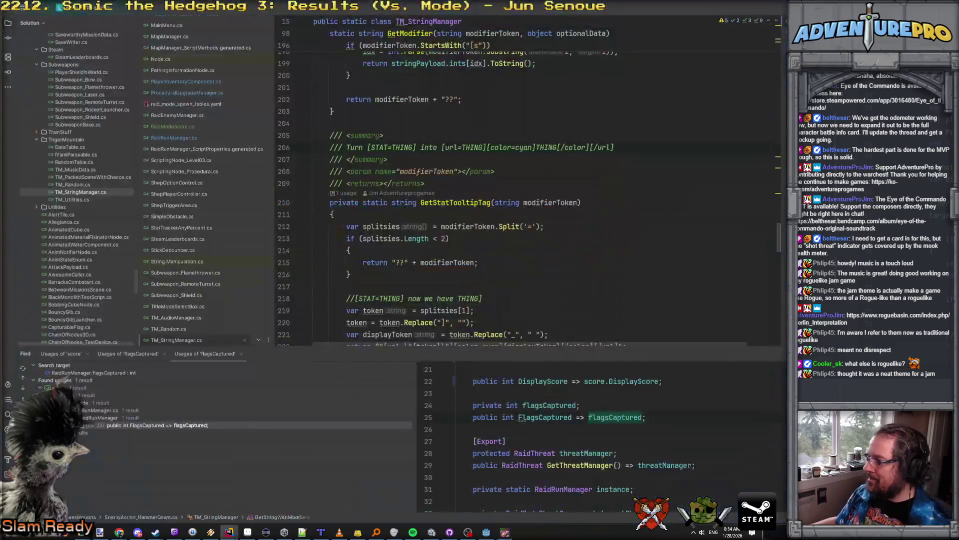
Search files for 'stat=' and set a breakpoint on line 212 in TM_StringManager.cs.
key("Down")
key("Down")
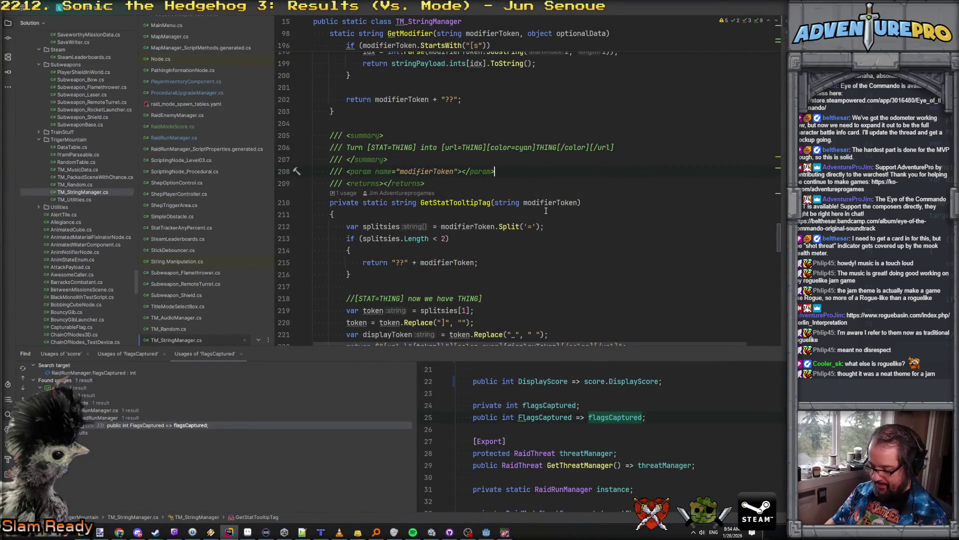
key("ctrl+shift+f")
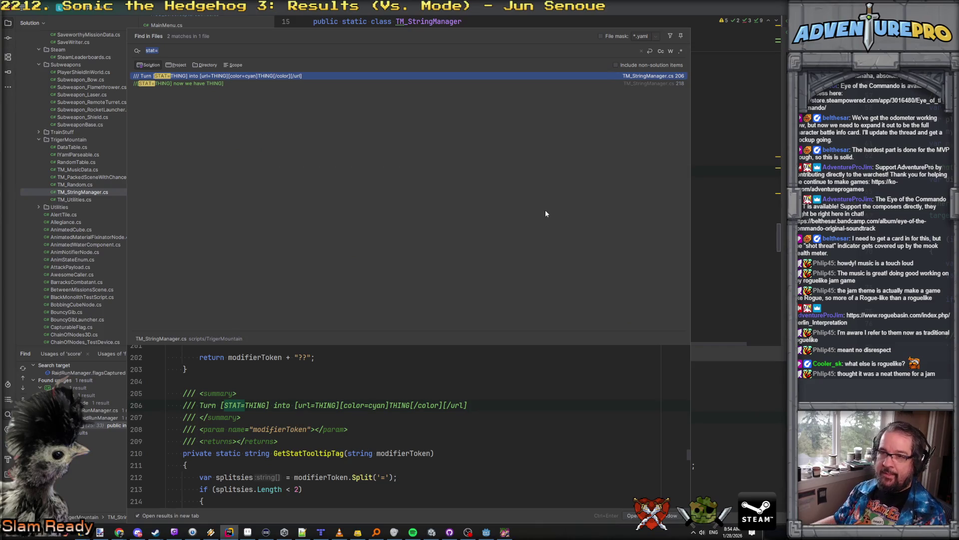
double_click(219, 79)
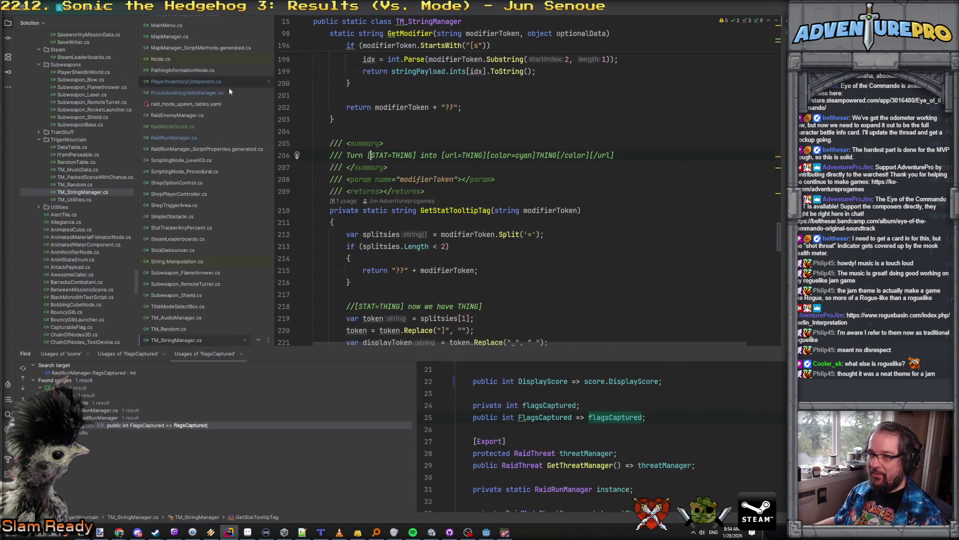
left_click(375, 234)
key("F9")
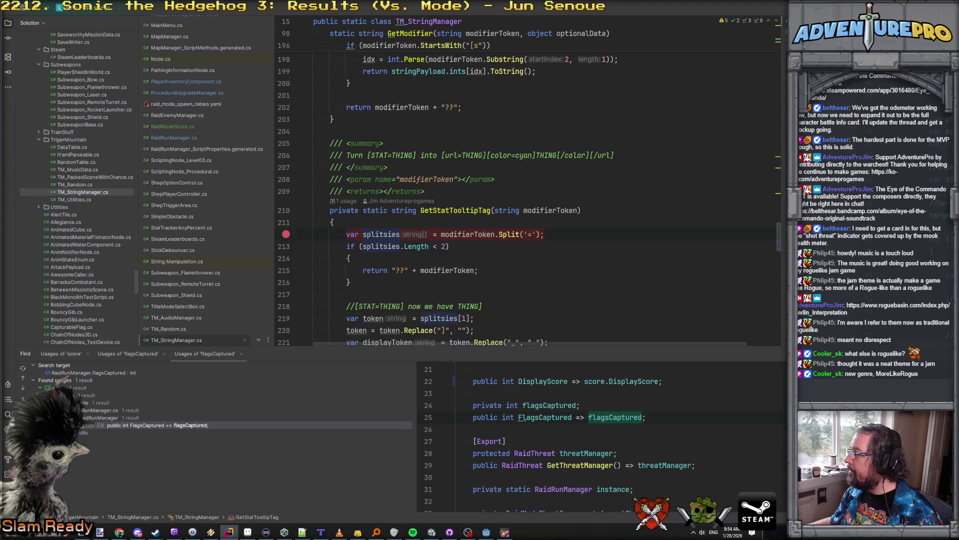
Attach the .NET debugger to the running Eye of the Commando DEBUG process.
key("ctrl+alt+p")
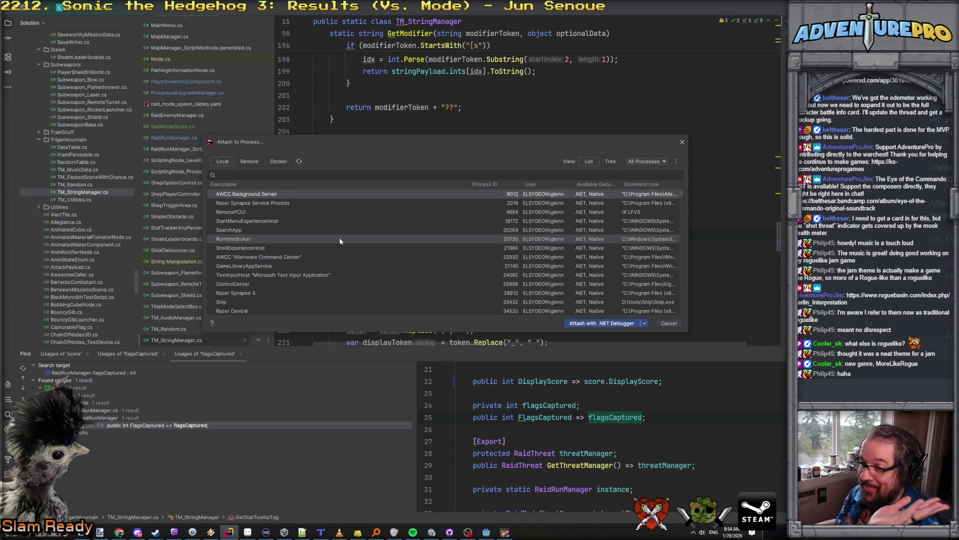
scroll(340, 242, "down", 3)
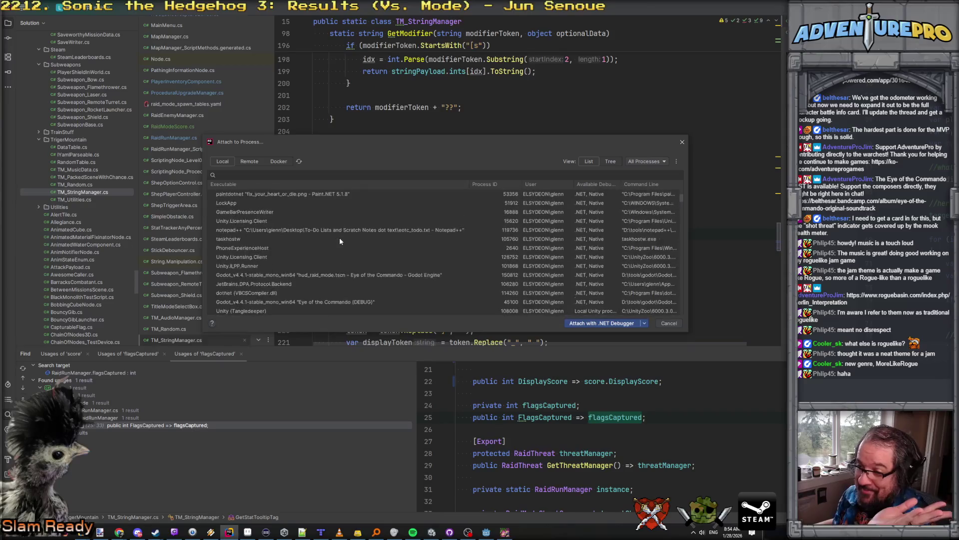
left_click(323, 247)
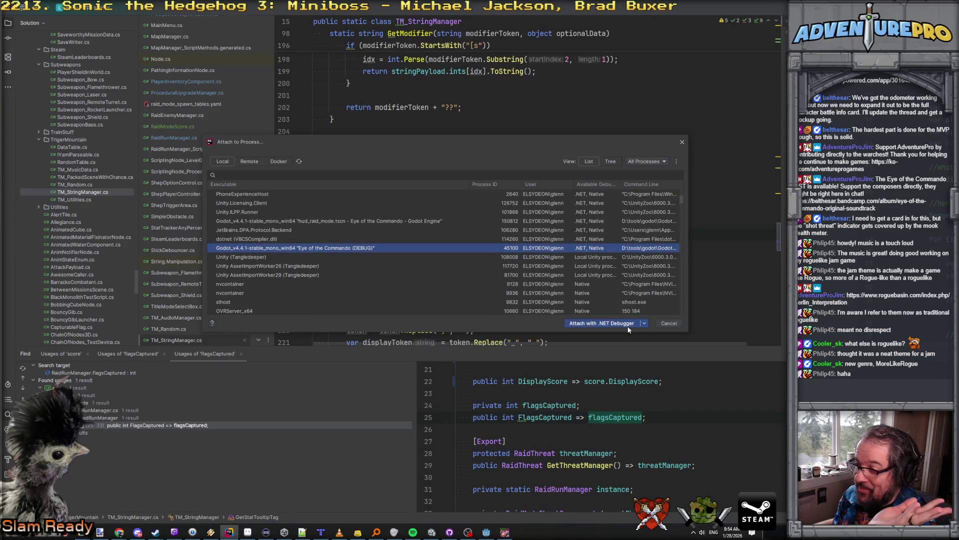
left_click(594, 323)
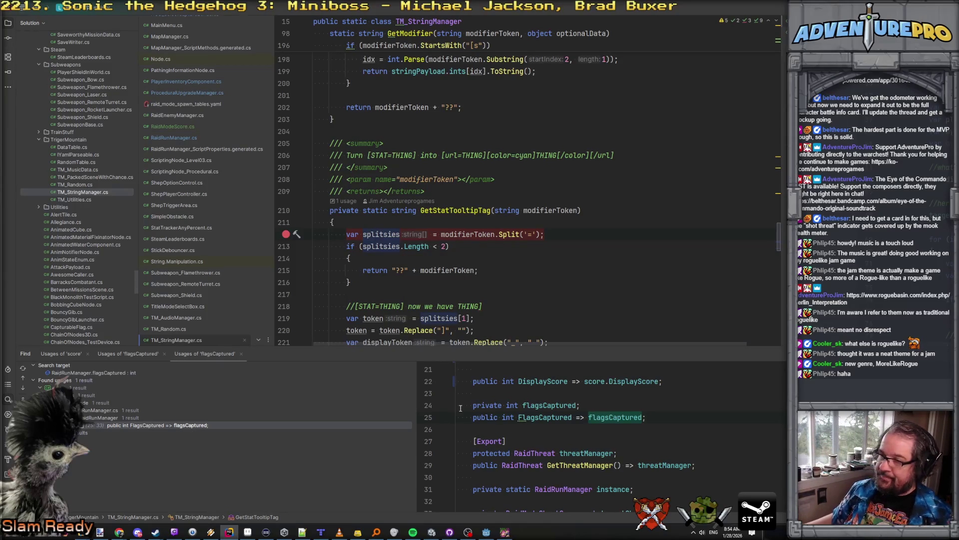
key("F5")
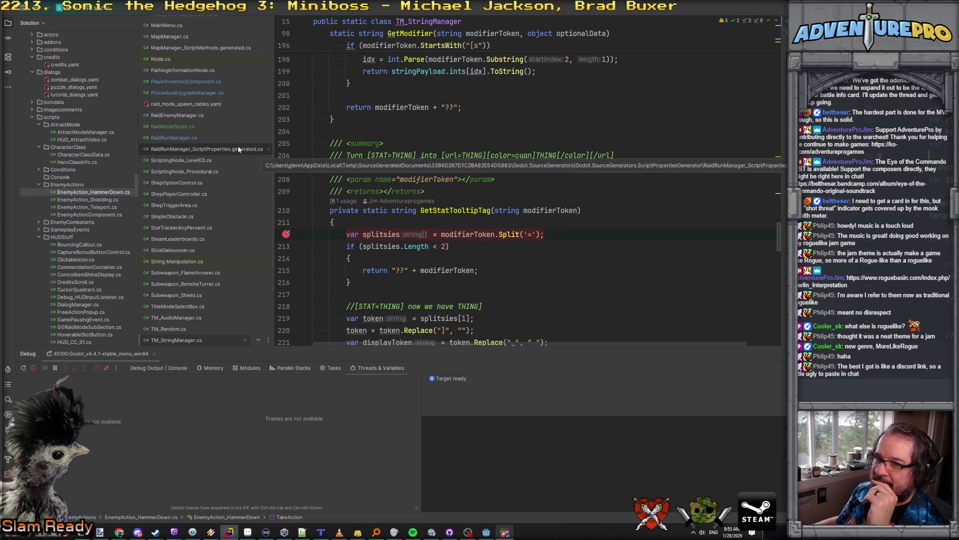
left_click(448, 212)
key("ctrl+shift+f")
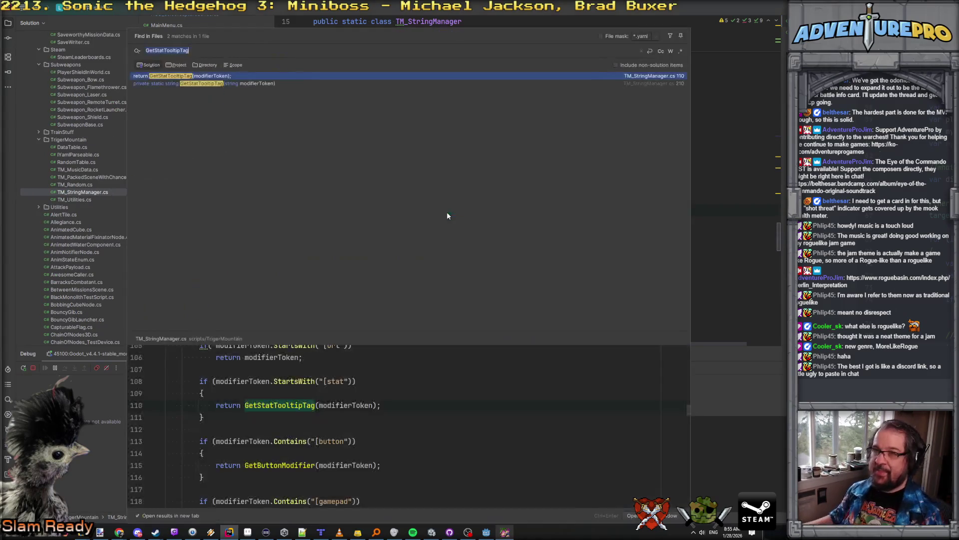
key("Down")
key("Up")
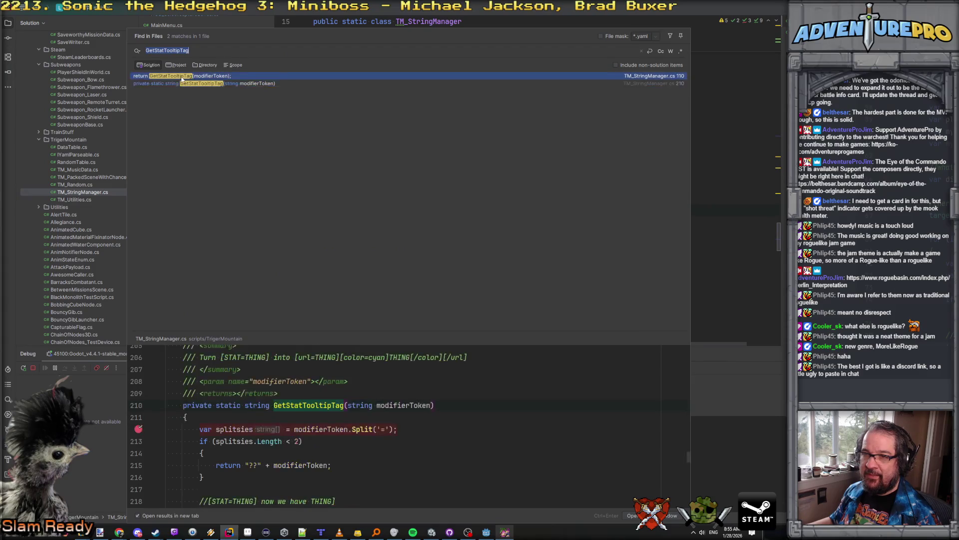
key("Return")
key("alt+Up")
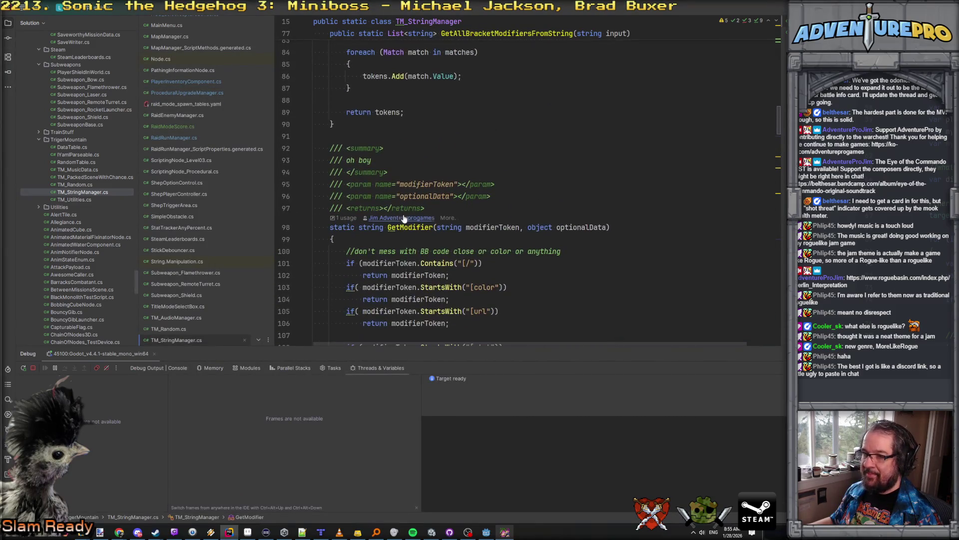
key("ctrl+shift+f")
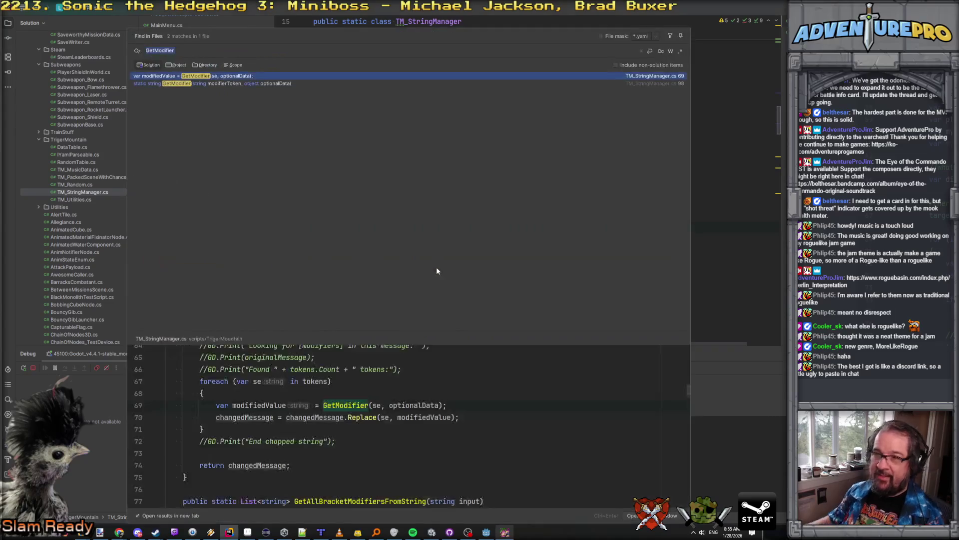
key("Return")
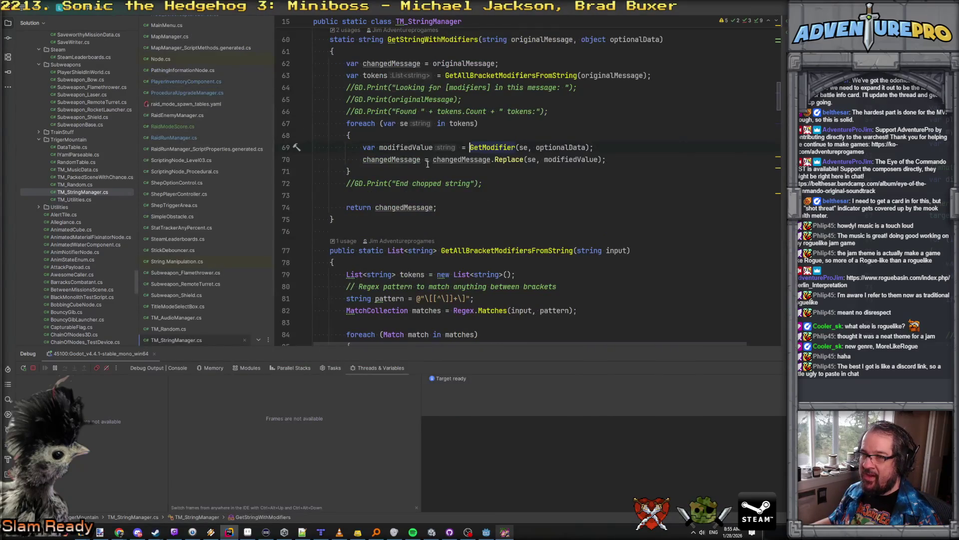
scroll(446, 196, "up", 4)
double_click(442, 221)
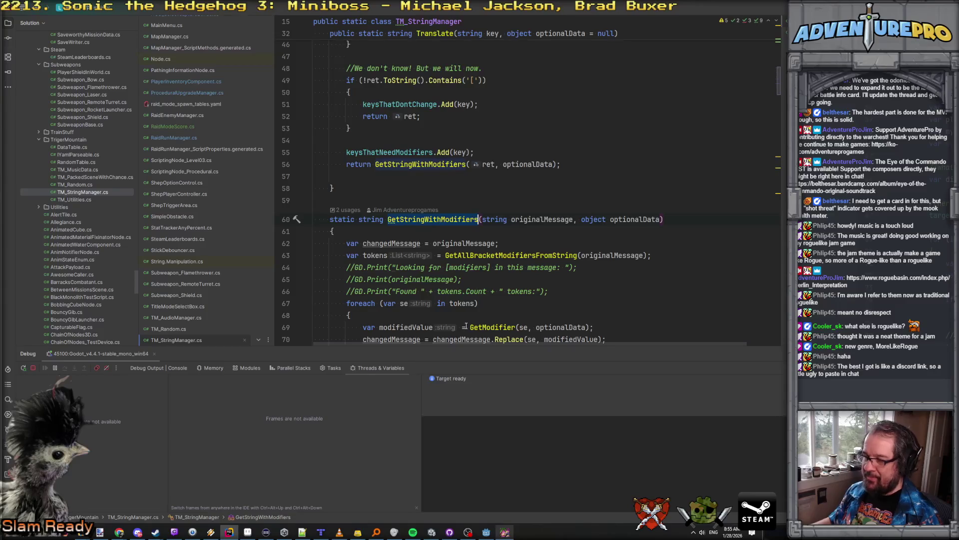
key("ctrl+shift+f")
left_click(177, 91)
left_click(180, 83)
scroll(309, 432, "up", 6)
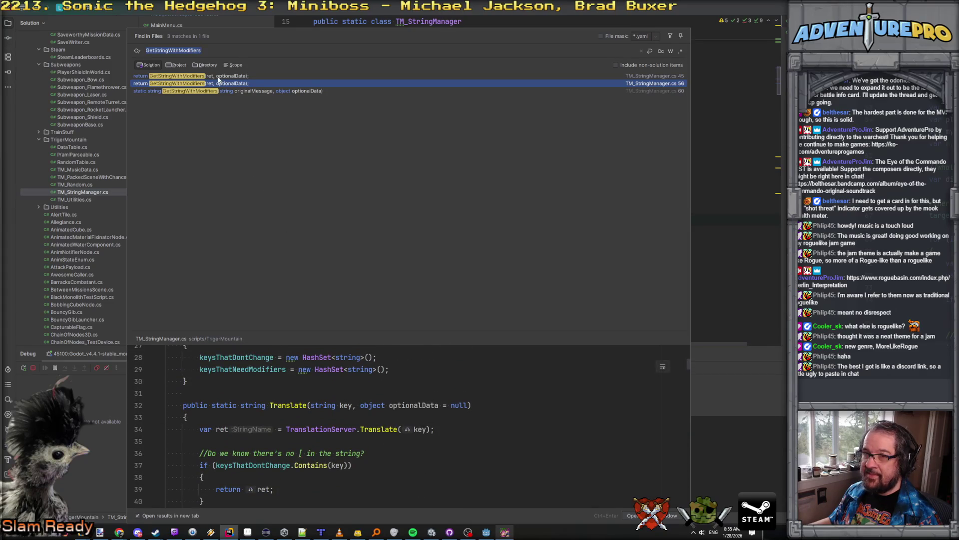
left_click(216, 76)
scroll(342, 393, "up", 3)
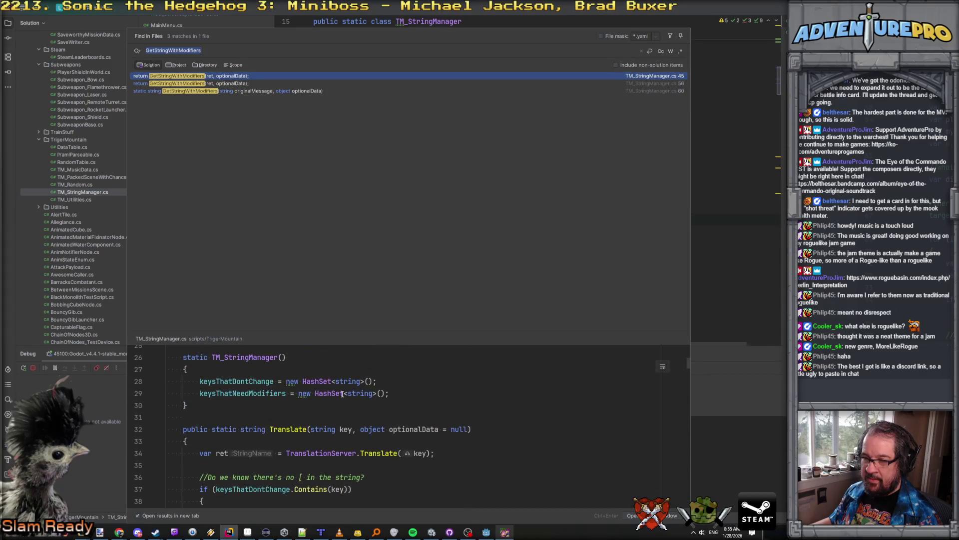
scroll(343, 394, "down", 2)
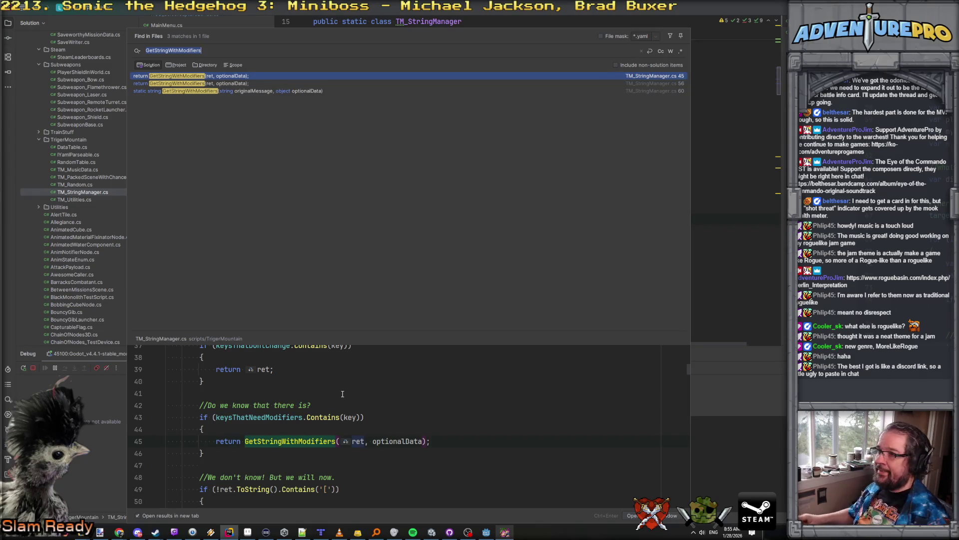
key("Escape")
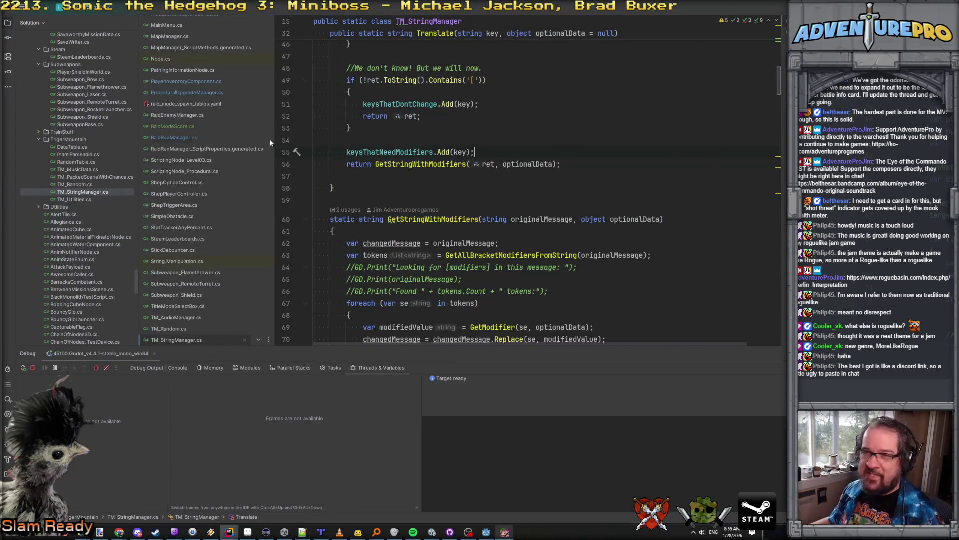
scroll(232, 164, "up", 3)
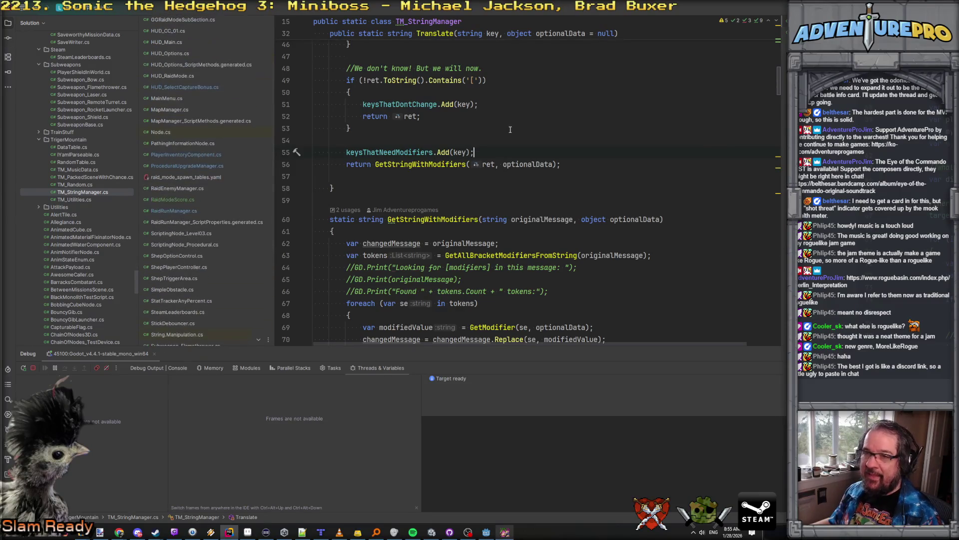
scroll(444, 136, "up", 10)
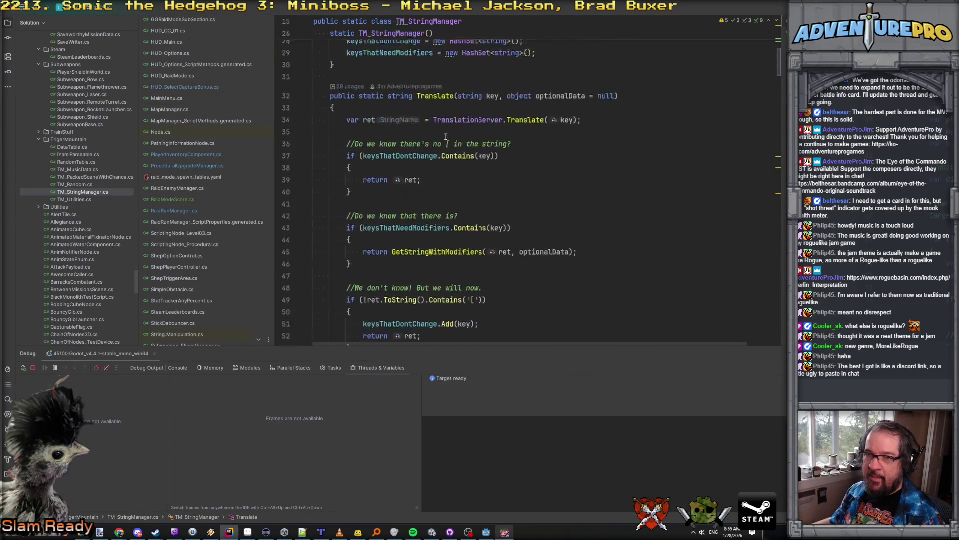
scroll(203, 94, "up", 3)
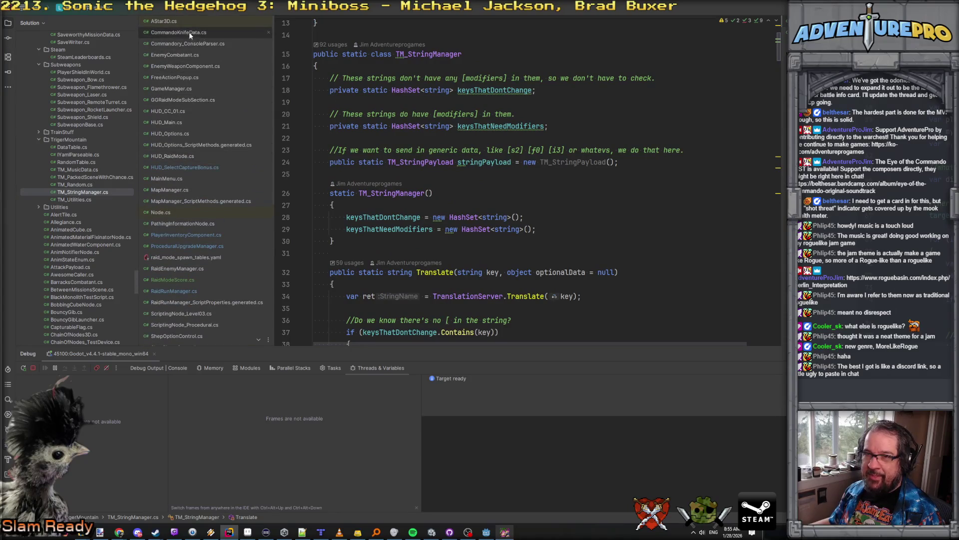
left_click(644, 195)
key("ctrl+t")
type("capturebut")
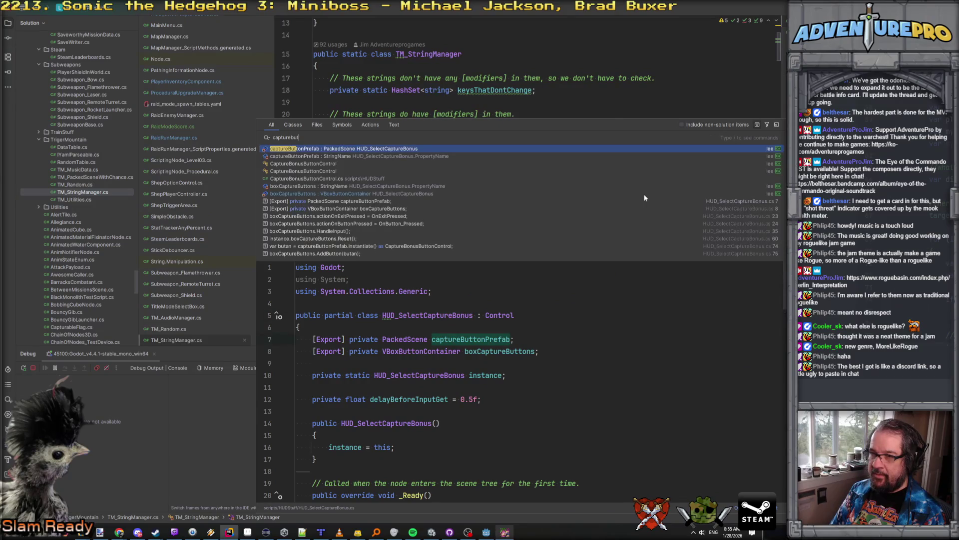
Open CaptureBonusButtonControl and inspect how lblUpgradeInfo hooks OnHoverBegin on line 18.
key("Down")
key("Down")
key("Down")
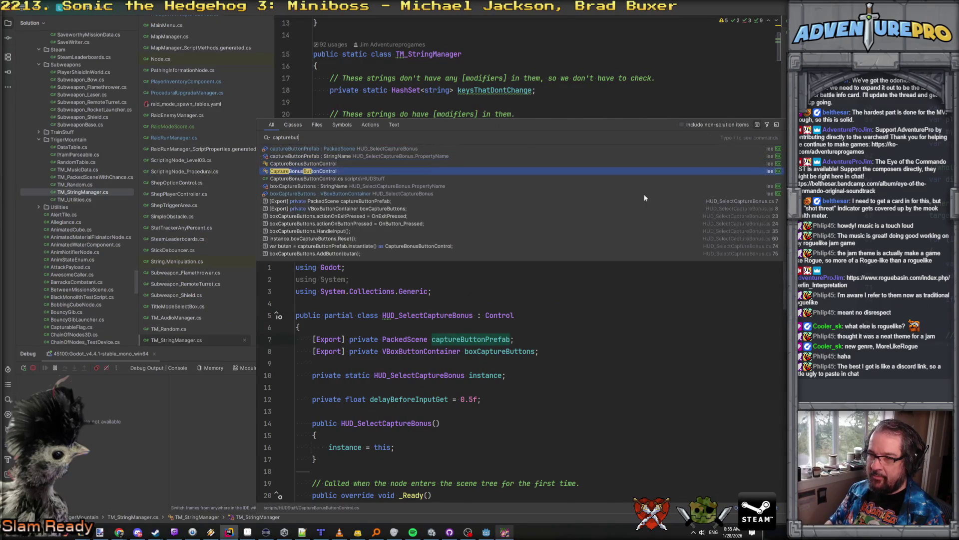
key("Return")
scroll(499, 200, "down", 1)
left_click(387, 184)
left_click(429, 172)
left_click(519, 184)
left_click(560, 172)
left_click(600, 188)
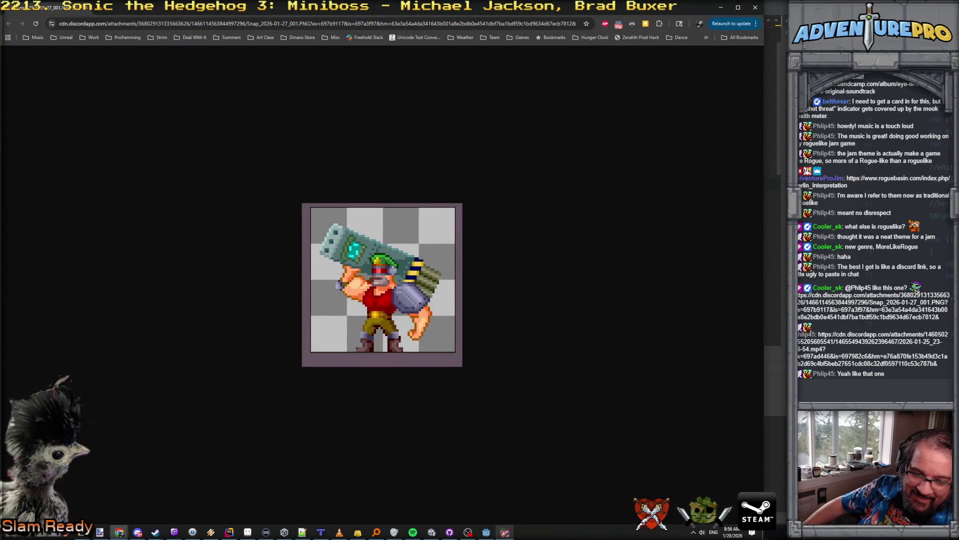
Open the downloaded 2026-01-25_23-06-54.mp4 from Chrome's downloads in VLC.
key("ctrl+s")
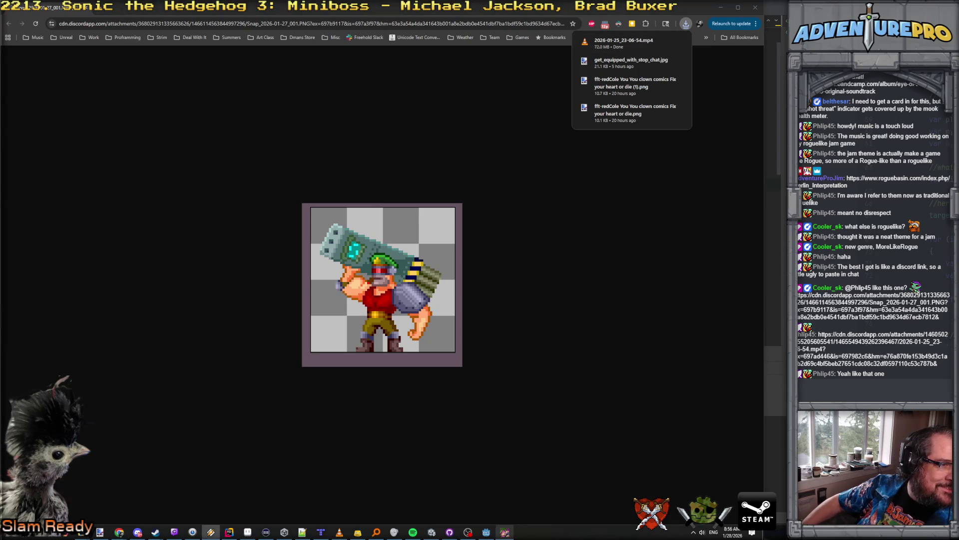
left_click(668, 42)
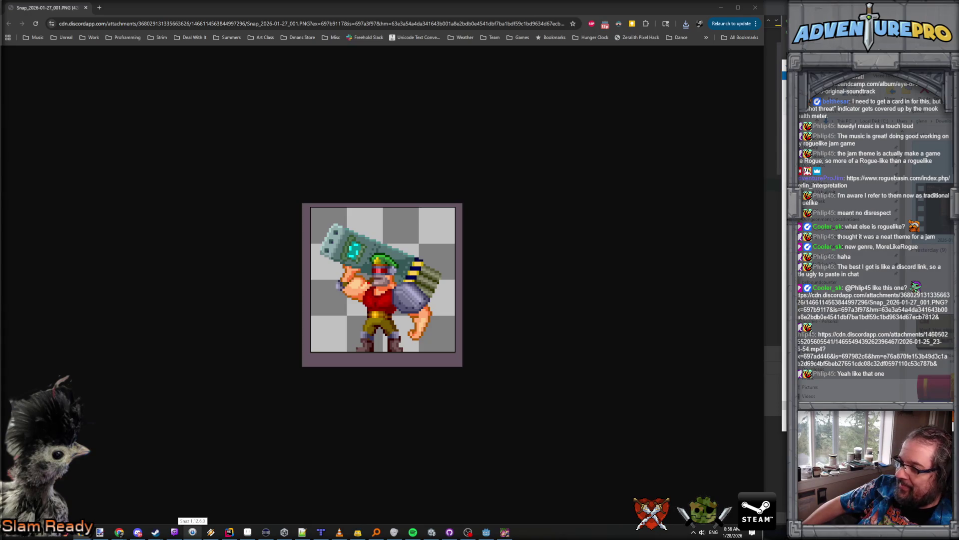
key("Return")
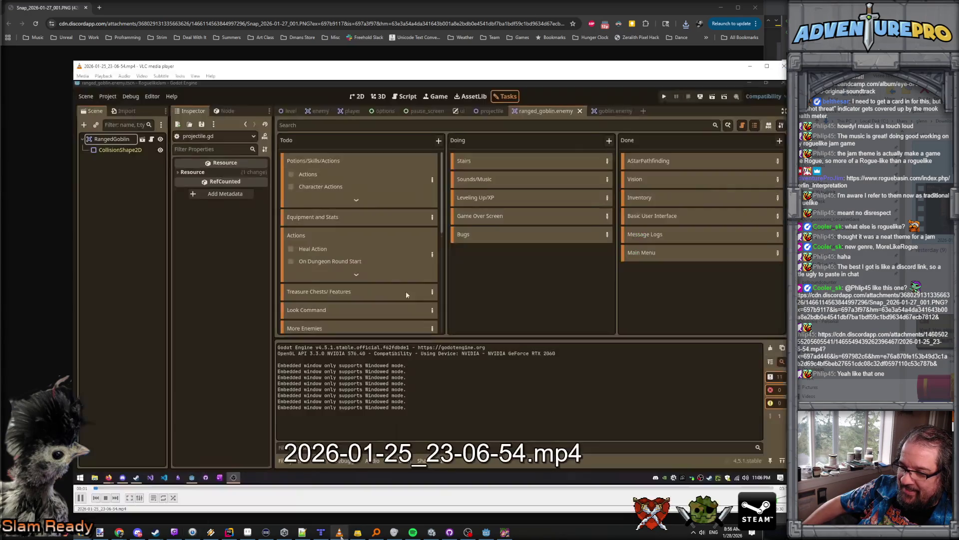
Move the VLC window up and left and let the roguelike recording play through.
left_click_drag(419, 72, 357, 34)
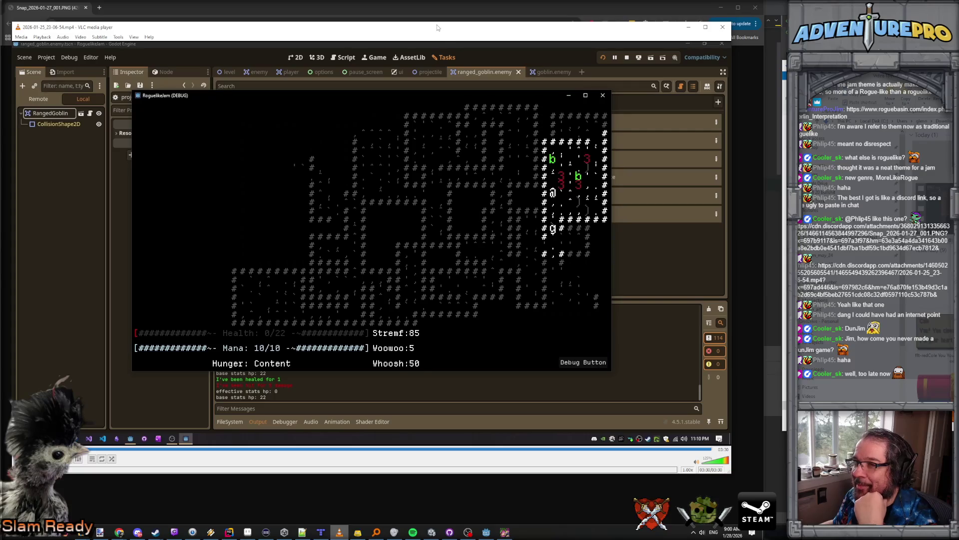
Scrub the recording back through 01:54 and 00:47 to its start, then close VLC.
left_click_drag(207, 30, 221, 25)
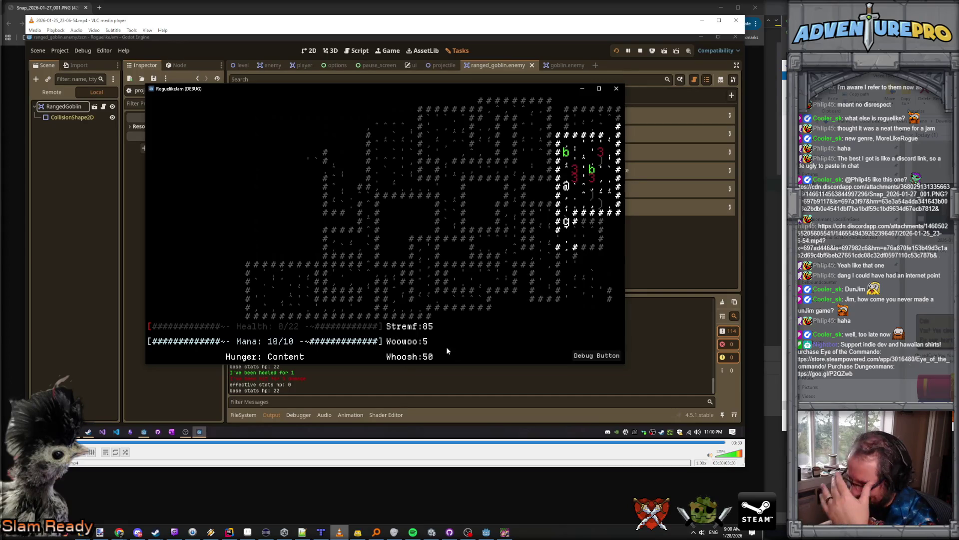
left_click(414, 443)
left_click(200, 443)
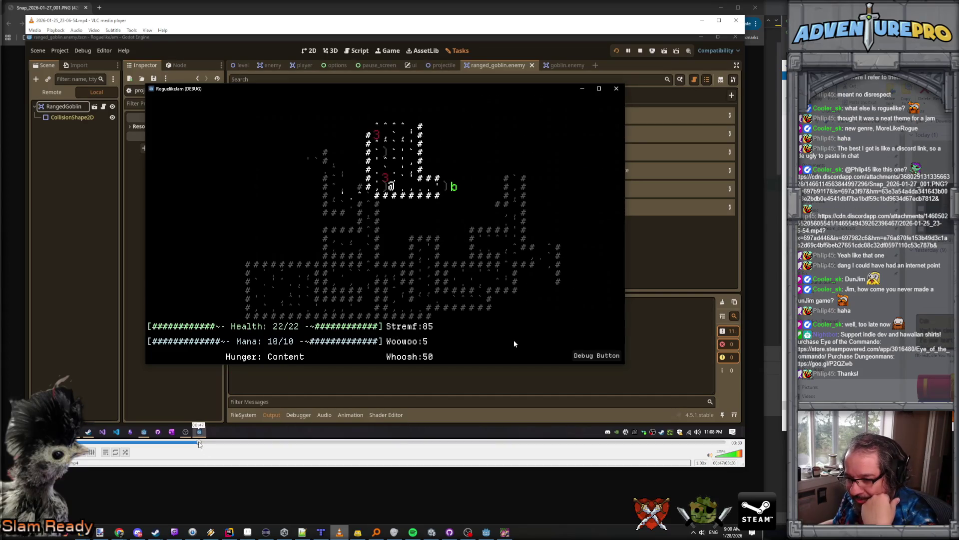
left_click(93, 443)
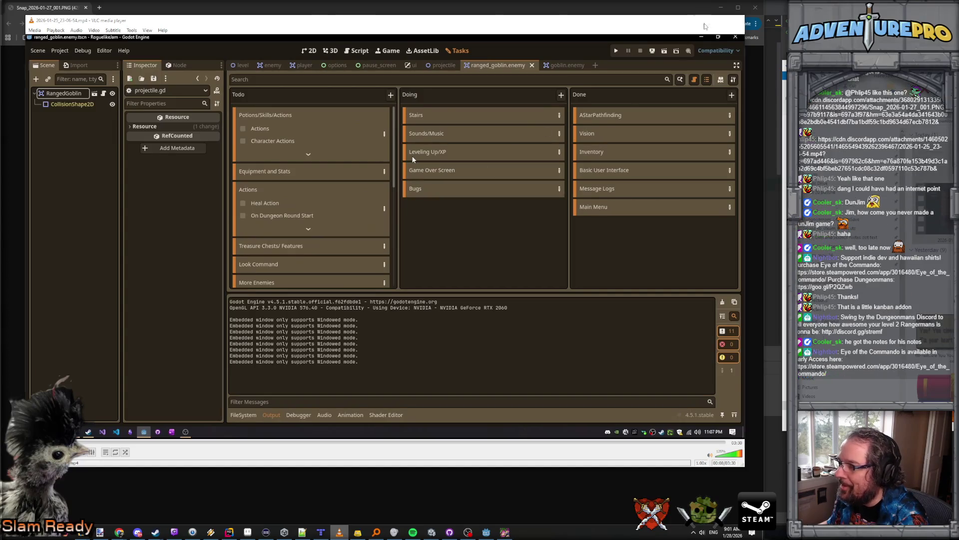
left_click(702, 20)
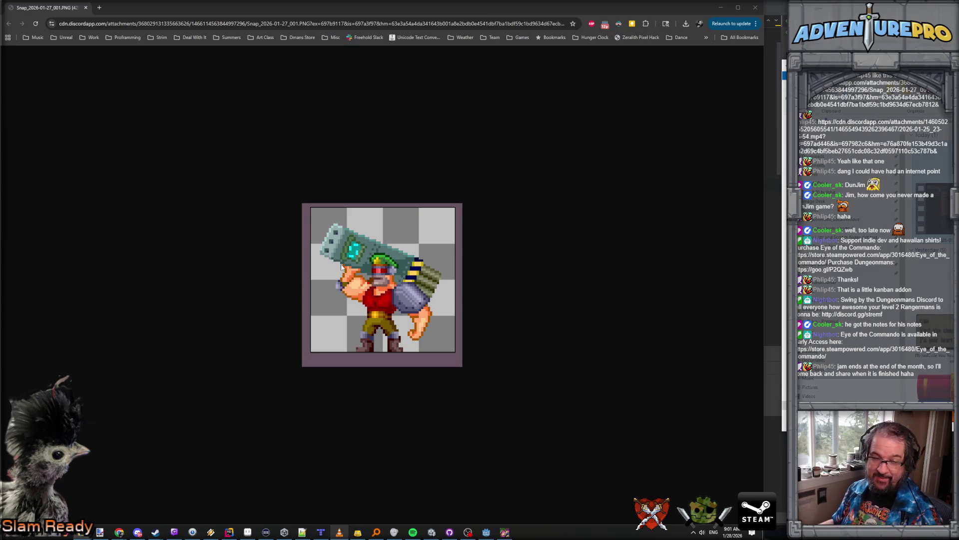
Zoom the commando sprite in to examine its pixel art, then zoom back out.
scroll(357, 274, "up", 9)
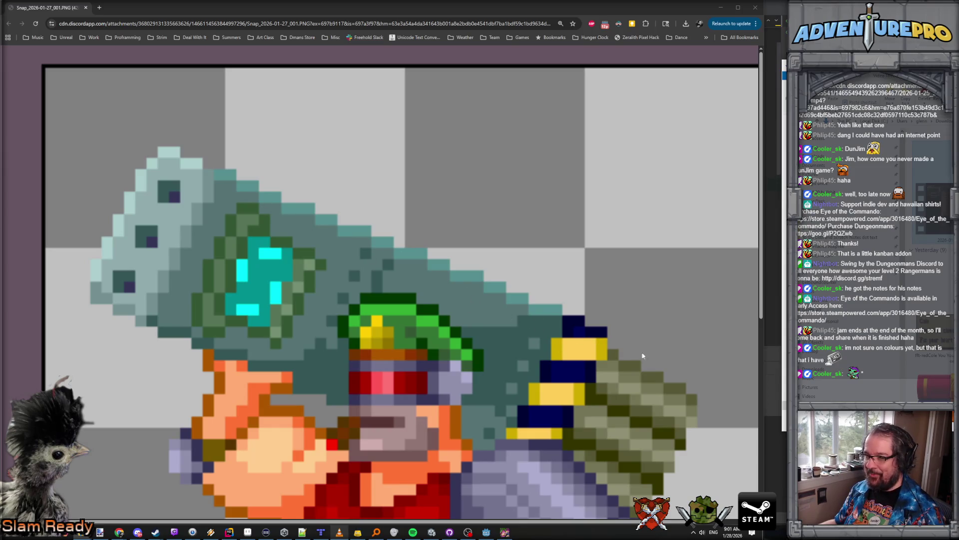
scroll(663, 385, "down", 5)
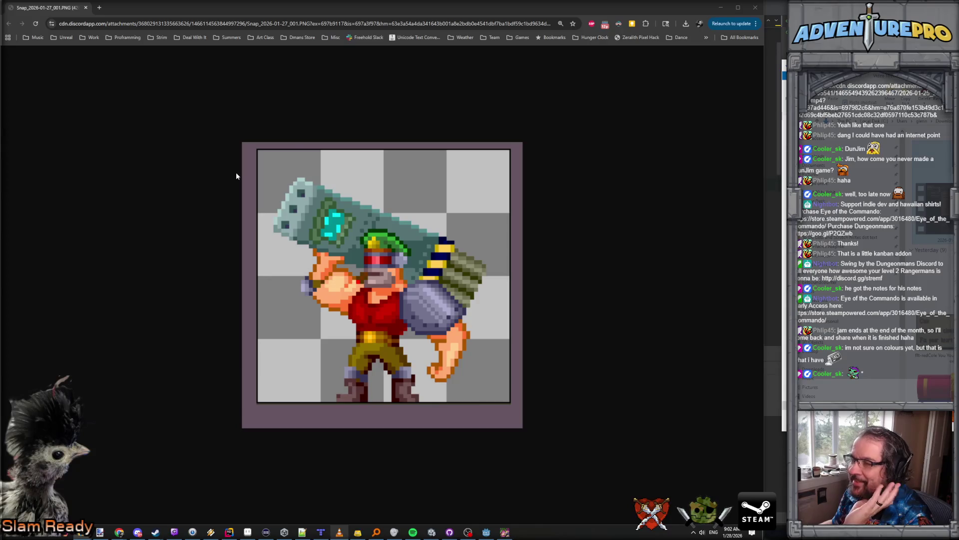
Back in Rider, select the hover hookup lines 17–18 and open HUD_RaidMode.cs.
left_click(723, 6)
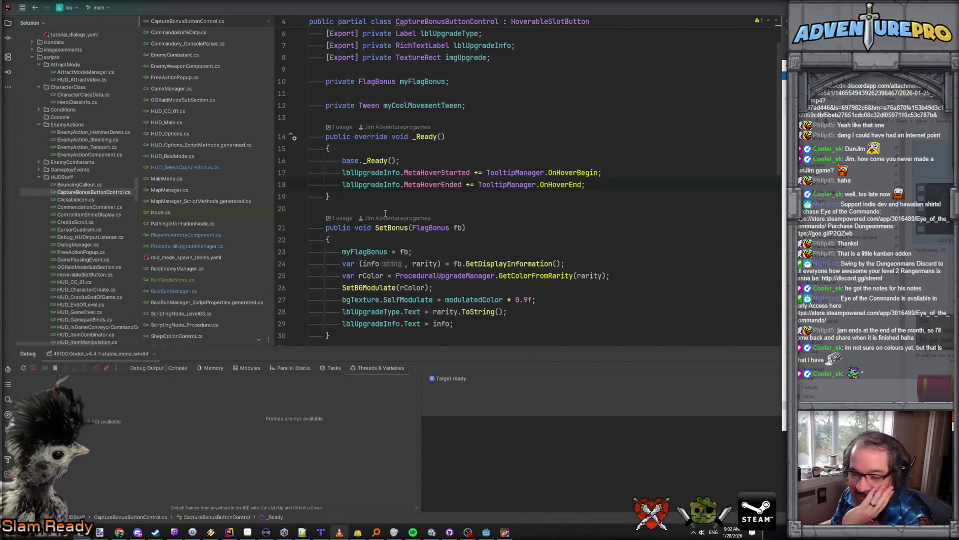
scroll(442, 153, "down", 1)
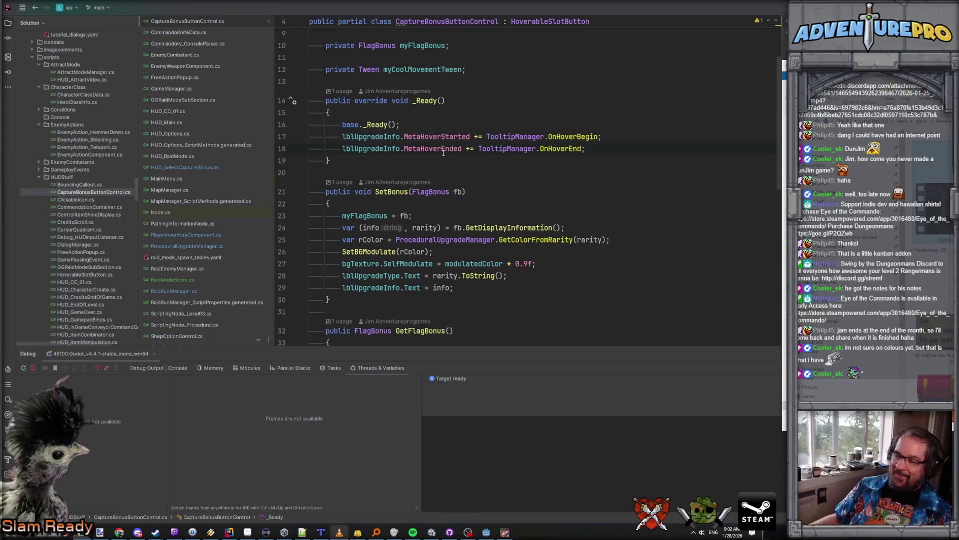
left_click(343, 137)
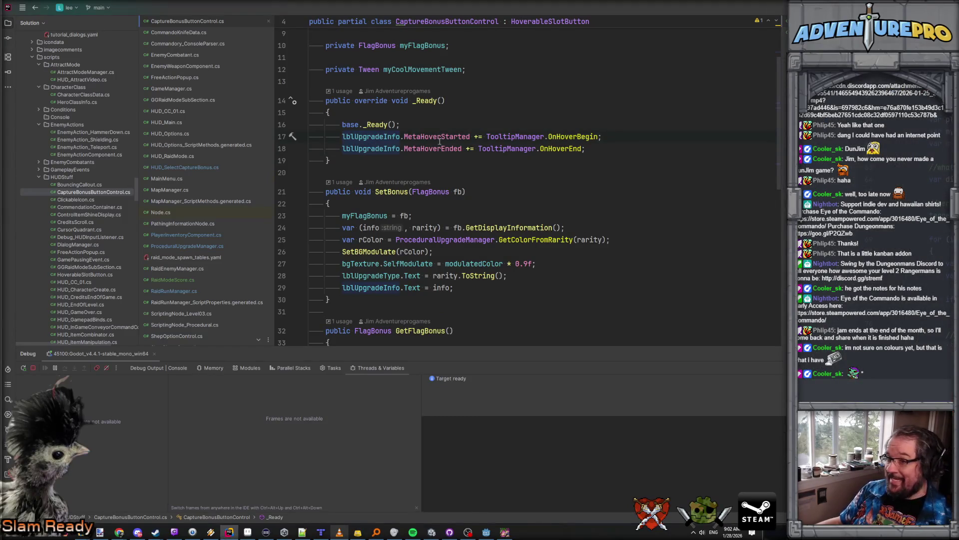
left_click(637, 148, "shift")
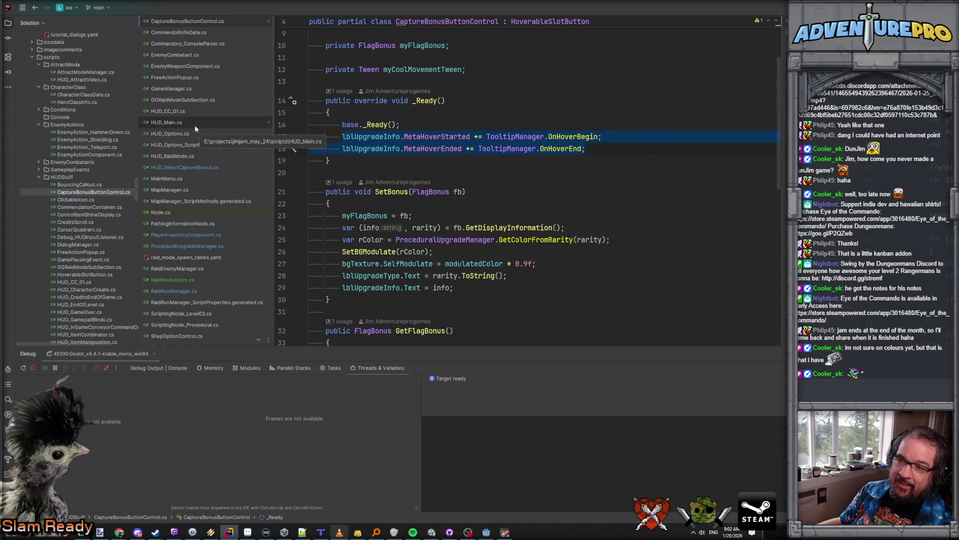
left_click(185, 155)
scroll(775, 182, "up", 7)
mouse_move(776, 186)
left_mouse_down()
mouse_move(767, 98)
mouse_move(742, 42)
left_mouse_up()
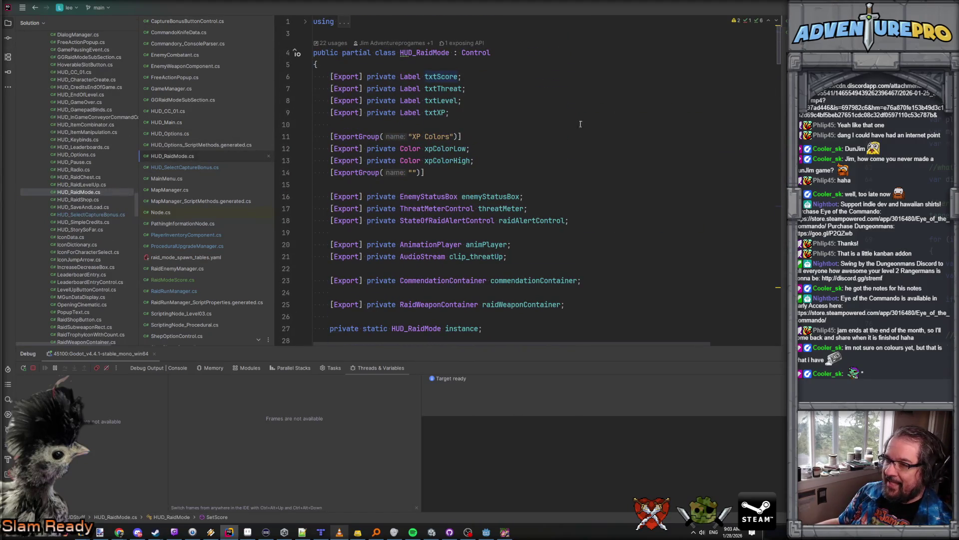
Select the four Label field declarations, resume the paused game, and select the first Label type.
left_click(420, 76)
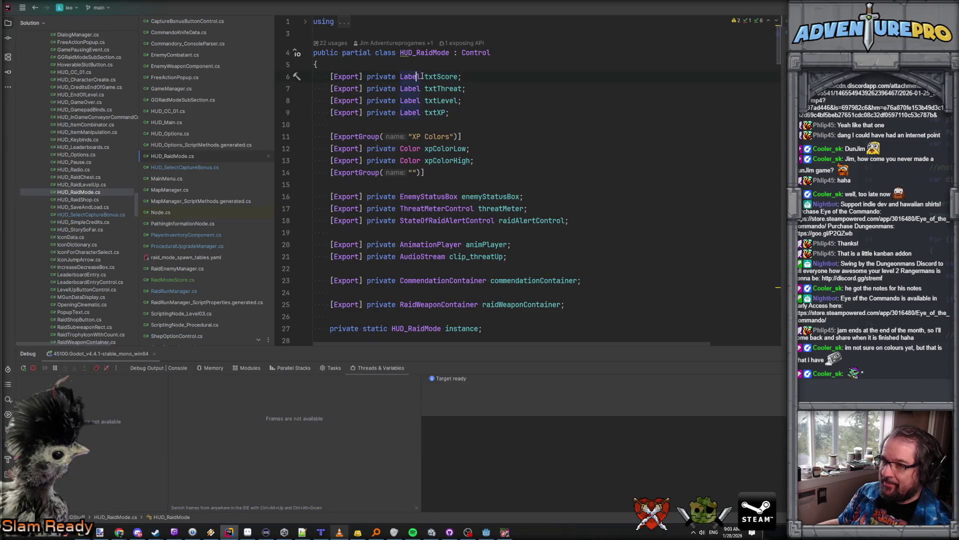
key("ctrl+Left")
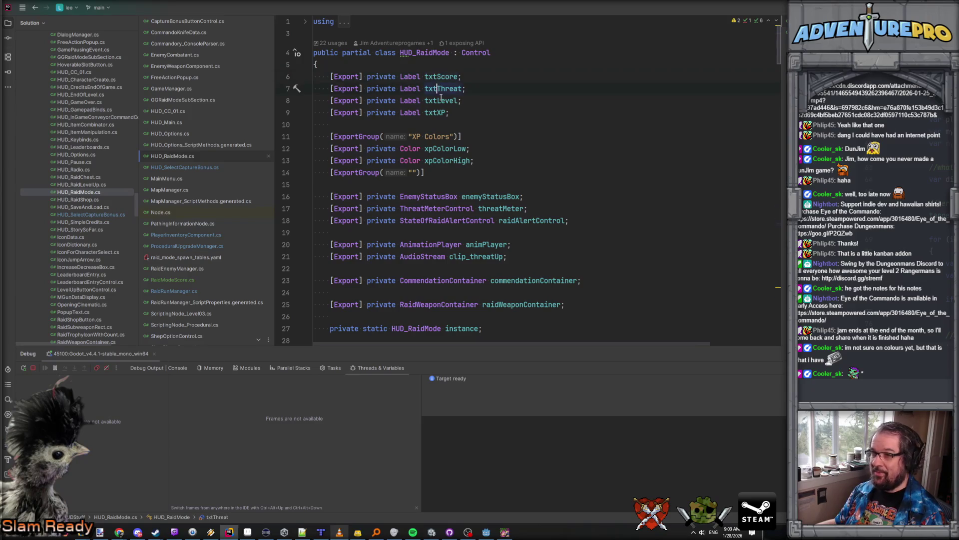
left_click(448, 113)
left_click(395, 65)
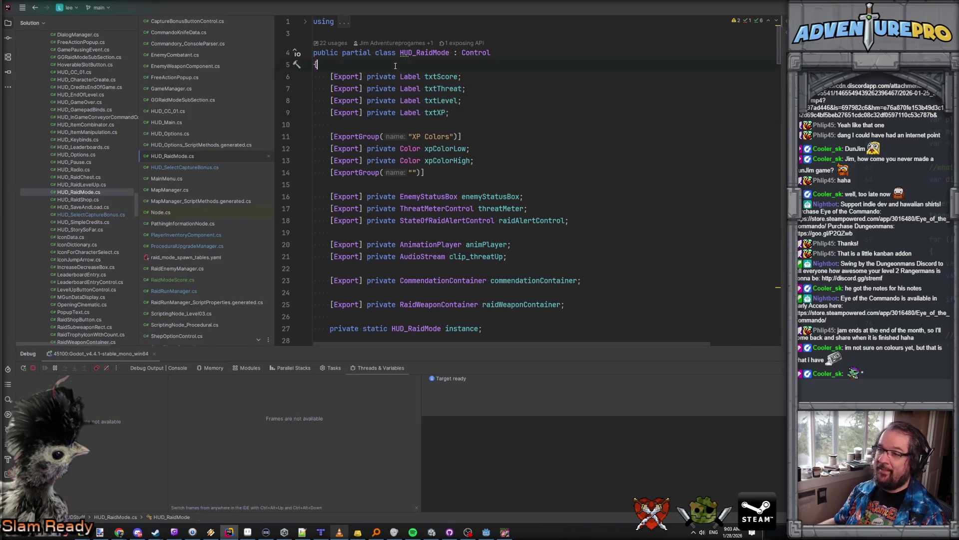
key("shift+Down")
key("shift+Down")
key("shift+Down")
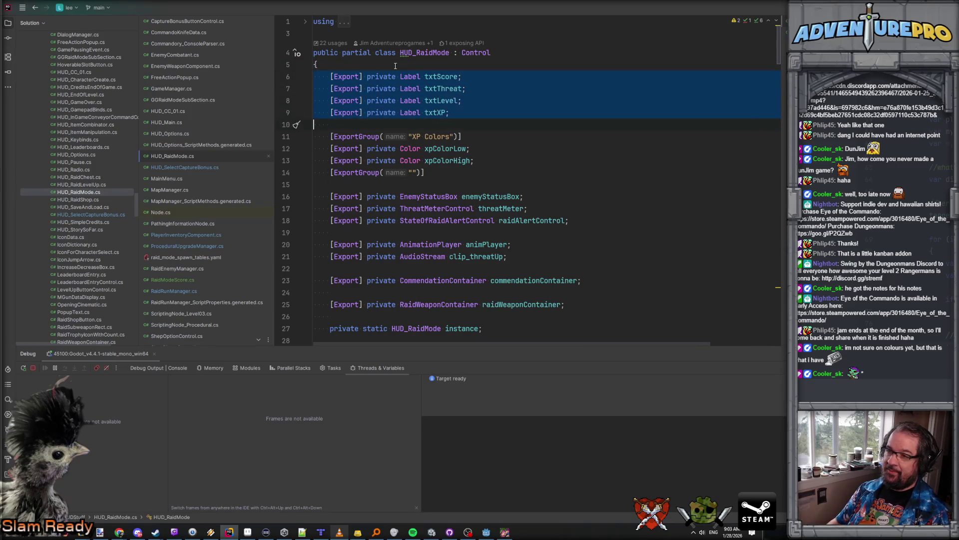
key("Down")
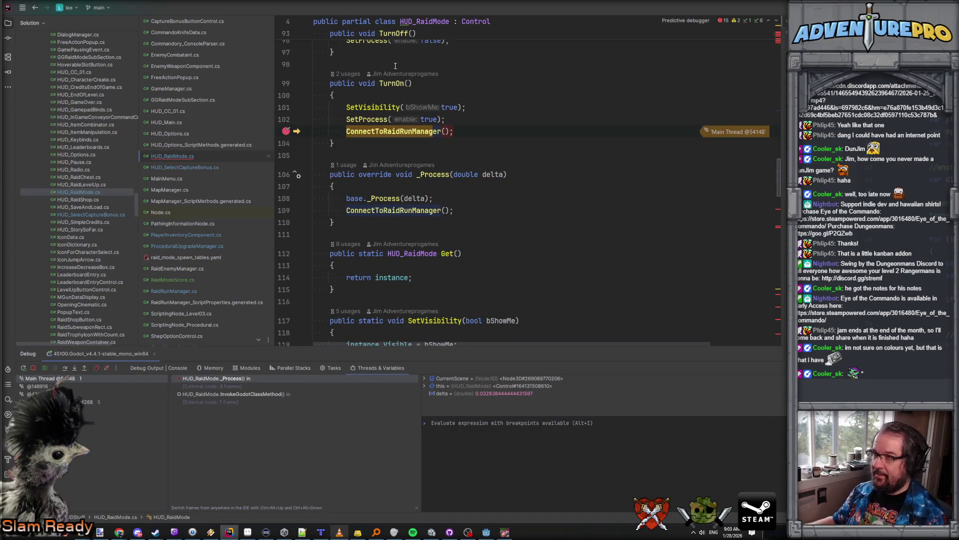
key("F5")
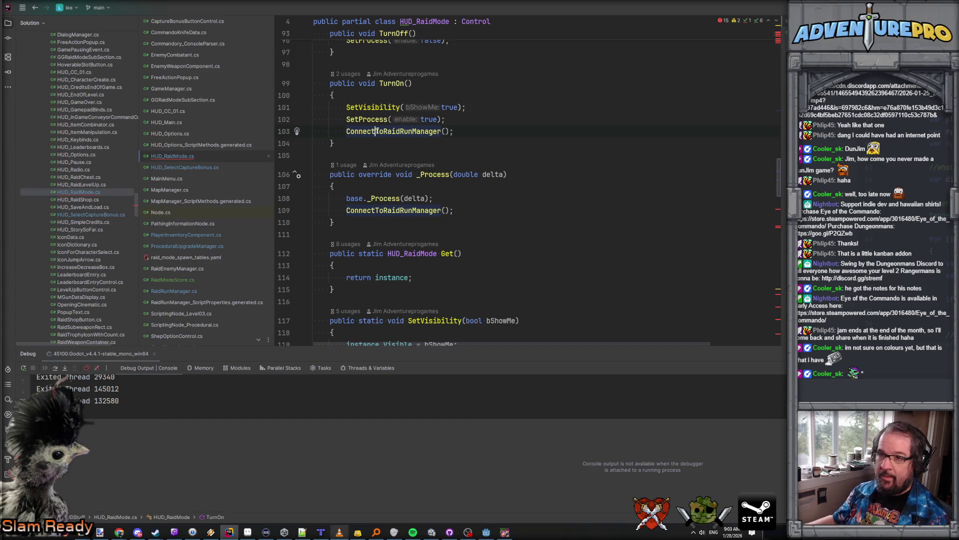
key("ctrl+Home")
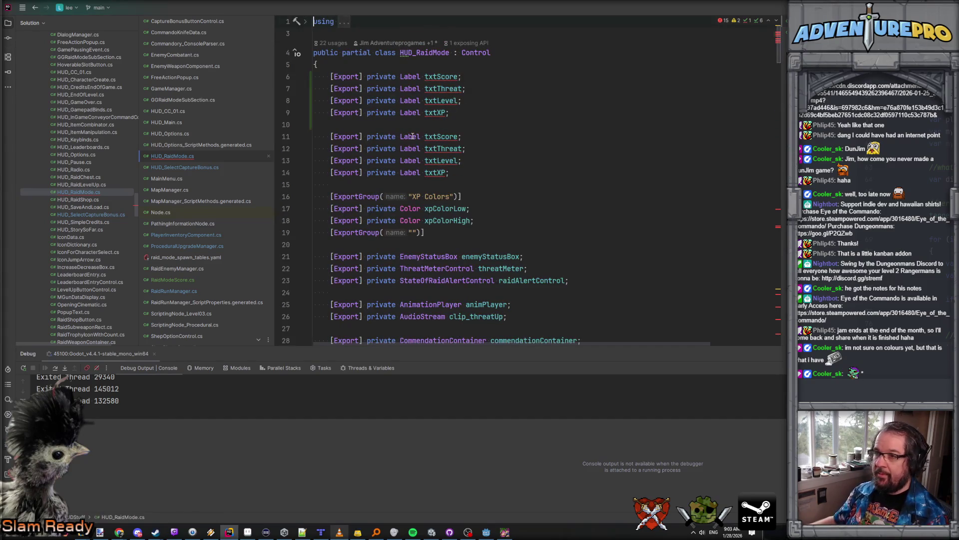
double_click(405, 76)
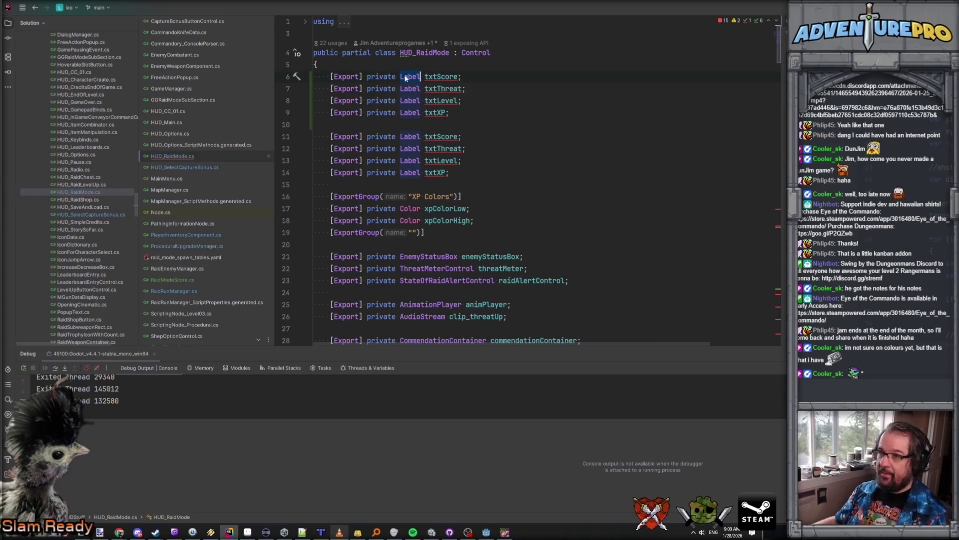
Undo the duplicate fields and subscribe rtlLevel.MetaHoverStarted to TooltipManager.OnHoverBegin.
key("ctrl+z")
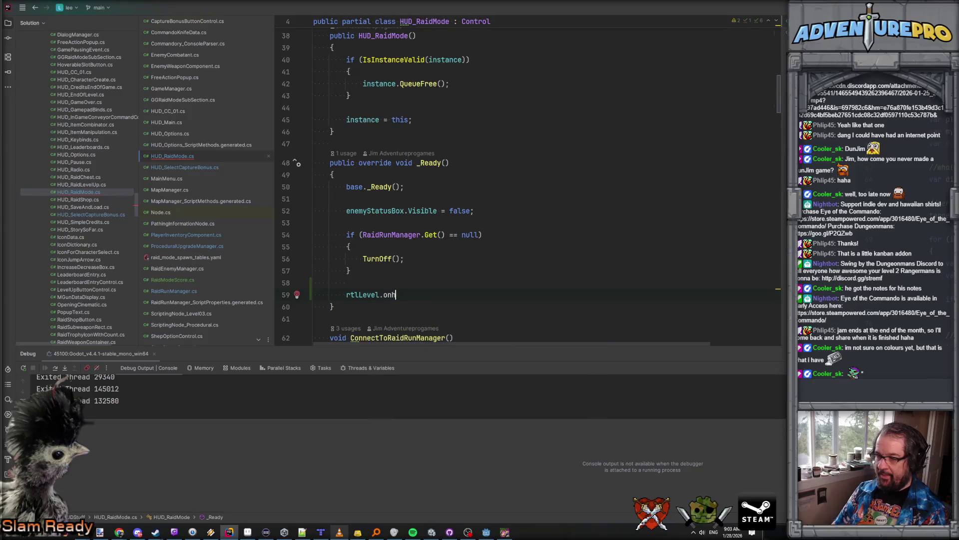
type("ov")
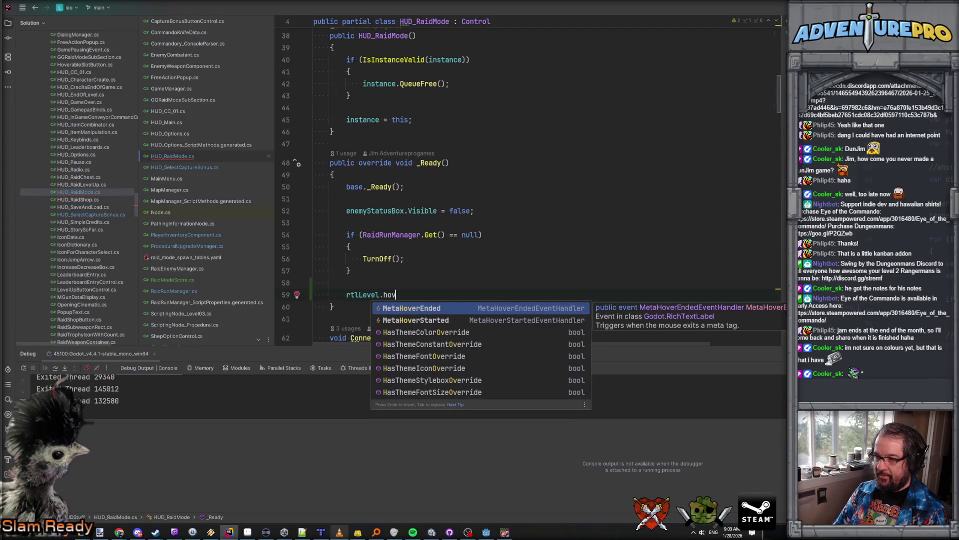
key("Down")
key("Return")
type("+= too")
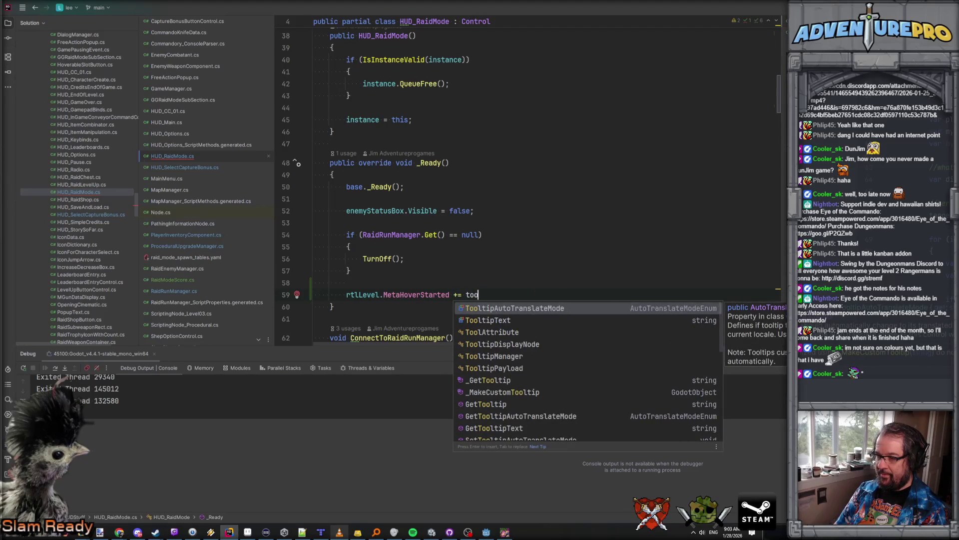
type("ltipM")
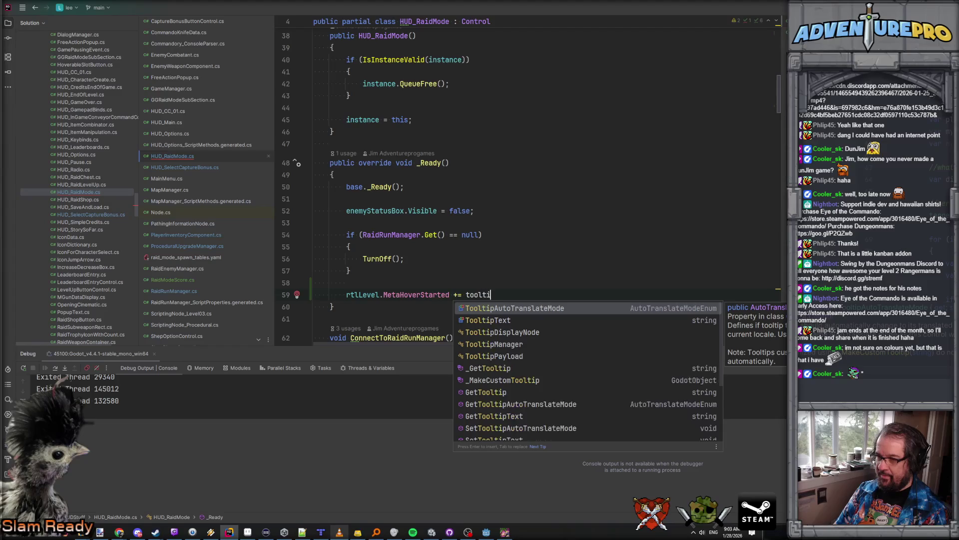
key("Return")
type(".h")
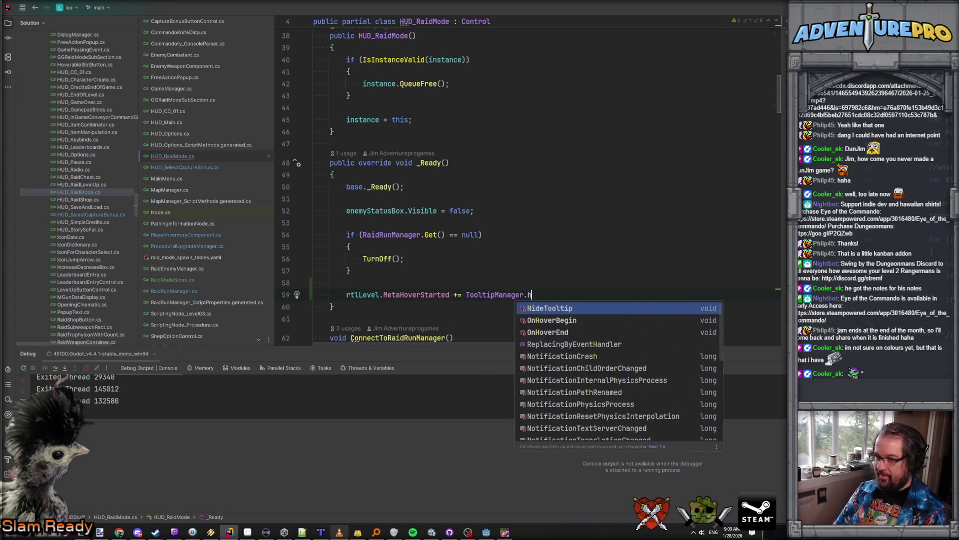
type("onh")
key("Return")
type(";")
Add a second line subscribing rtlLevel.MetaHoverEnded to TooltipManager.OnHoverEnd.
key("Down")
key("ctrl+c")
key("Down")
key("ctrl+v")
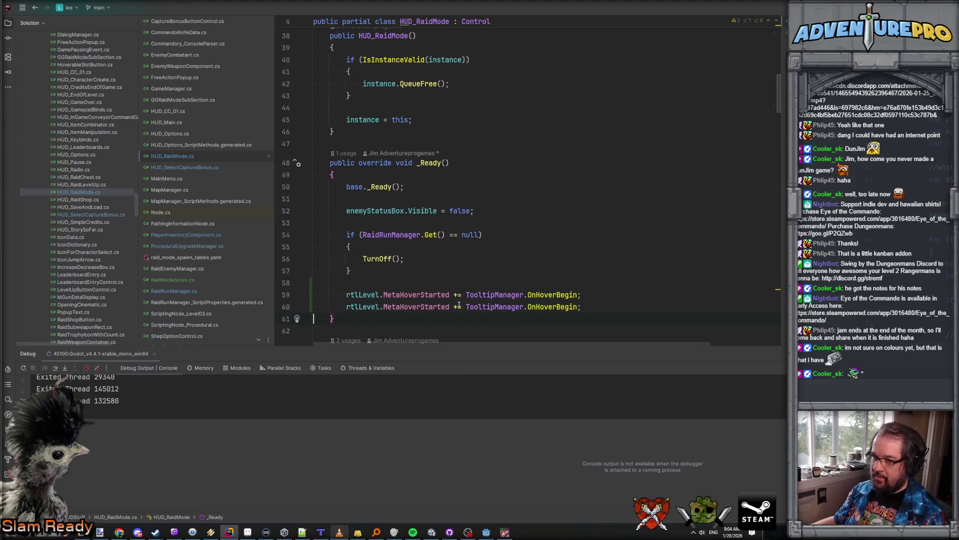
type("MetaHo")
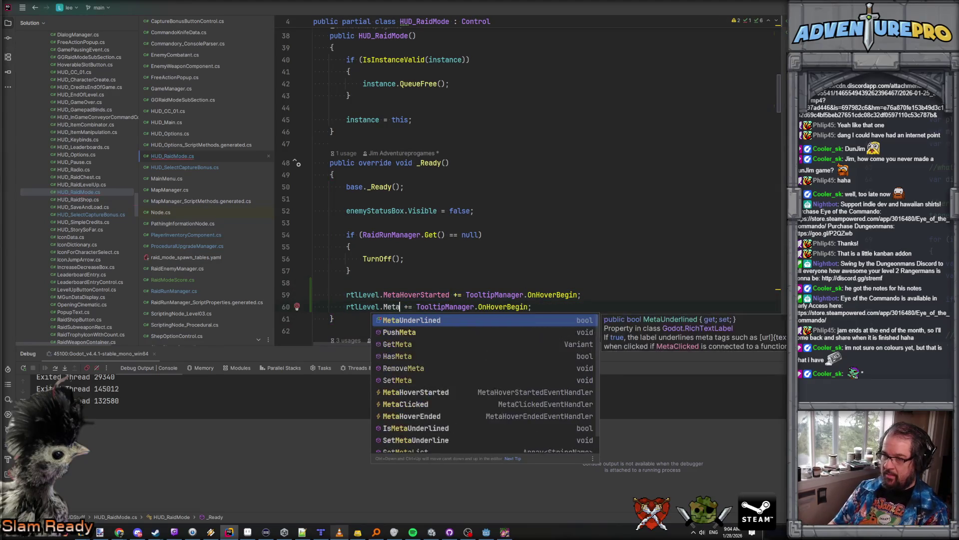
left_click(494, 329)
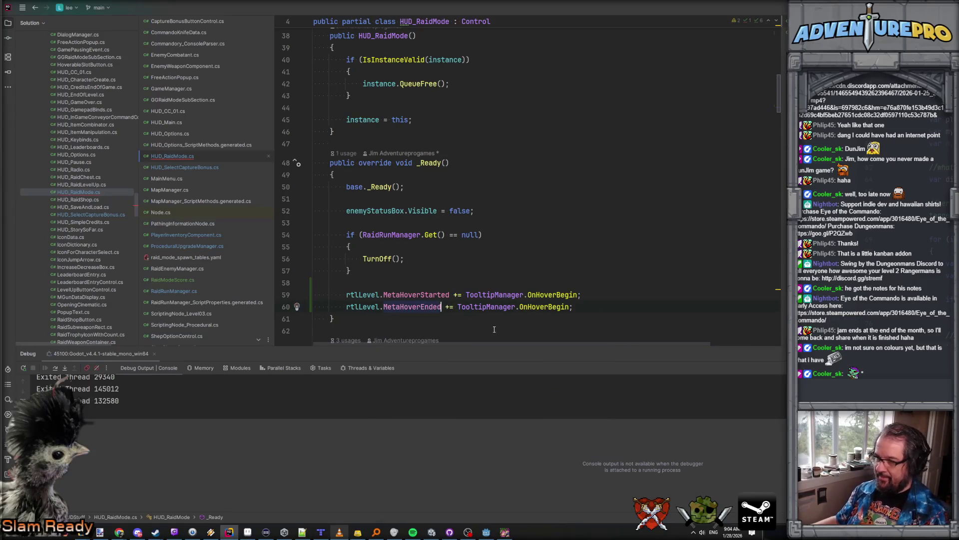
left_click(566, 307)
key("BackSpace")
key("BackSpace")
key("BackSpace")
type("E")
key("Return")
Paste two copies of the rtlLevel hover subscription pair below it.
key("Up")
key("Up")
scroll(500, 200, "down", 2)
scroll(665, 202, "down", 3)
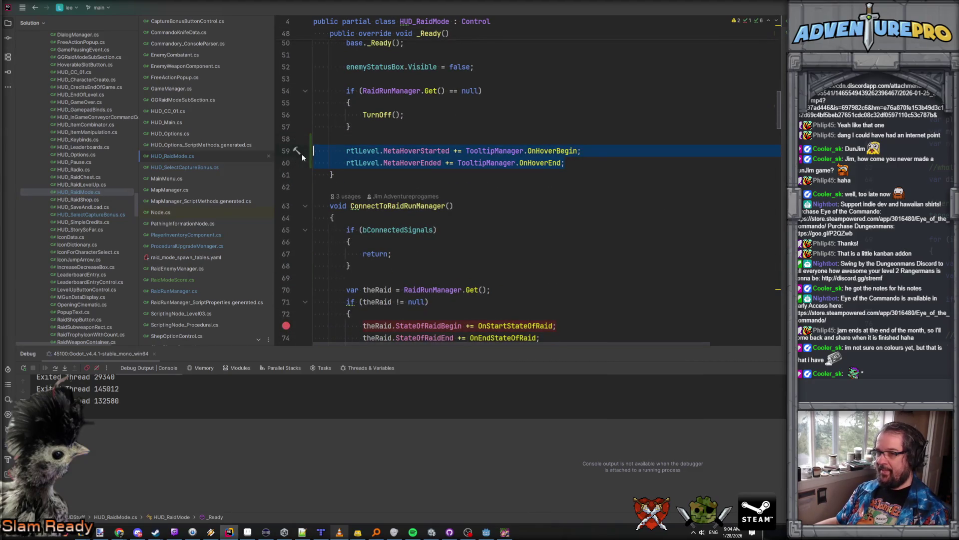
key("Return")
key("ctrl+v")
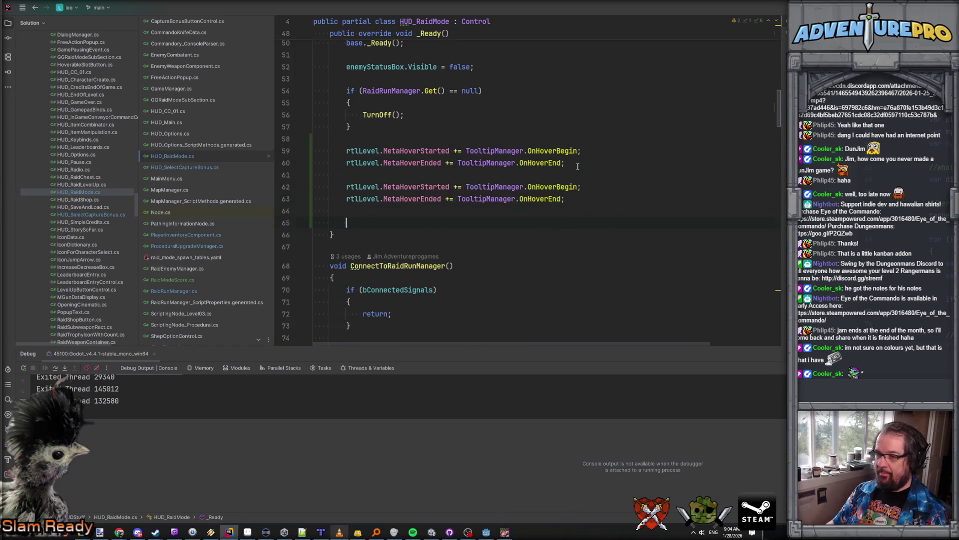
key("Return")
key("ctrl+v")
Rename the label in the copied pairs to rtlScore and rtlThreat.
double_click(359, 193)
type("rtl")
key("Down")
key("Return")
double_click(362, 198)
type("rtlScore")
double_click(361, 223)
type("rtl")
key("Down")
key("Down")
key("Return")
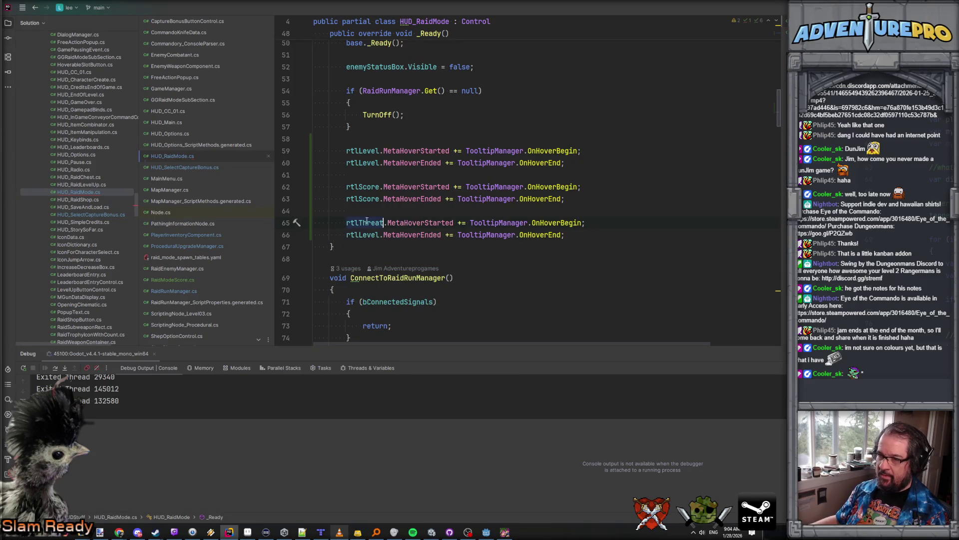
type("rtlThreat")
left_click(663, 209)
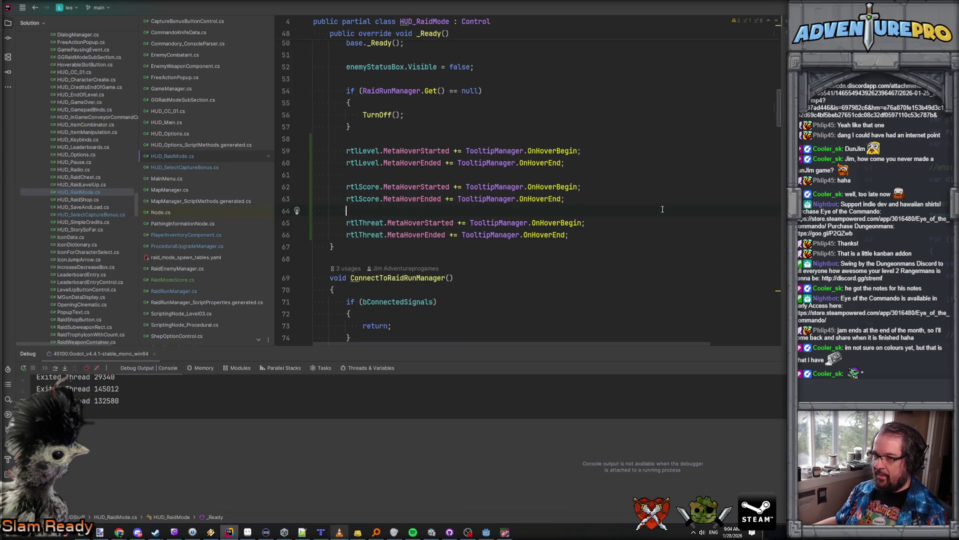
scroll(663, 208, "up", 4)
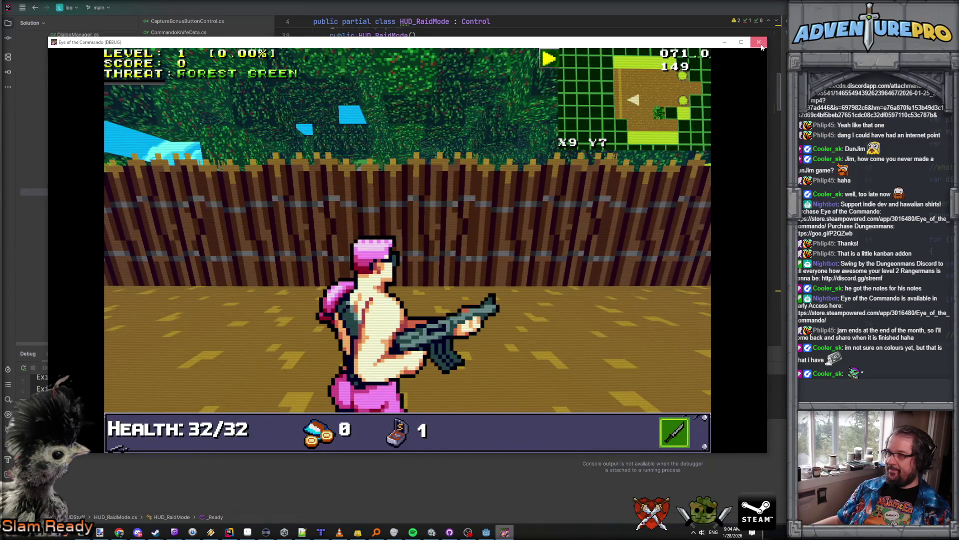
Close the old game window, run the rebuilt game from Godot, close it, and select HUD_RaidMode.
left_click(760, 43)
left_click(487, 532)
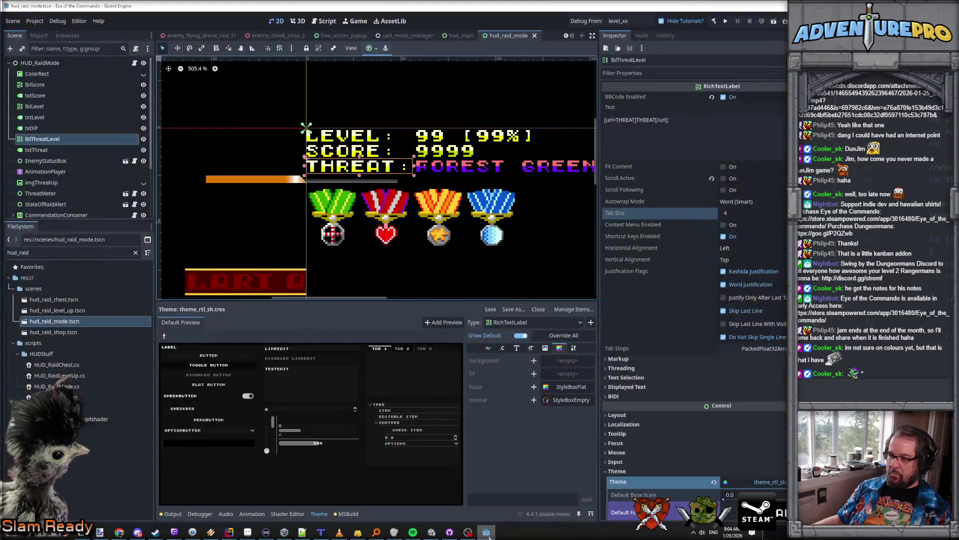
left_click(585, 22)
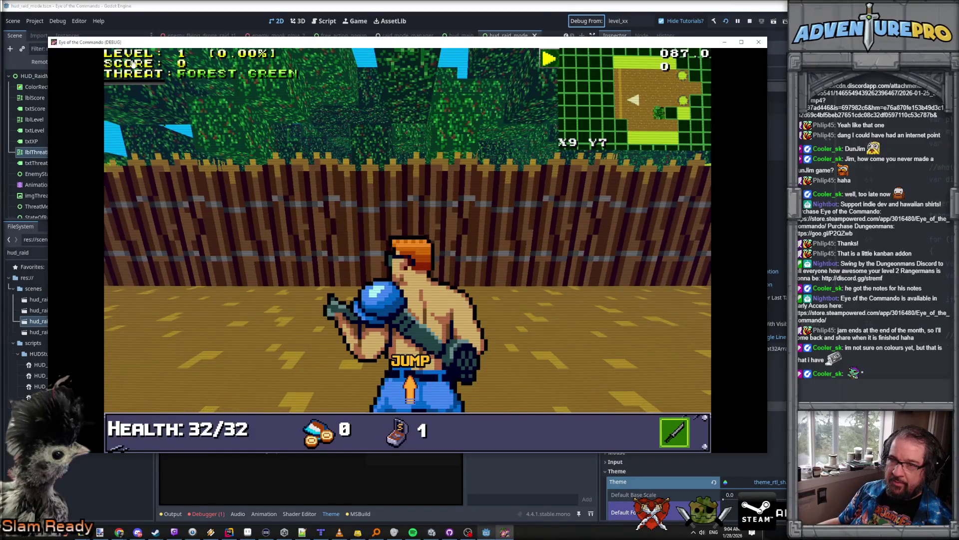
left_click(758, 42)
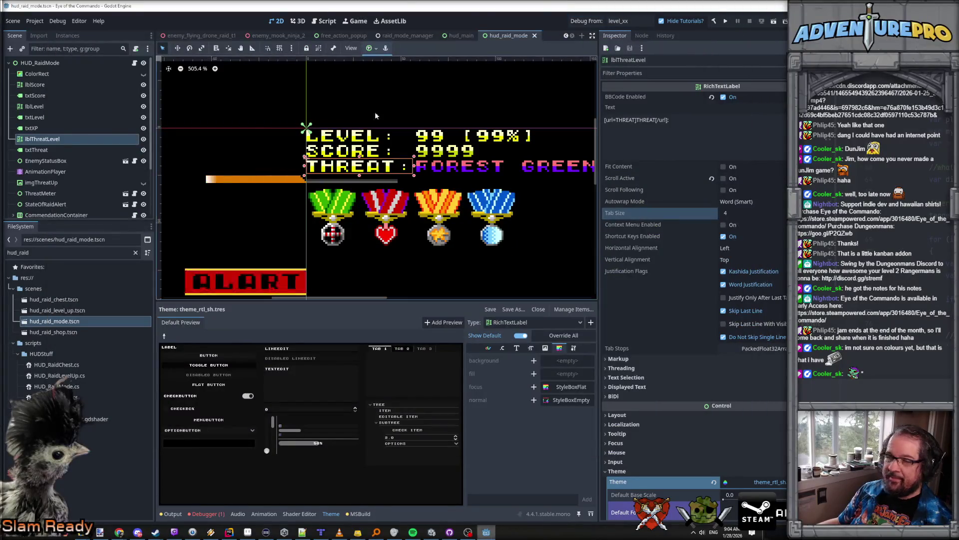
left_click(76, 59)
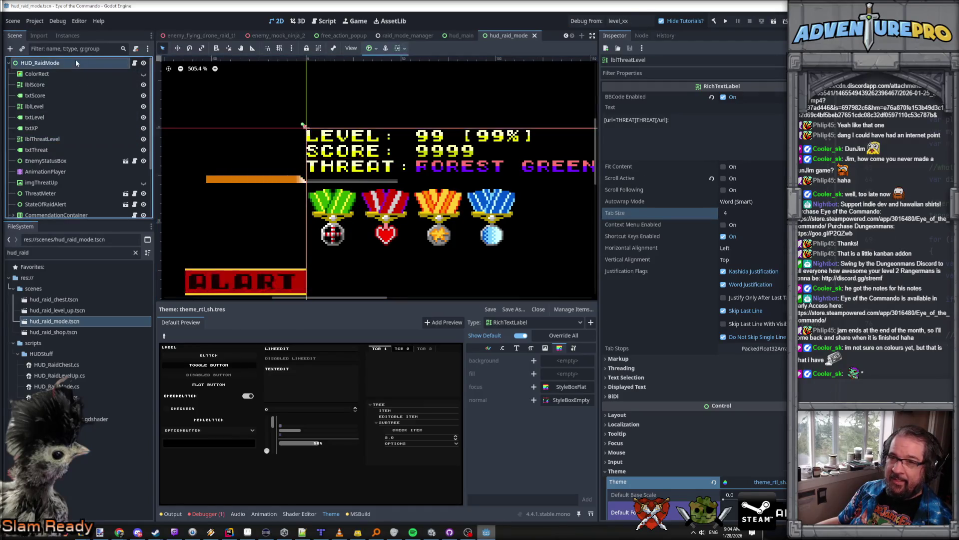
Assign lblScore, lblLevel and lblThreatLevel to the Rtl Score, Level and Threat slots, save, and run.
left_click(61, 85)
mouse_move(61, 86)
left_mouse_down()
mouse_move(739, 111)
mouse_move(764, 97)
left_mouse_up()
left_click_drag(56, 107, 749, 120)
left_click_drag(49, 139, 750, 108)
key("ctrl+s")
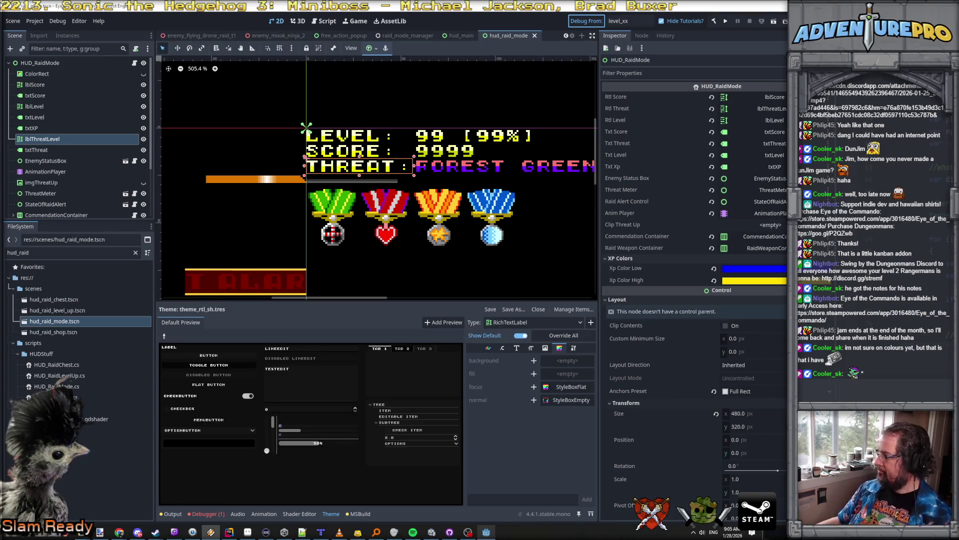
key("F5")
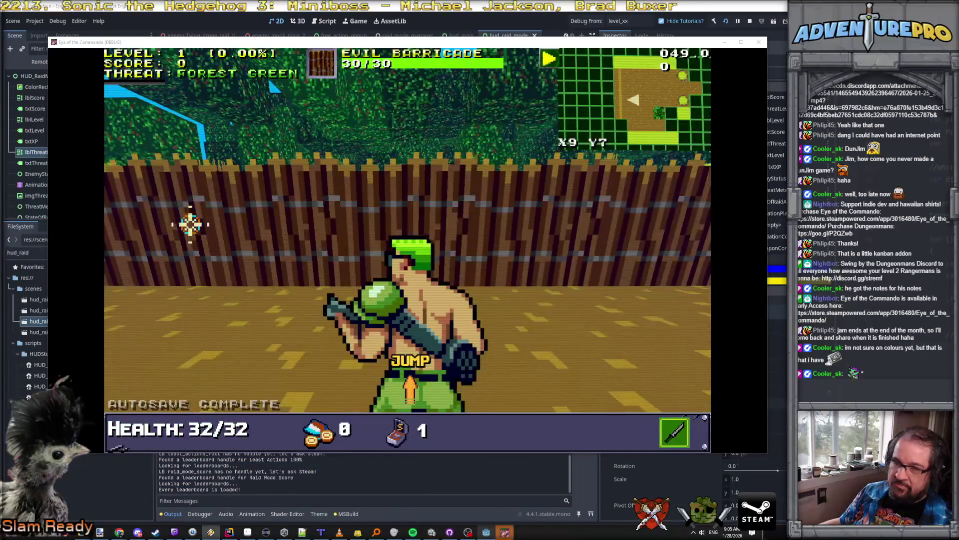
Hover the LEVEL and THREAT labels to see the TOOLTIP_LEVEL and TOOLTIP_THREAT boxes, then return to Rider.
mouse_move(131, 77)
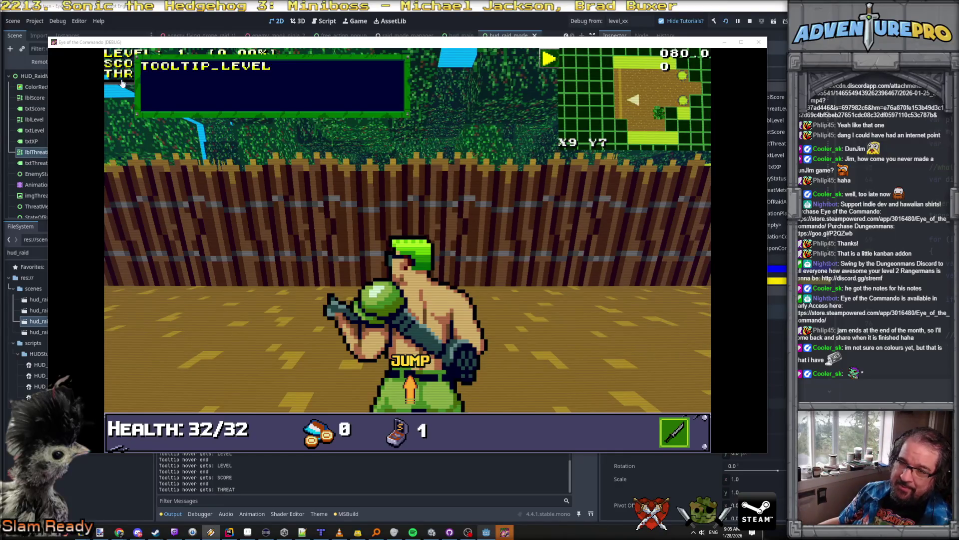
left_click(119, 121)
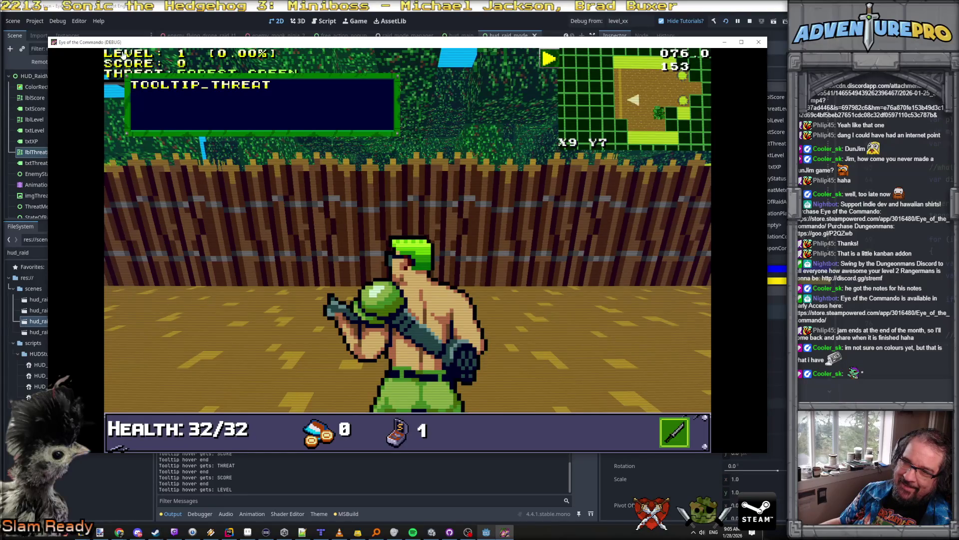
key("alt+Tab")
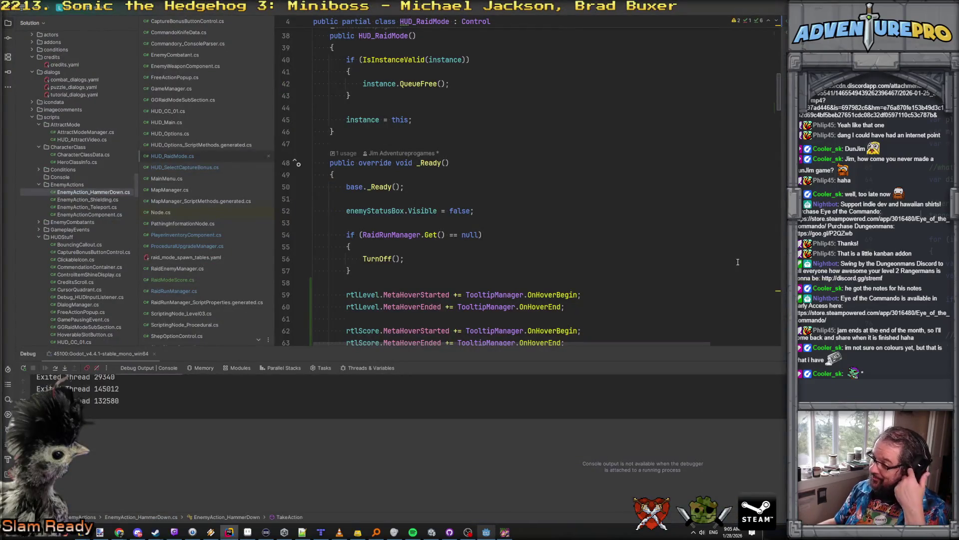
Jump to TooltipManager's OnHoverBegin definition and briefly check the game and Godot windows.
left_click(552, 295, "ctrl")
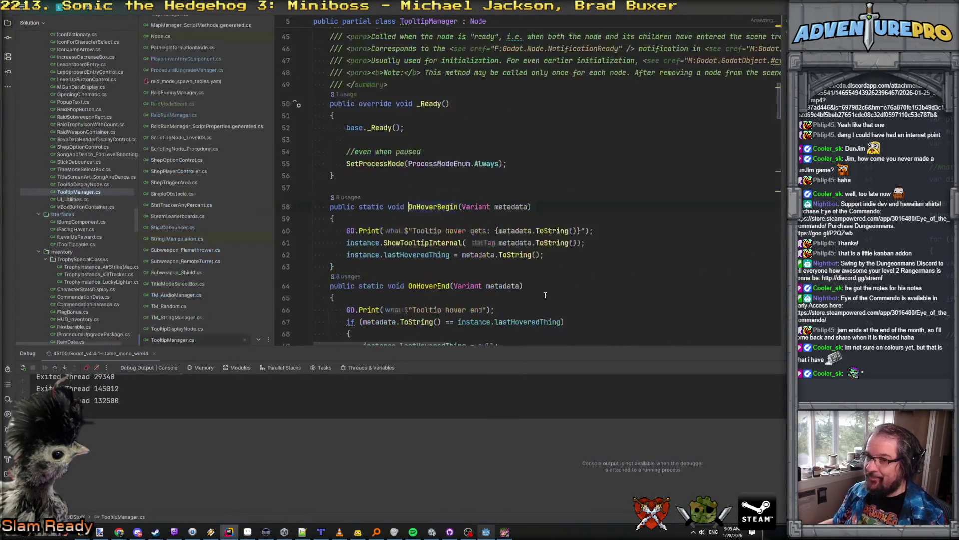
scroll(510, 223, "down", 2)
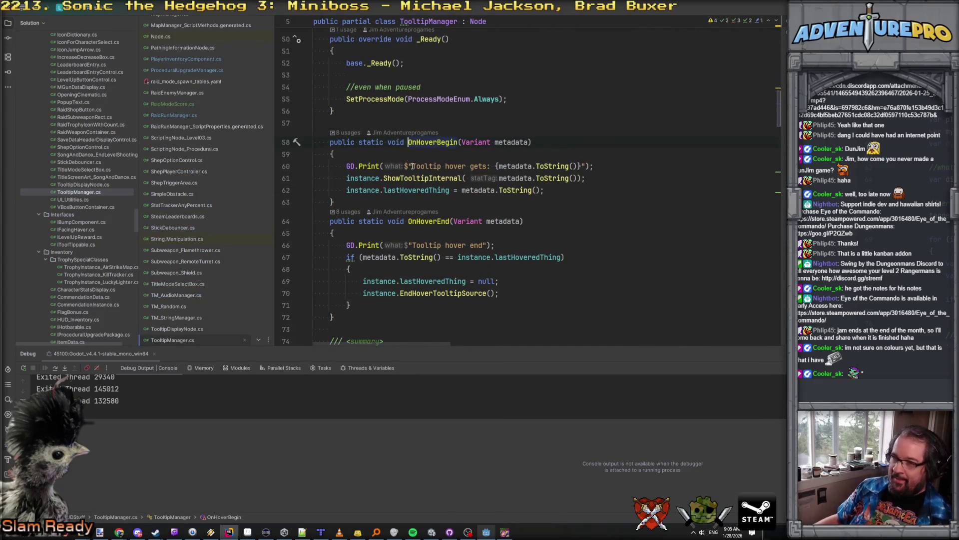
left_click(504, 532)
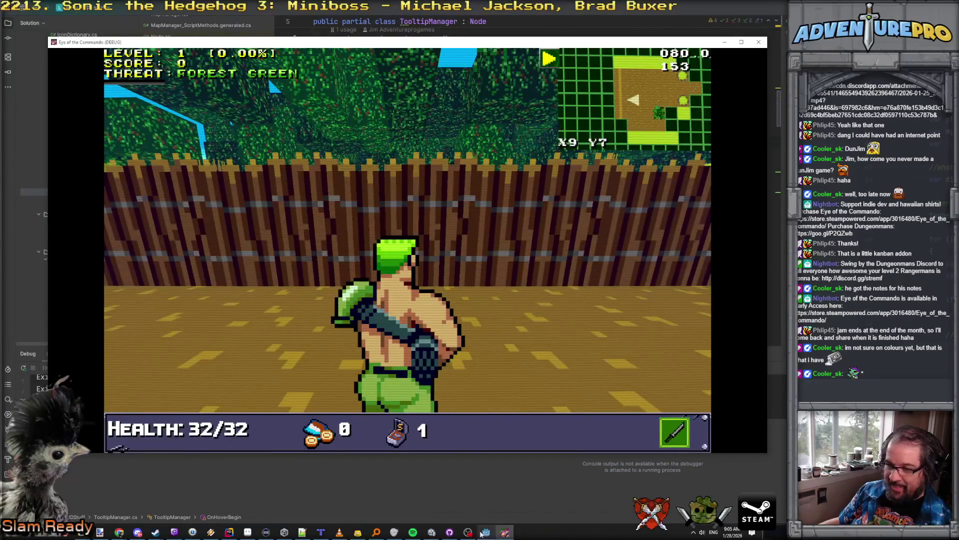
left_click(481, 534)
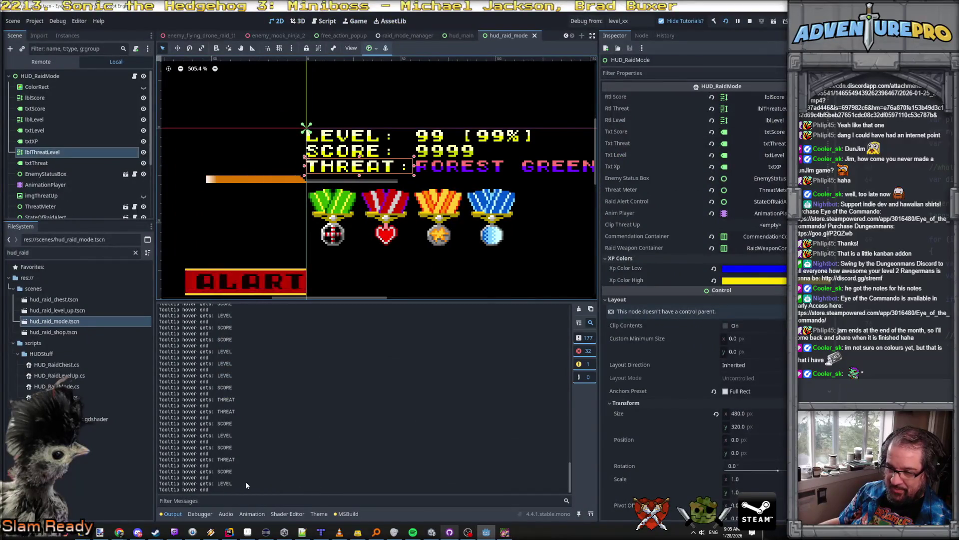
left_click(229, 532)
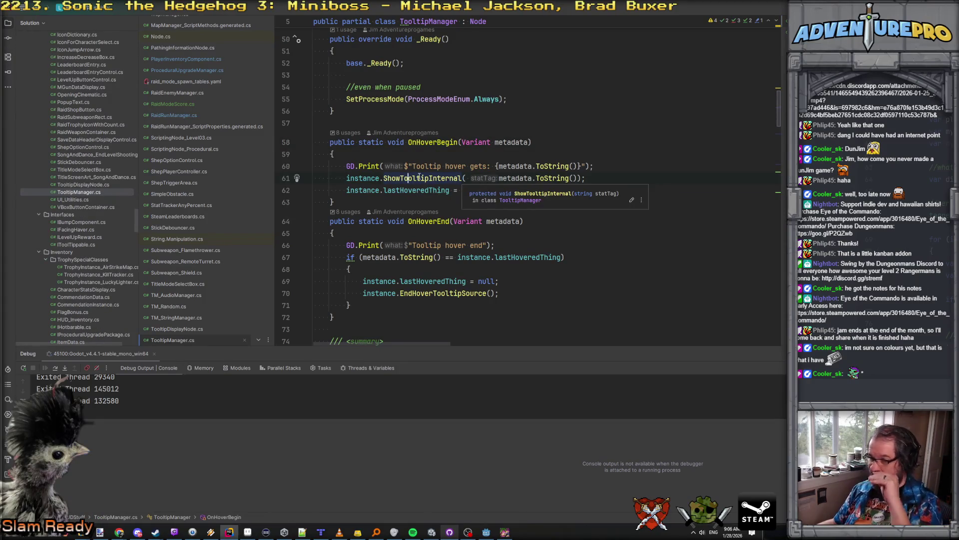
Go to ShowTooltipInternal and read through its activeStatTag assignment and ttState checks.
left_click(404, 180, "ctrl")
left_click(402, 176)
left_click(406, 199)
left_click(408, 211)
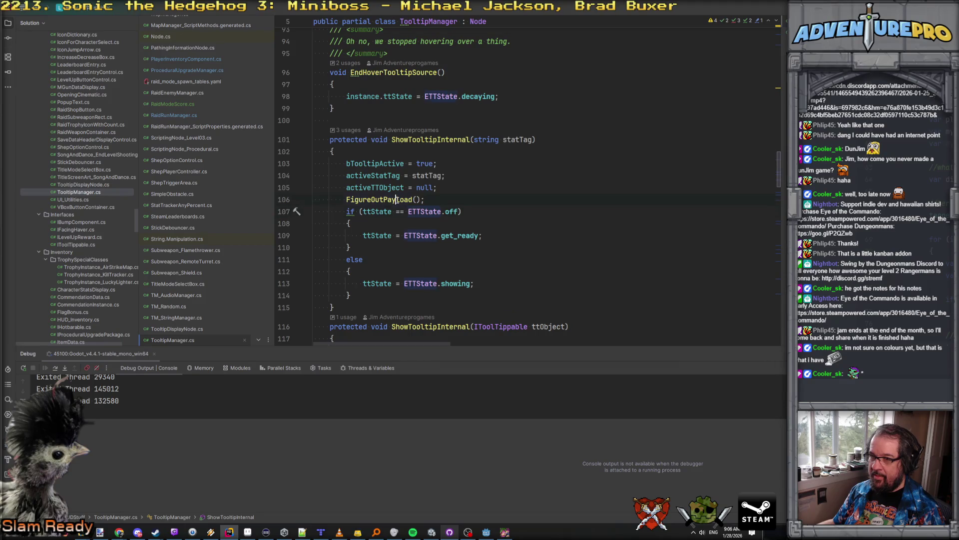
scroll(397, 200, "down", 10)
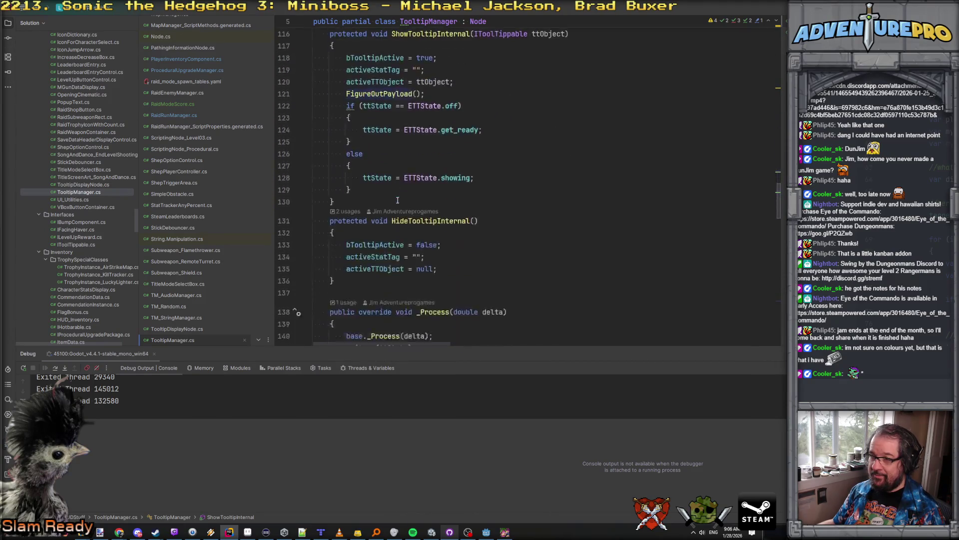
scroll(397, 199, "down", 4)
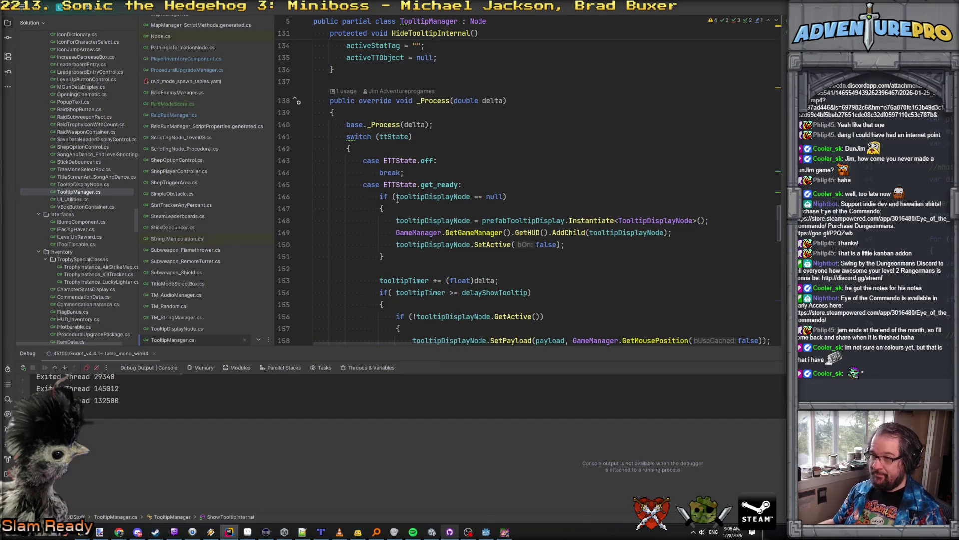
scroll(397, 200, "down", 4)
scroll(397, 199, "up", 9)
scroll(397, 200, "up", 7)
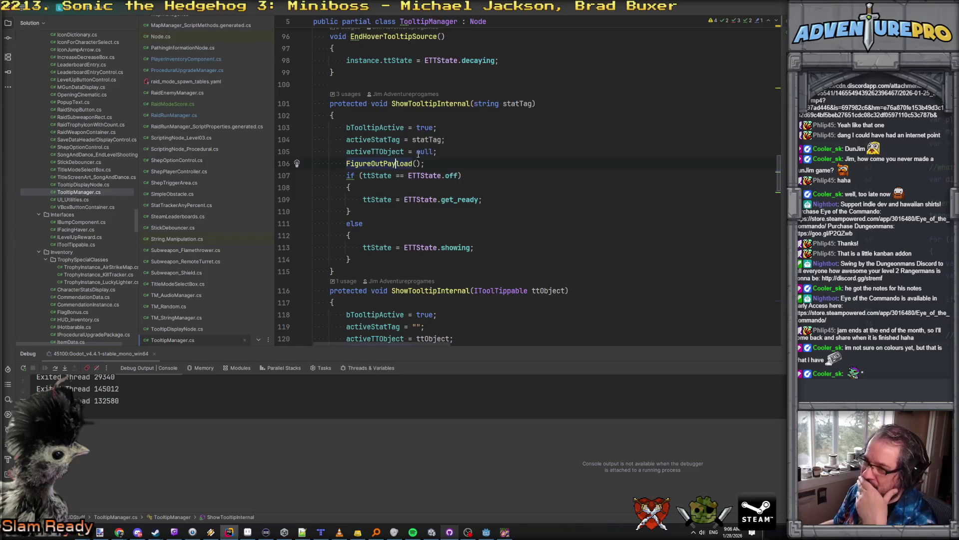
mouse_move(397, 140)
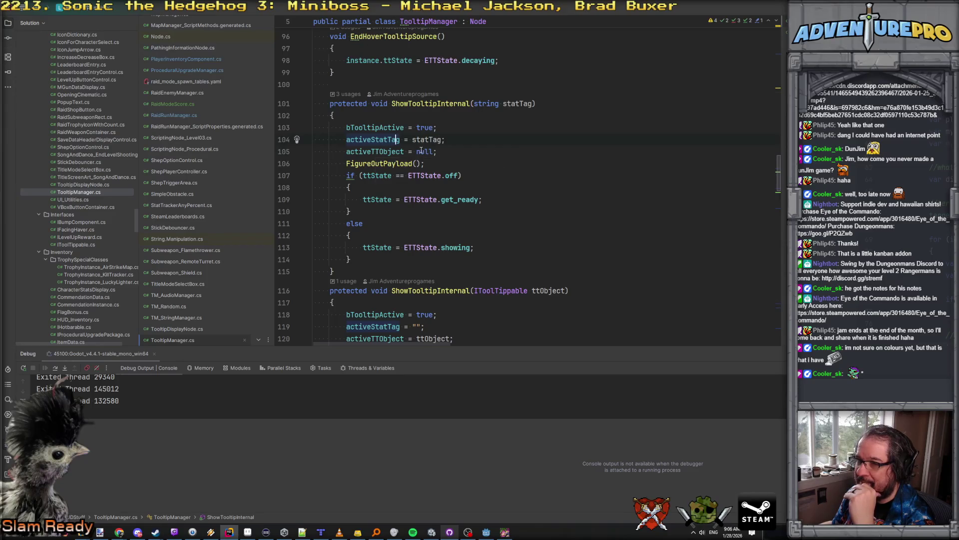
left_click(450, 129)
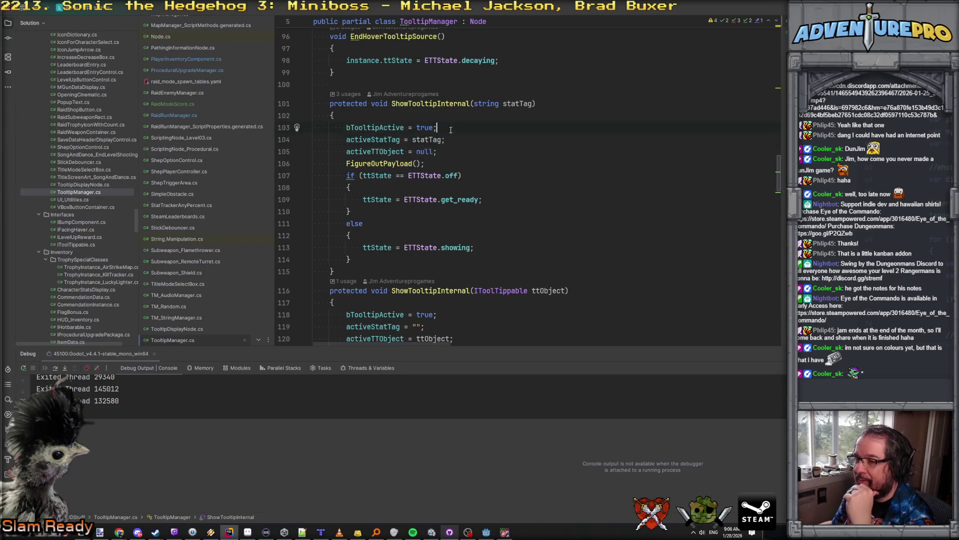
Insert an if (statTag != activeStatTag) block with empty braces at the top of ShowTooltipInternal.
left_click(426, 117)
key("Return")
key("Return")
key("Up")
type("if( sta")
key("Return")
type("=")
key("BackSpace")
type("!= ac")
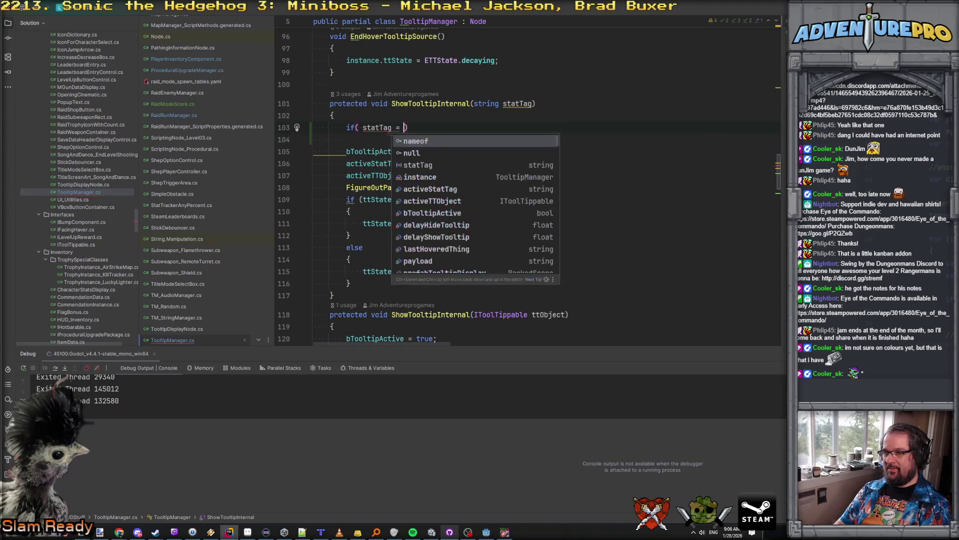
key("Return")
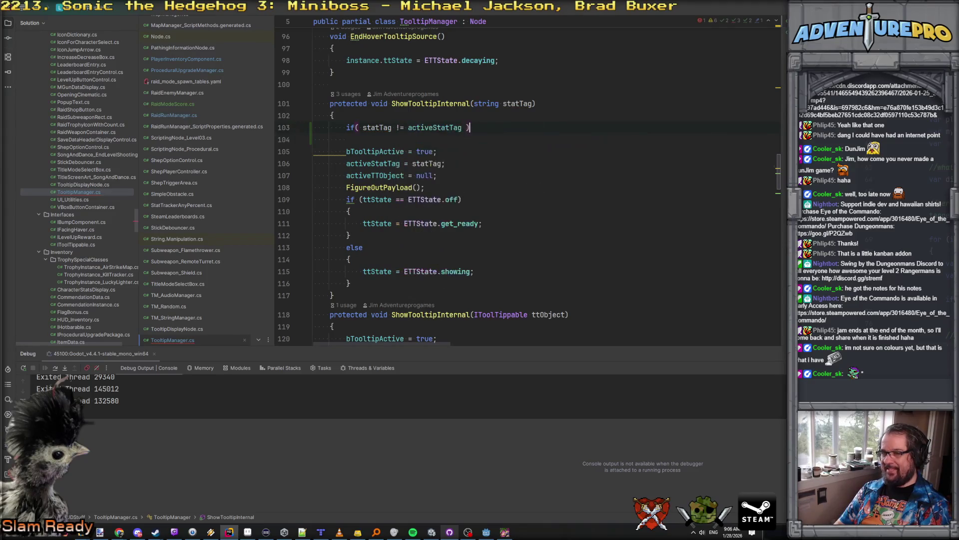
key("End")
key("Return")
type("{")
key("Return")
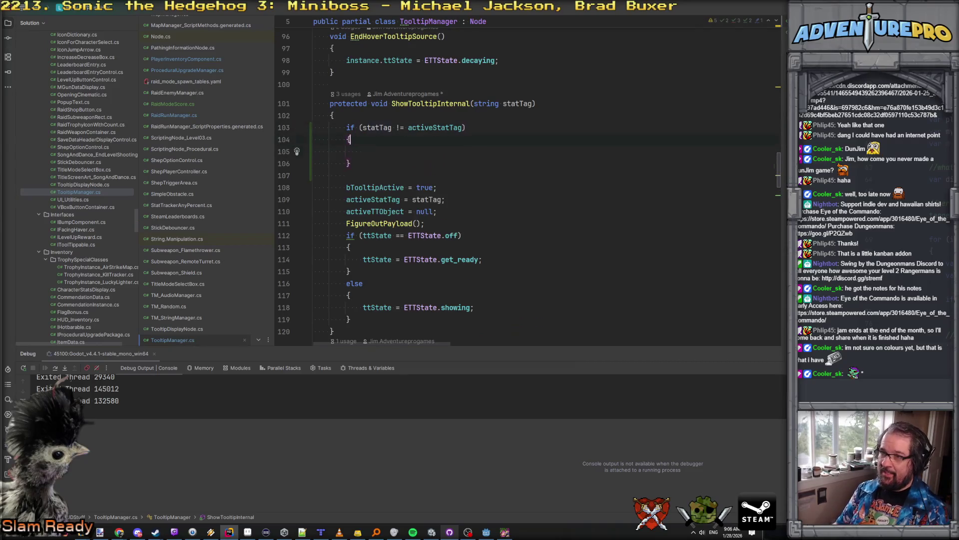
Add a comment line above the if asking whether the tooltip's target is changing.
key("Up")
key("Up")
key("Home")
key("Return")
key("Up")
type("//w")
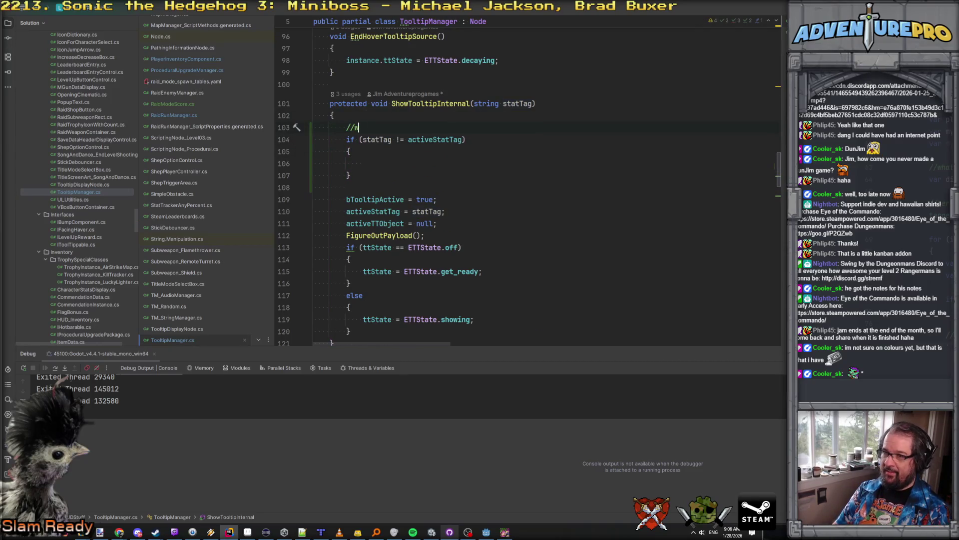
type("ewe changing what")
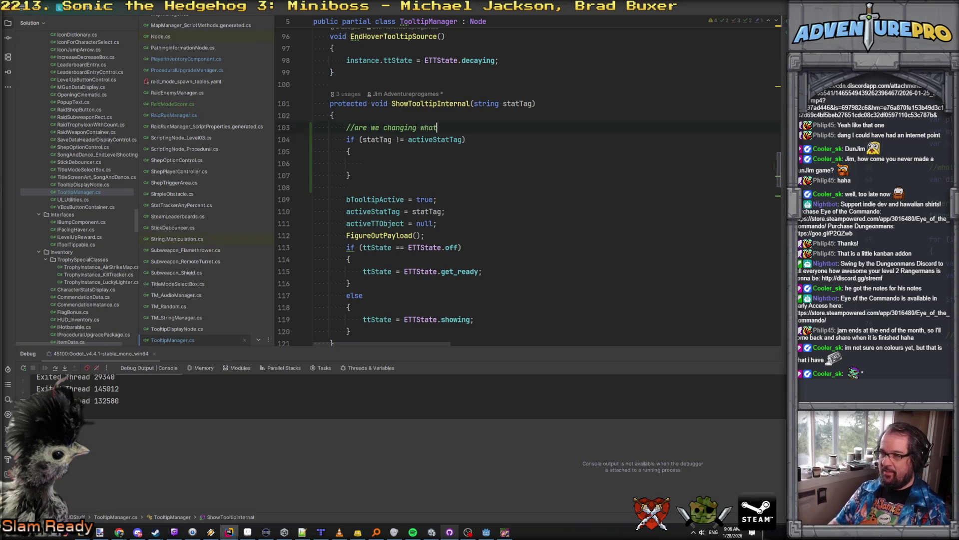
type(" we're tooltippi")
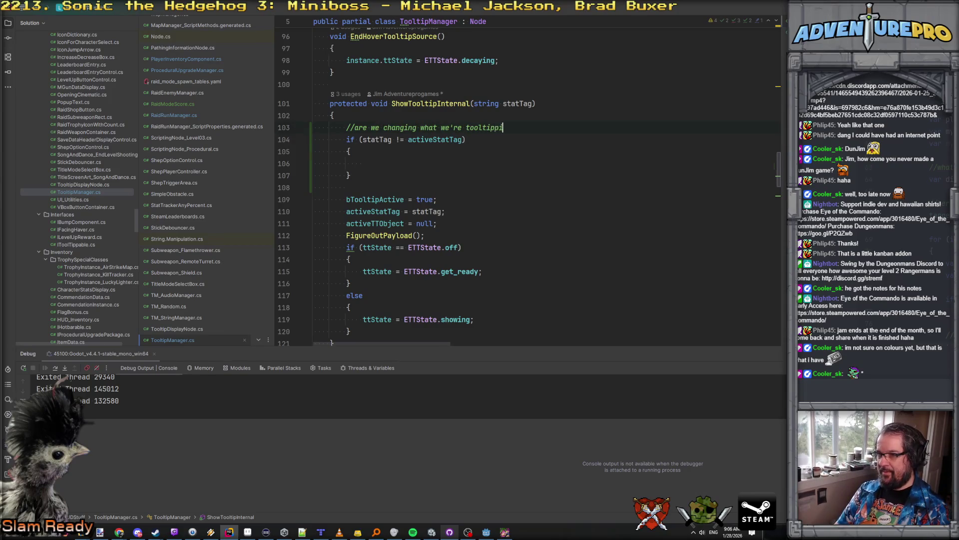
type("lke th")
key("BackSpace")
key("BackSpace")
key("BackSpace")
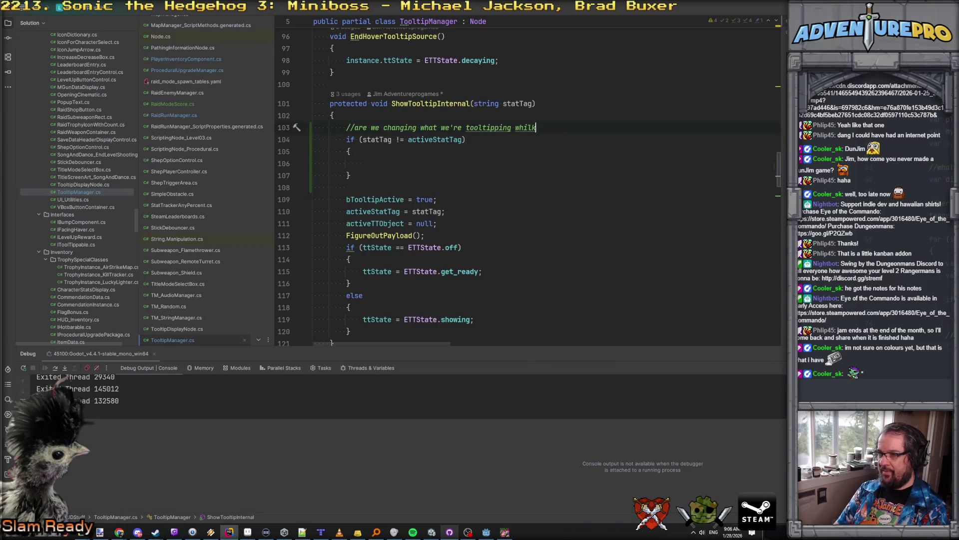
type("he tip is tippal")
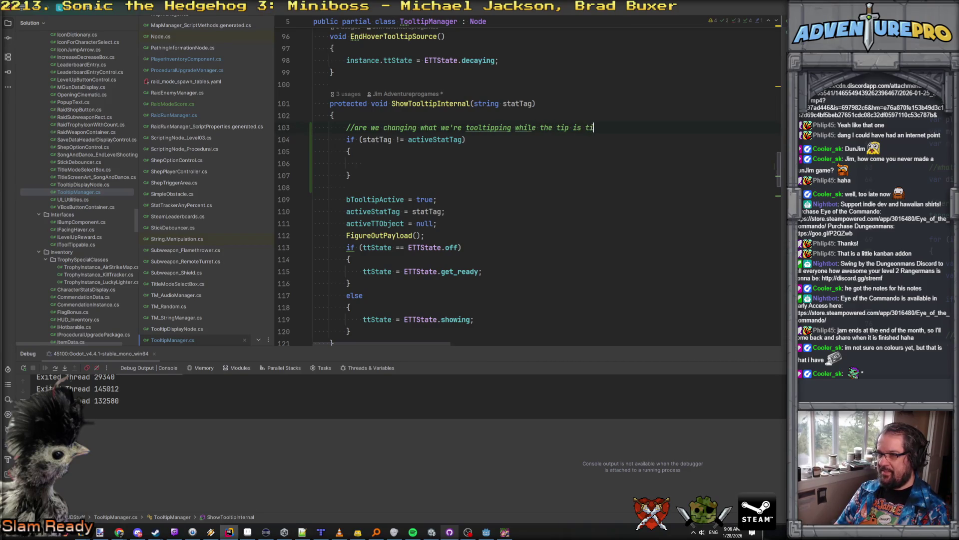
type("ippin?")
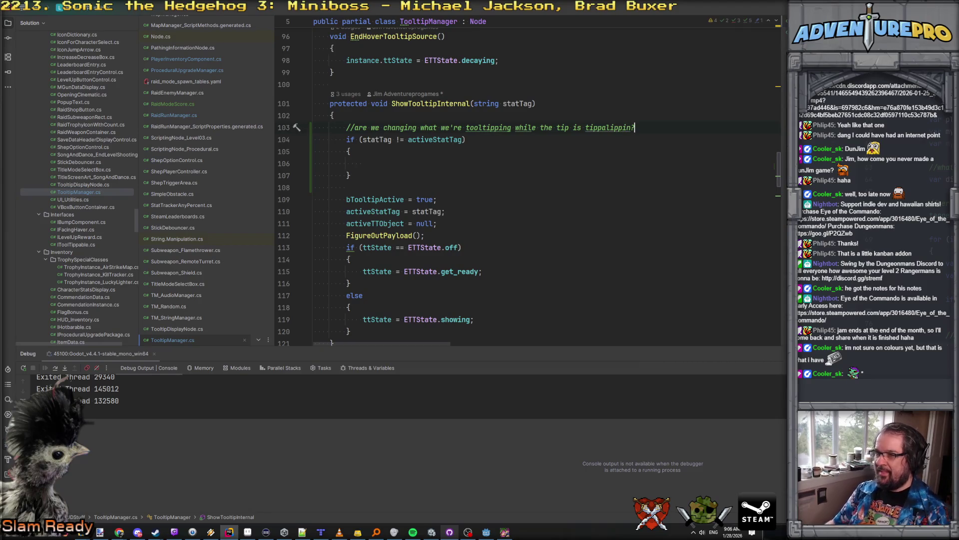
key("Down")
key("Down")
key("Down")
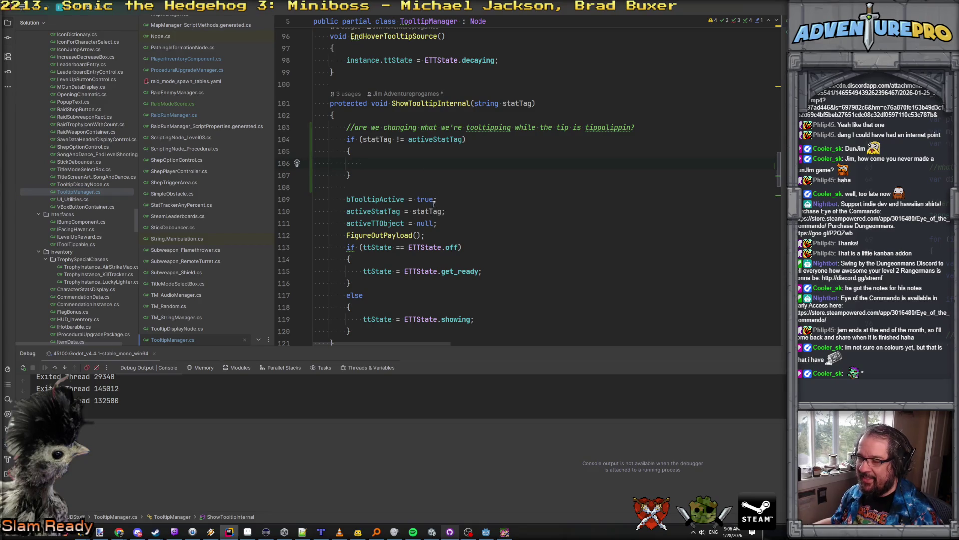
Extend the condition with && statTag != null on its own line.
left_click(460, 140)
type("&&")
key("Return")
type("statTag != null")
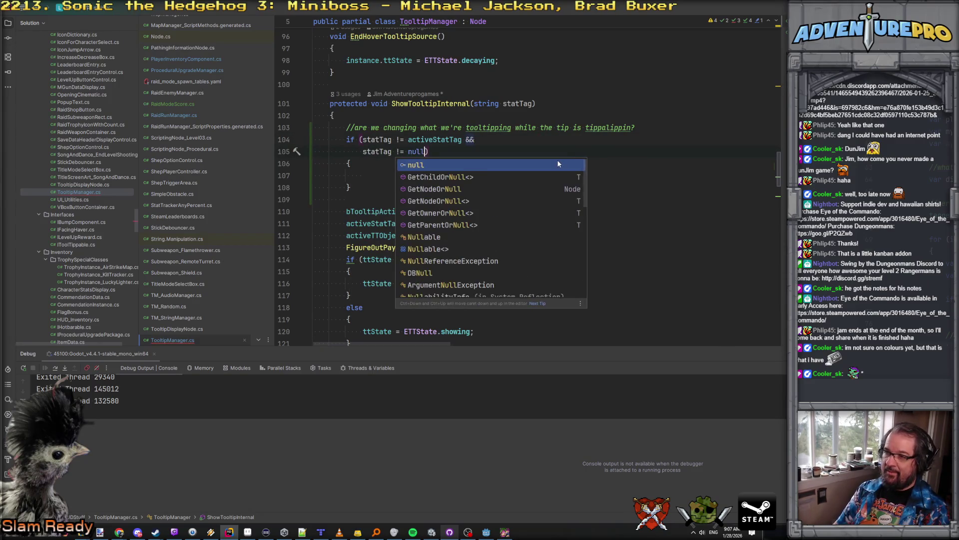
key("Escape")
key("Down")
key("Down")
scroll(558, 160, "down", 2)
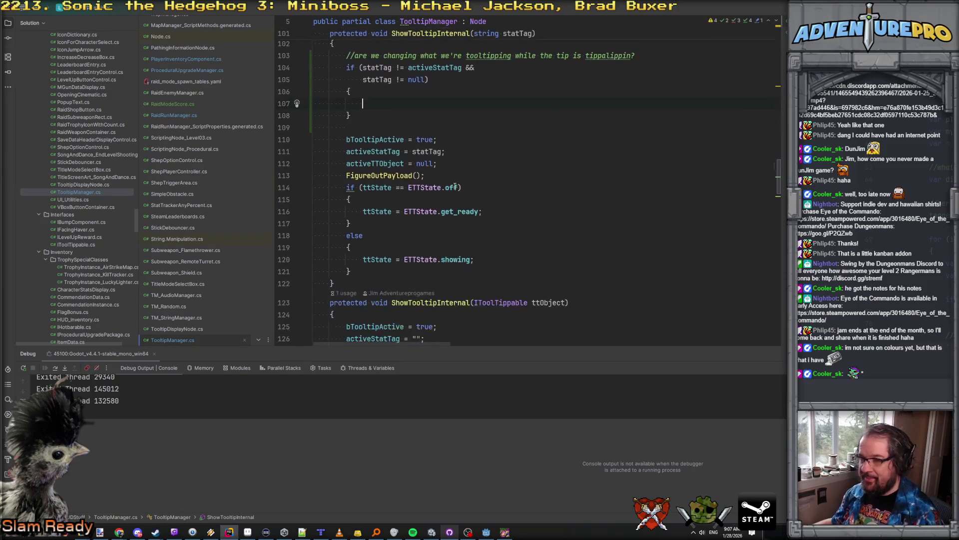
left_click(382, 174, "ctrl")
scroll(458, 154, "down", 2)
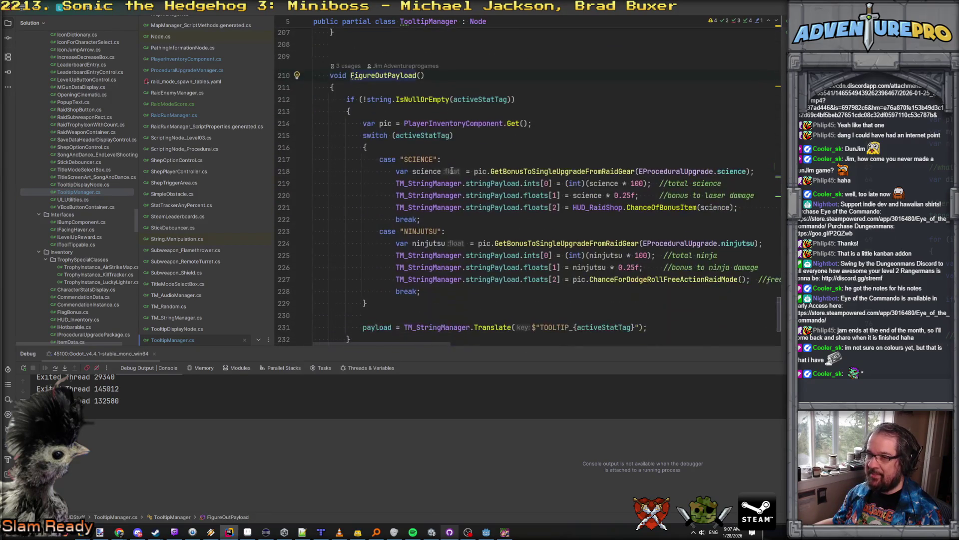
scroll(460, 263, "down", 2)
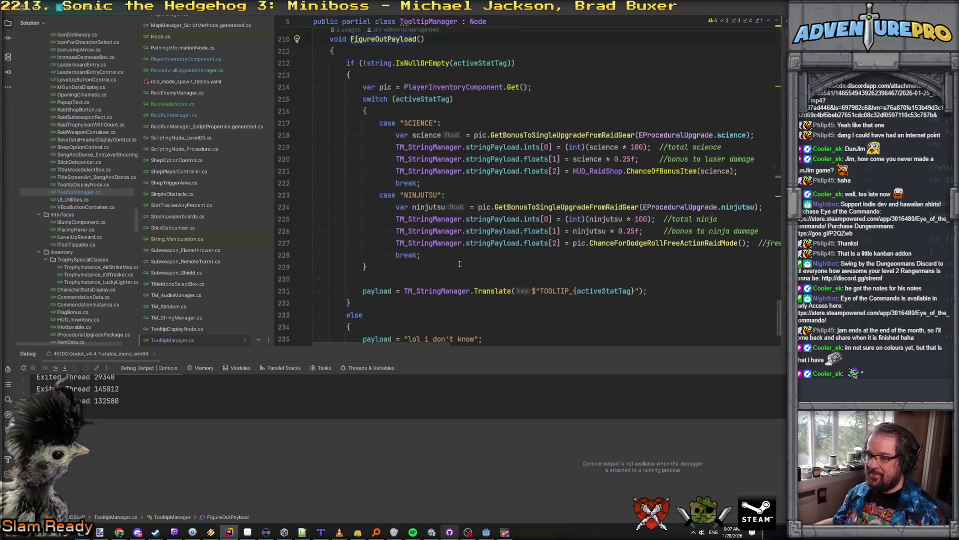
key("ctrl+minus")
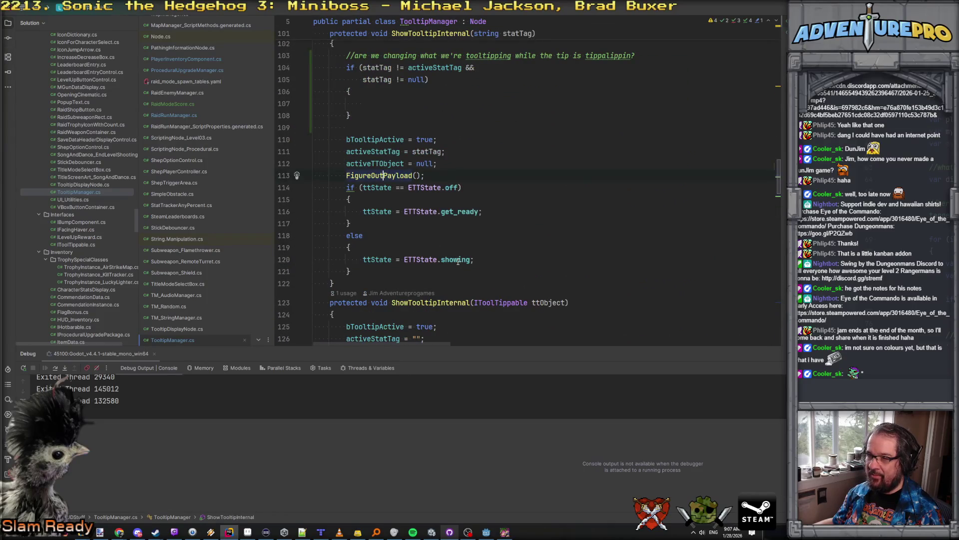
scroll(458, 262, "down", 10)
scroll(457, 261, "down", 3)
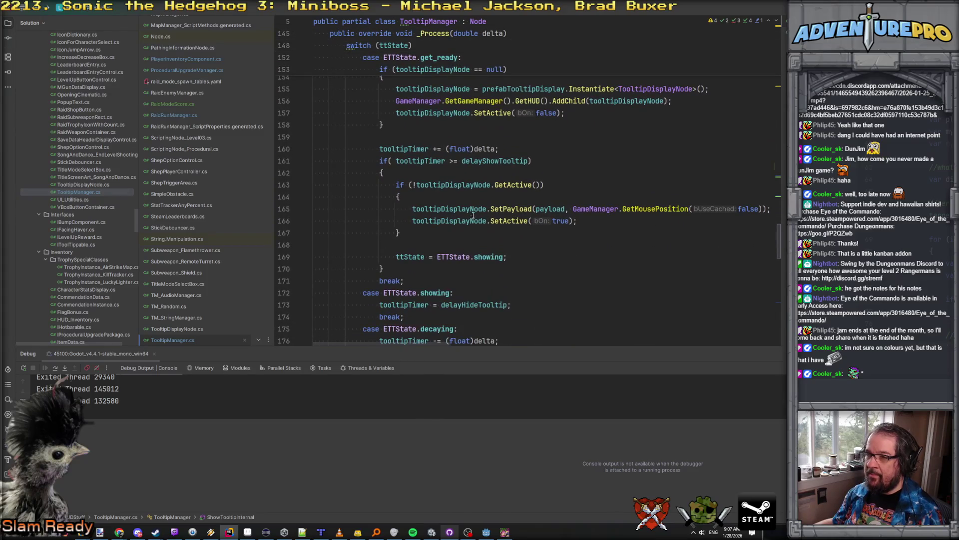
left_click(478, 210)
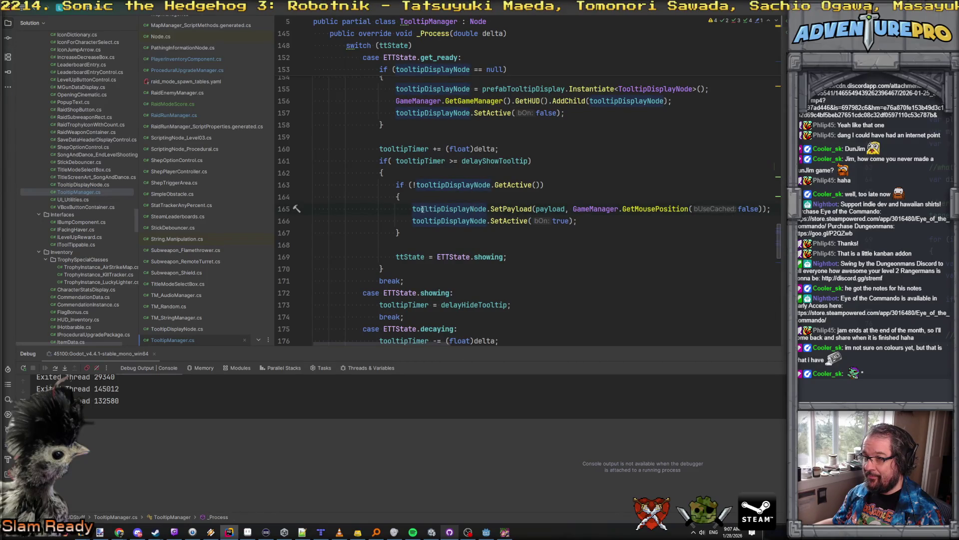
left_click_drag(413, 209, 772, 210)
scroll(709, 212, "up", 20)
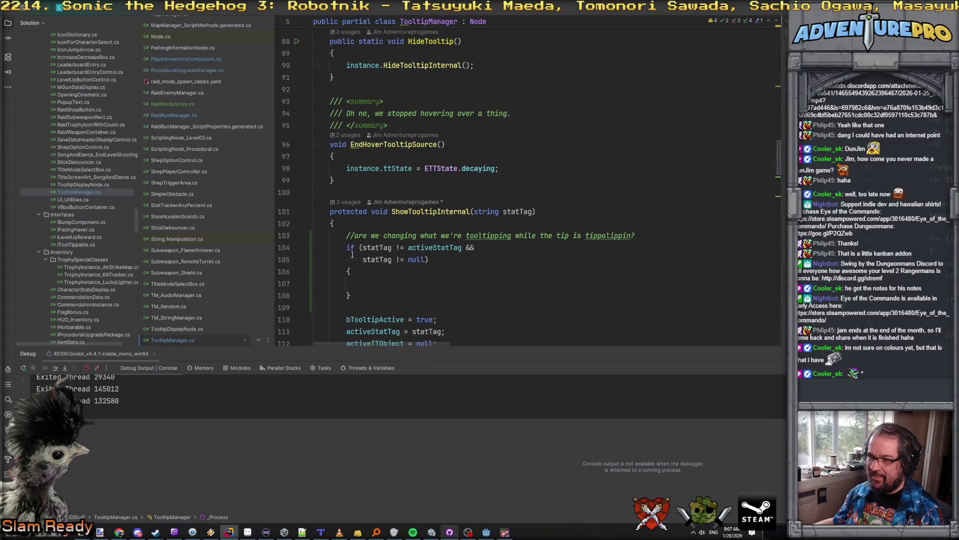
left_click(378, 282)
Declare bool bLiveUpdate = false and set it to true inside the if block.
left_click(679, 240)
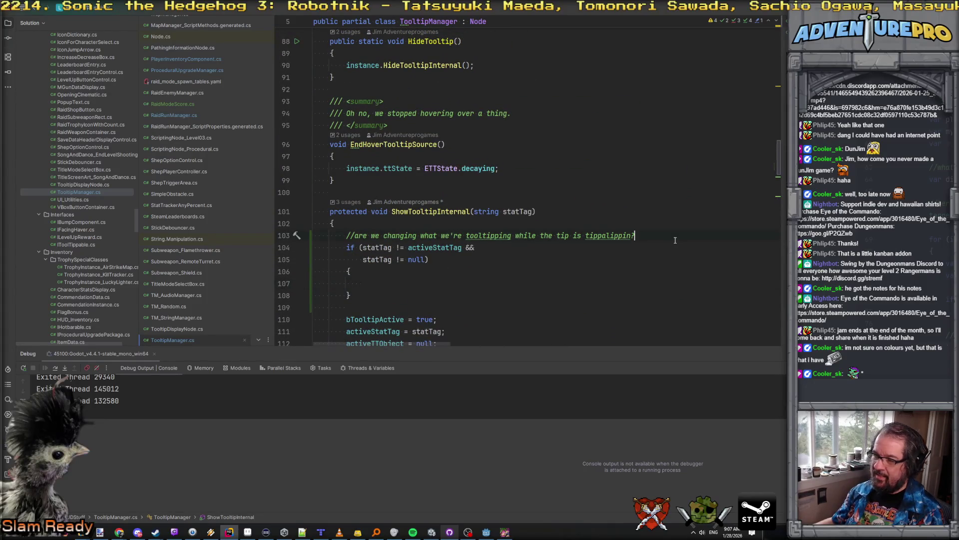
key("Return")
type("bool bLiveUpdat")
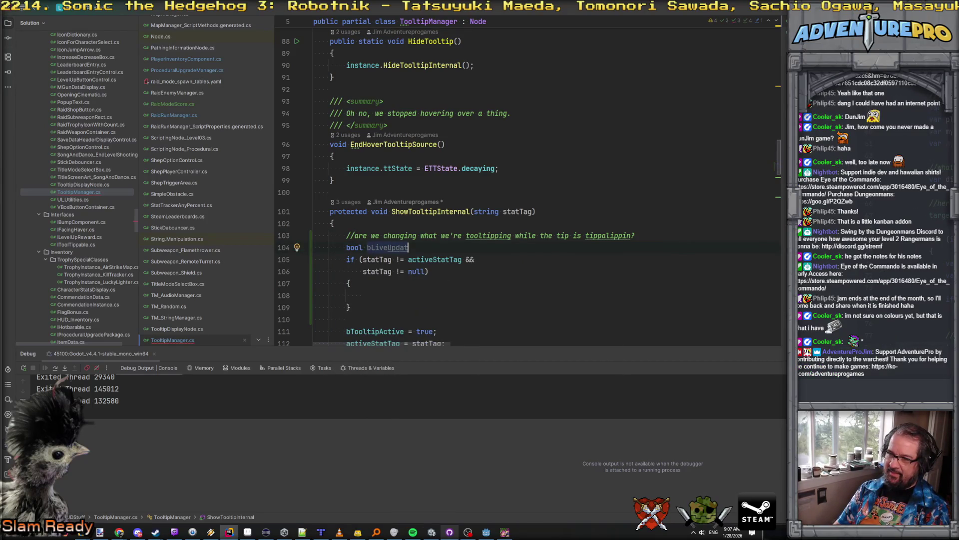
type("e = false;")
key("Down")
key("Down")
key("Down")
type("bL")
key("Tab")
type("= true;")
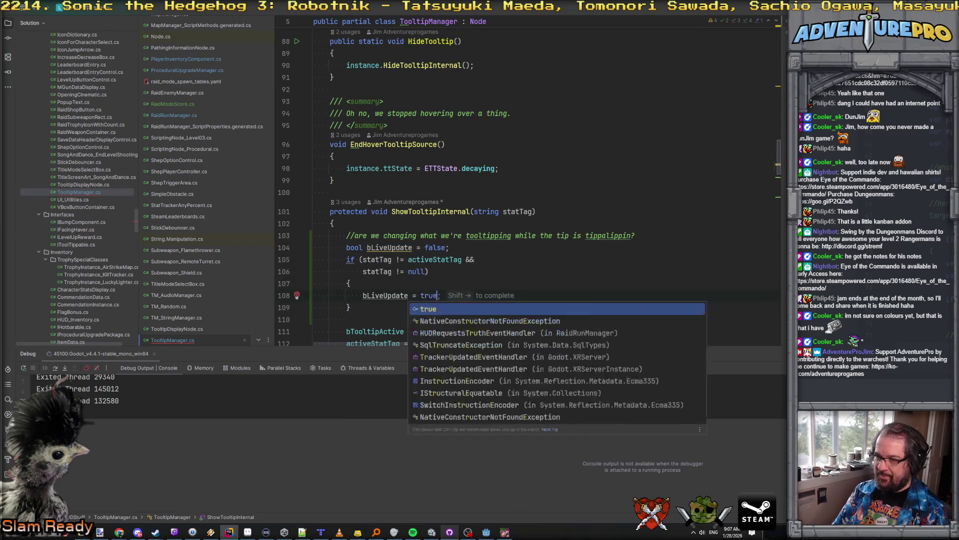
scroll(495, 212, "down", 5)
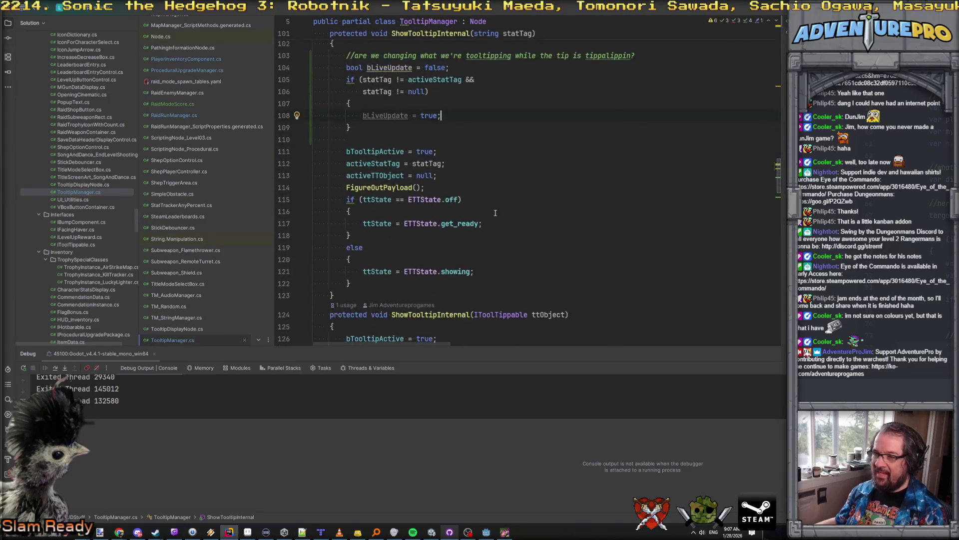
Add && ttState == ETTState.showing to the if condition.
left_click(427, 92)
type("&&")
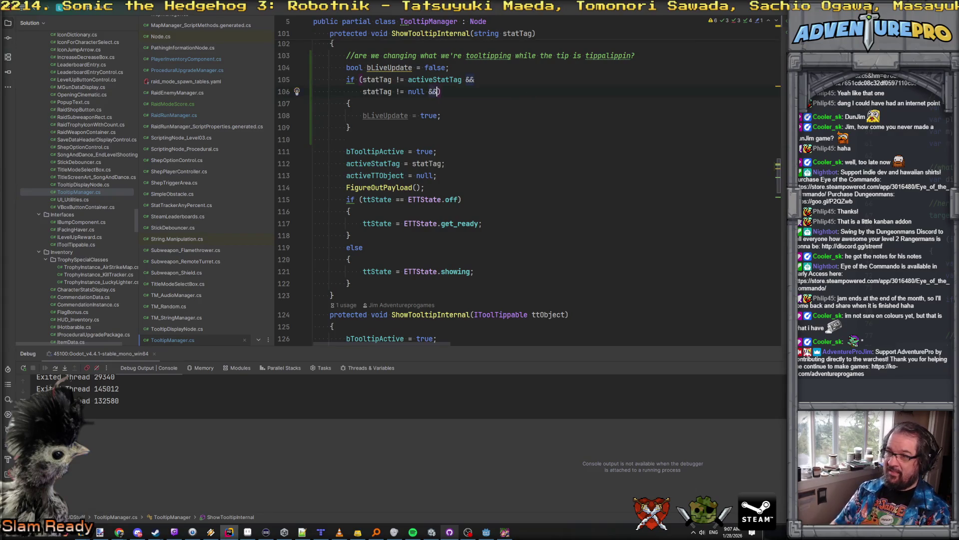
key("Return")
type("t")
key("Tab")
type("== ETT")
key("Tab")
type(".")
key("Tab")
scroll(413, 188, "down", 3)
Add an if (bLiveUpdate) block calling tooltipDisplayNode.SetPayload after the state checks.
left_click(413, 187)
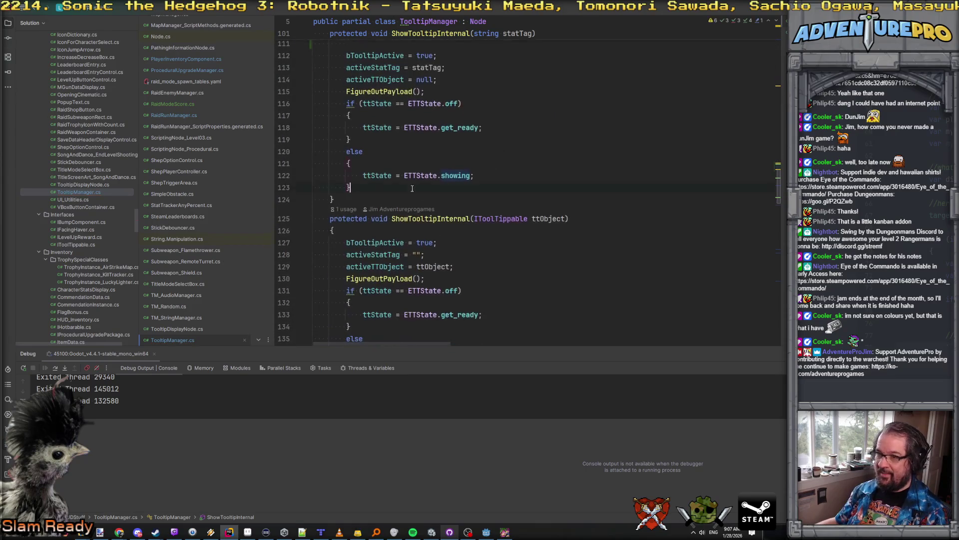
key("Return")
key("Return")
type("if( bL")
key("Tab")
type(")")
type("{")
key("Return")
key("Tab")
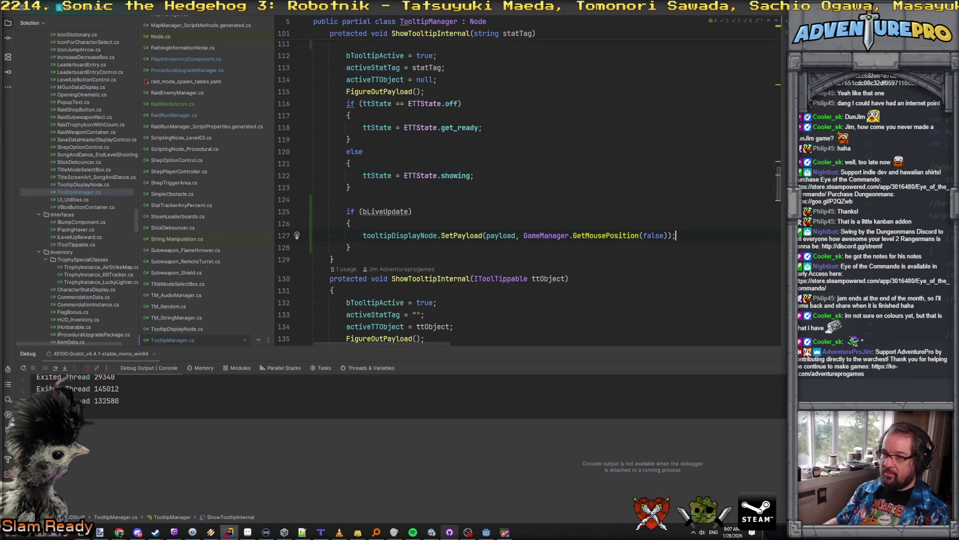
left_click(448, 189)
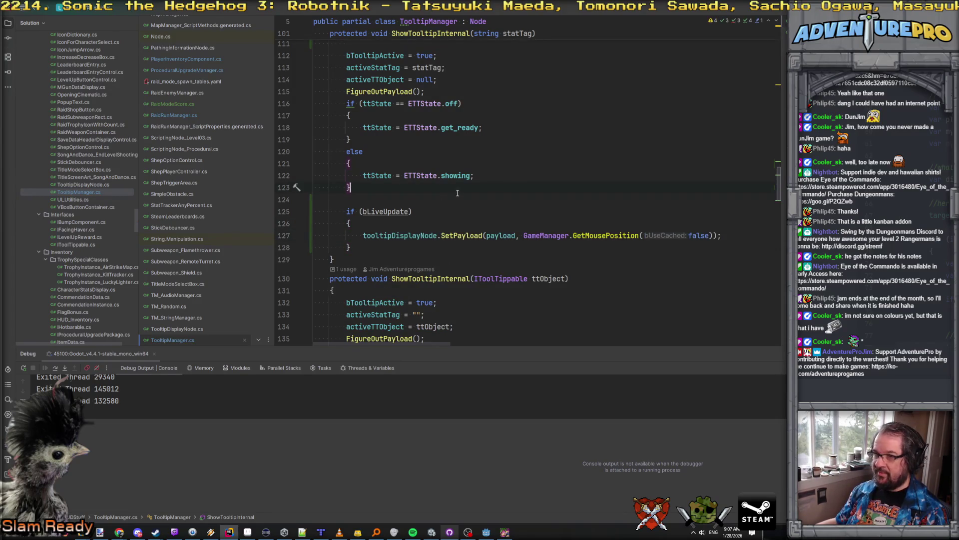
scroll(457, 192, "up", 3)
Close the running game window and switch to the Godot editor.
left_click(504, 532)
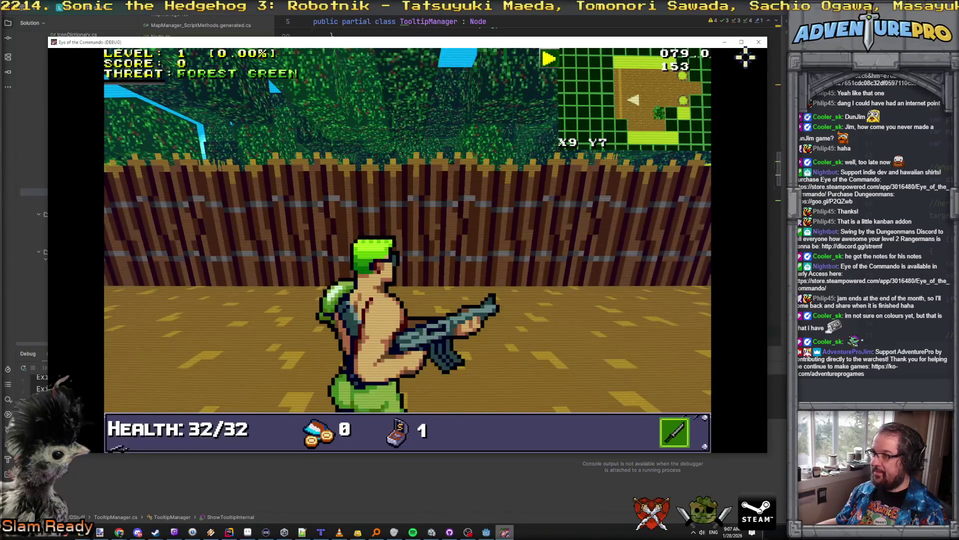
left_click(759, 42)
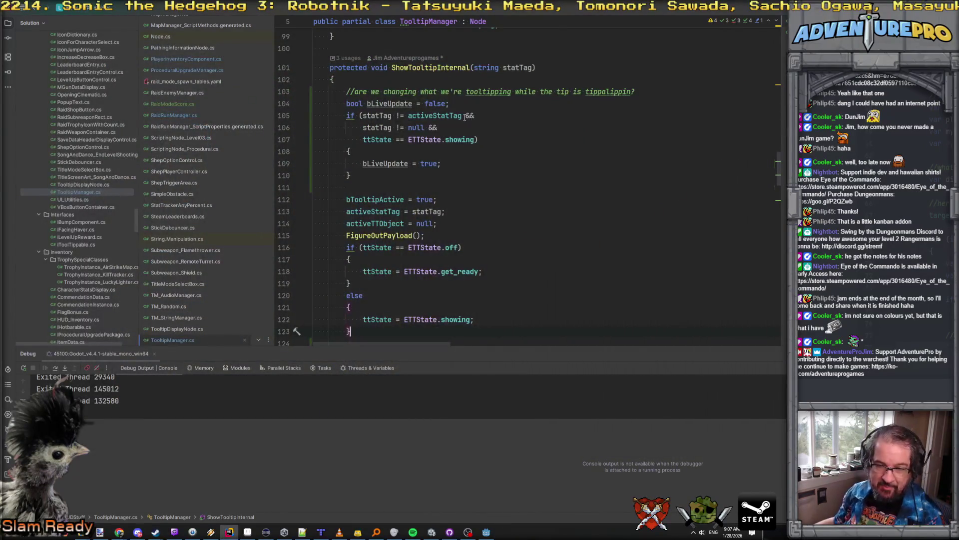
left_click(571, 175)
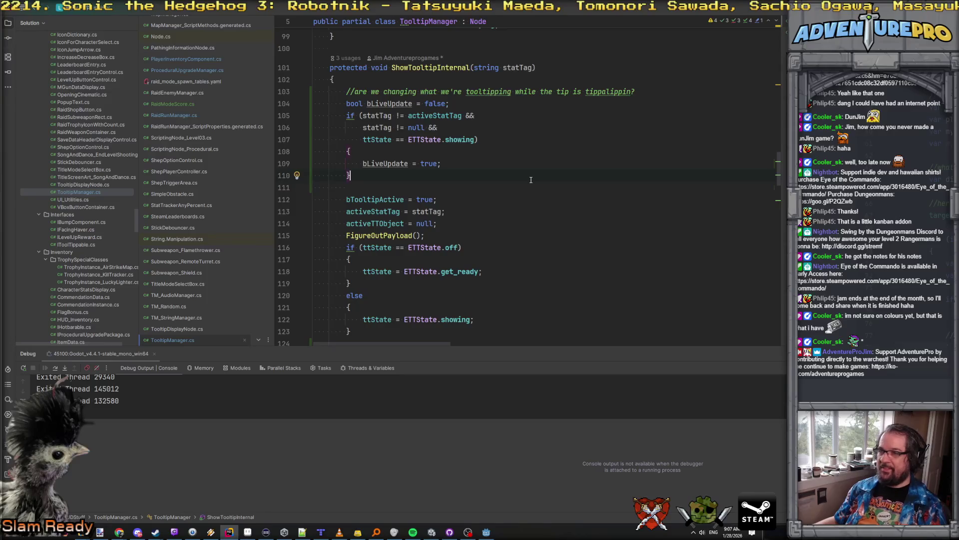
left_click(486, 532)
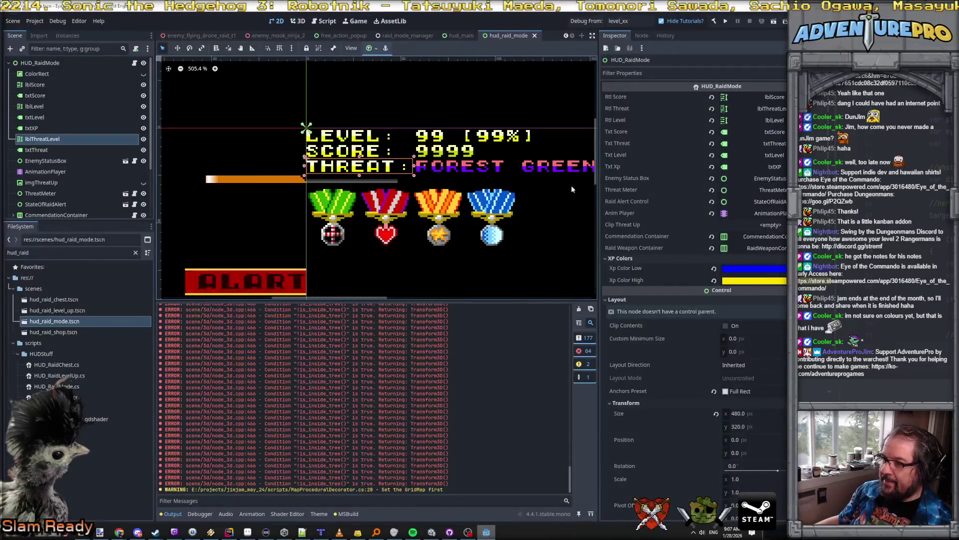
Run the game, hover THREAT to check its tooltip, close the game, and return to Rider.
left_click(585, 21)
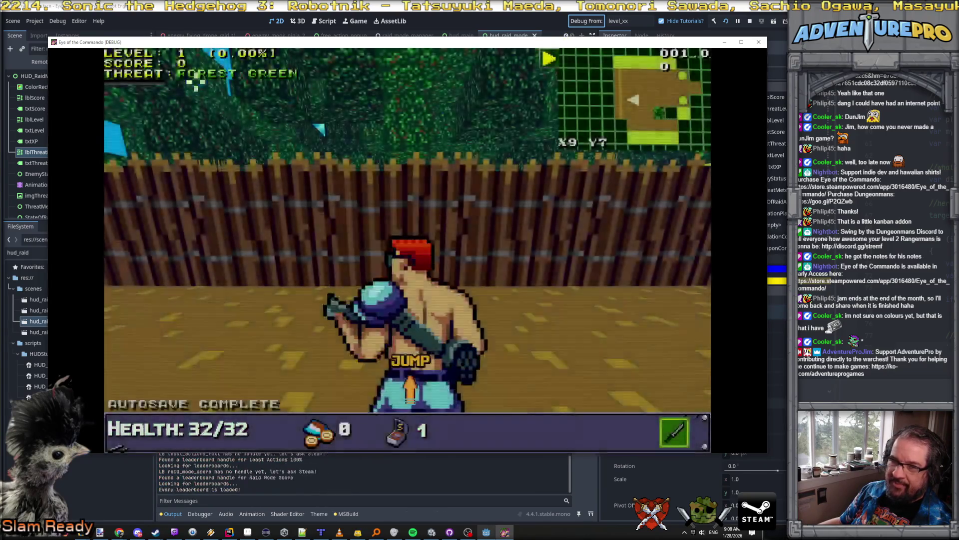
mouse_move(127, 74)
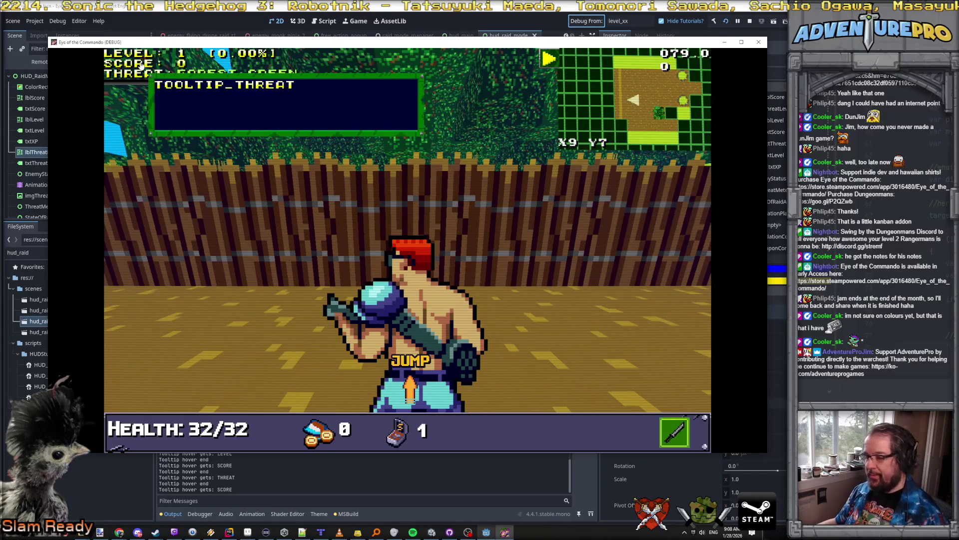
key("F8")
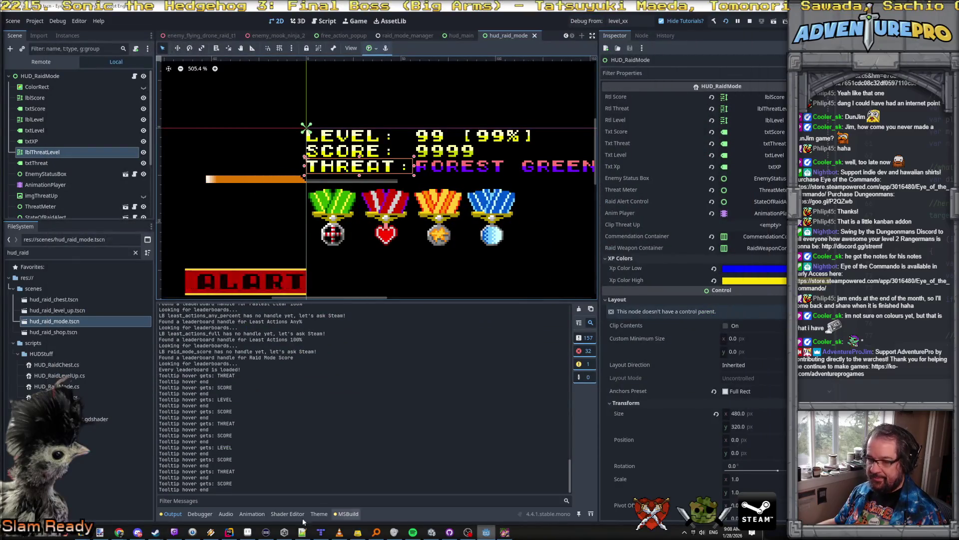
left_click(219, 534)
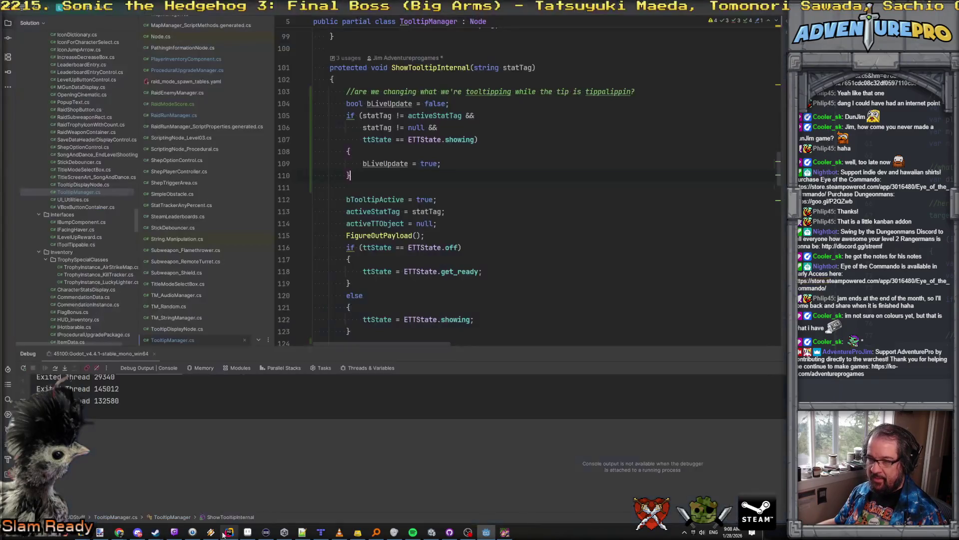
Inspect FigureOutPayload, then set a breakpoint on the SetPayload call line.
left_click(376, 235, "ctrl")
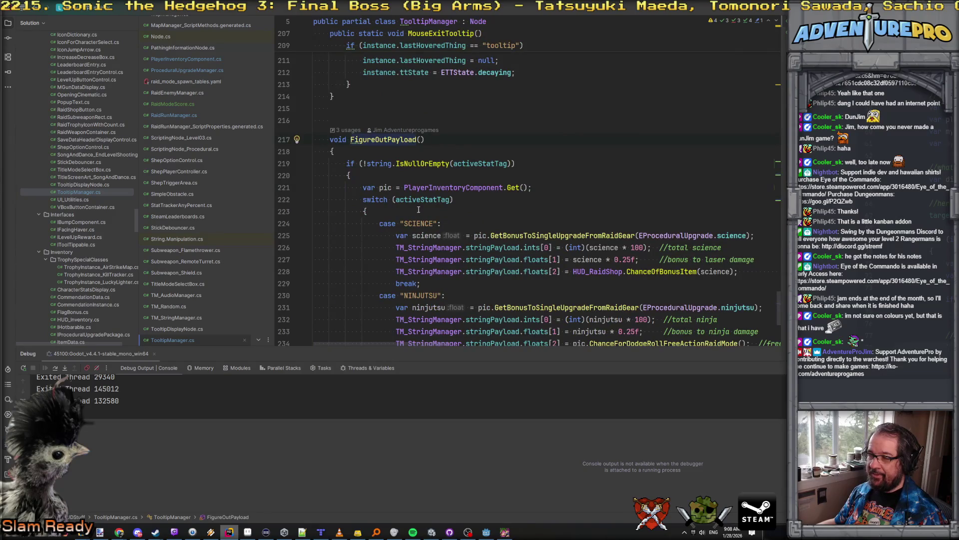
key("ctrl+alt+Left")
scroll(418, 210, "down", 4)
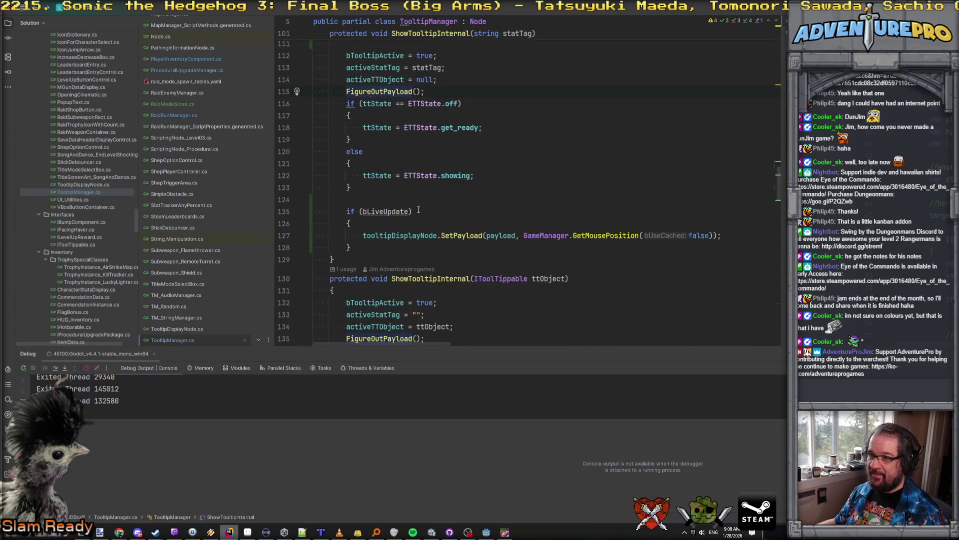
scroll(405, 242, "up", 3)
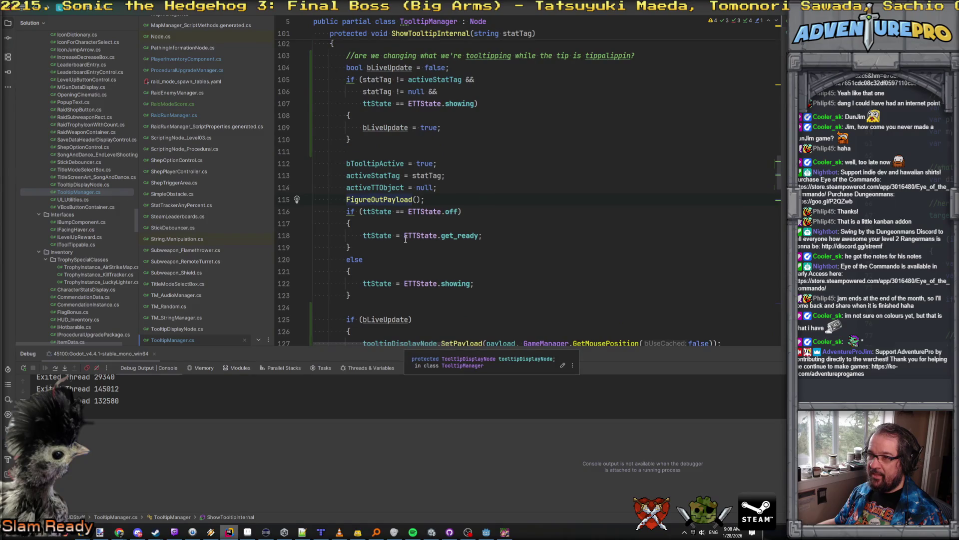
scroll(405, 239, "down", 4)
left_click(404, 199)
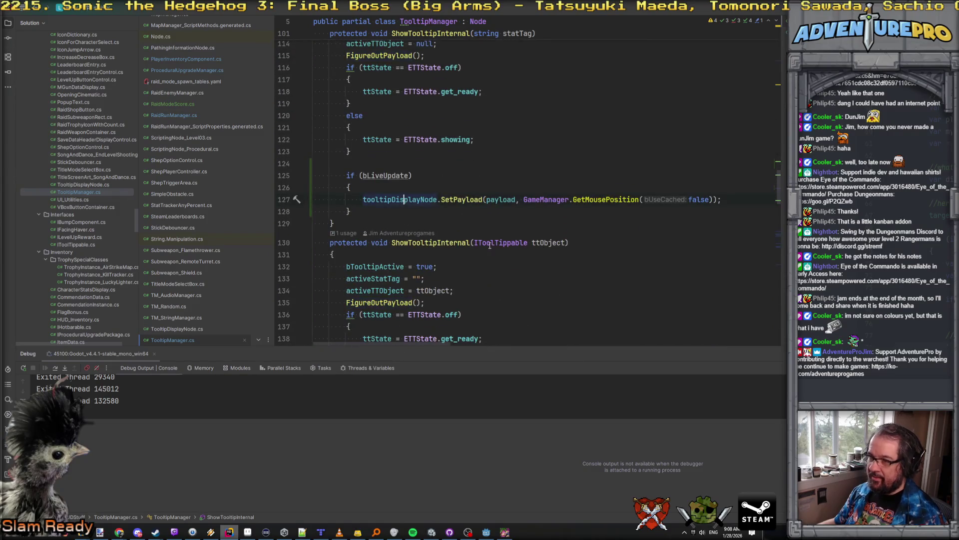
key("F9")
Inspect the SetPayload definition in TooltipDisplayNode and return to the call.
left_click(469, 203)
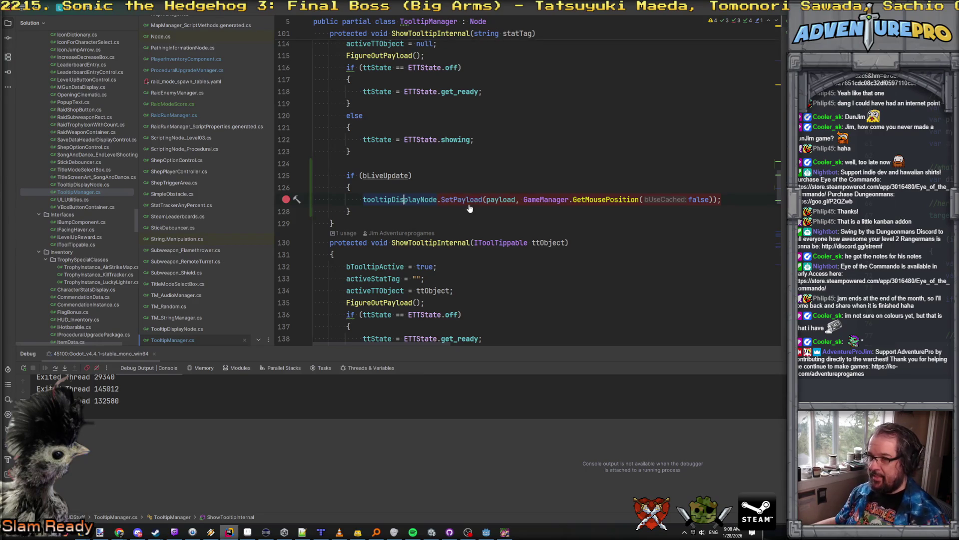
left_click(463, 201, "ctrl")
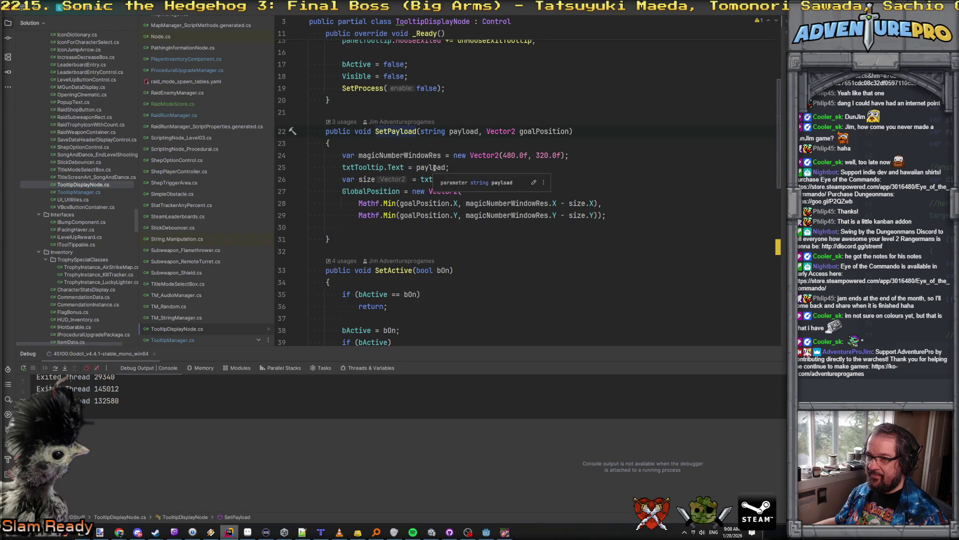
key("ctrl+alt+Left")
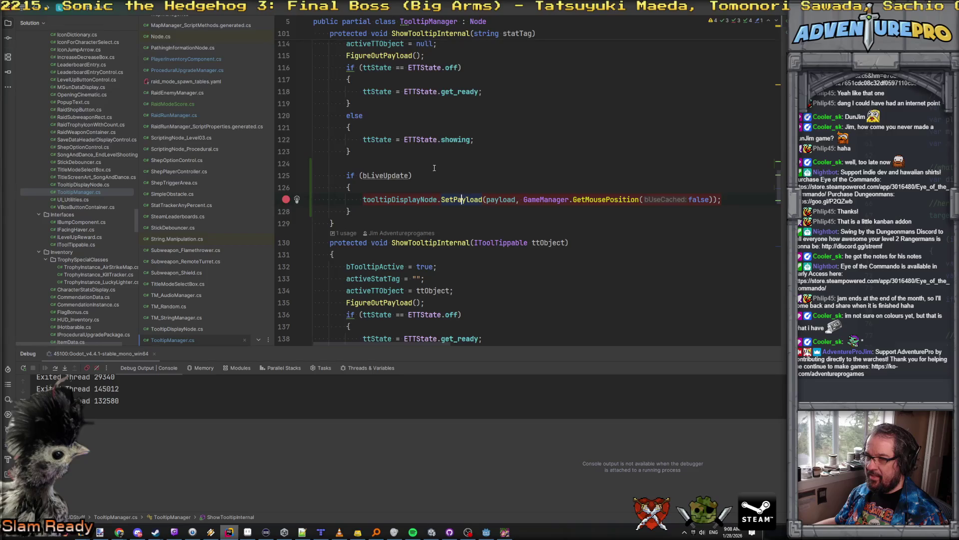
scroll(434, 168, "up", 4)
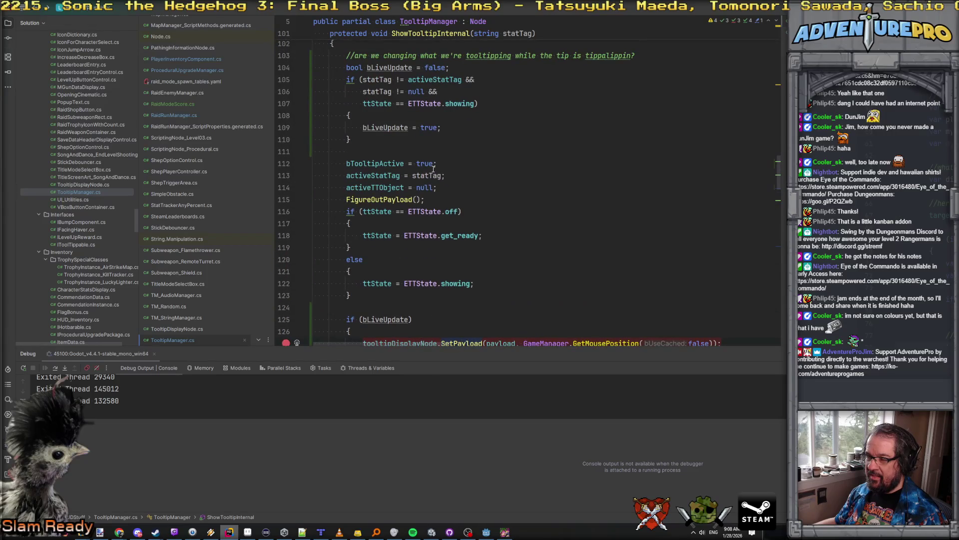
scroll(434, 168, "up", 2)
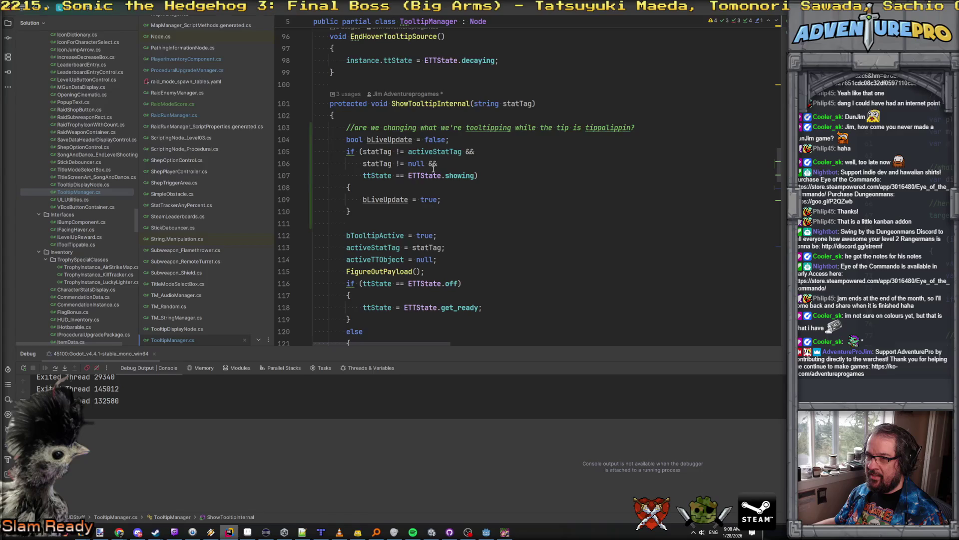
scroll(433, 168, "up", 7)
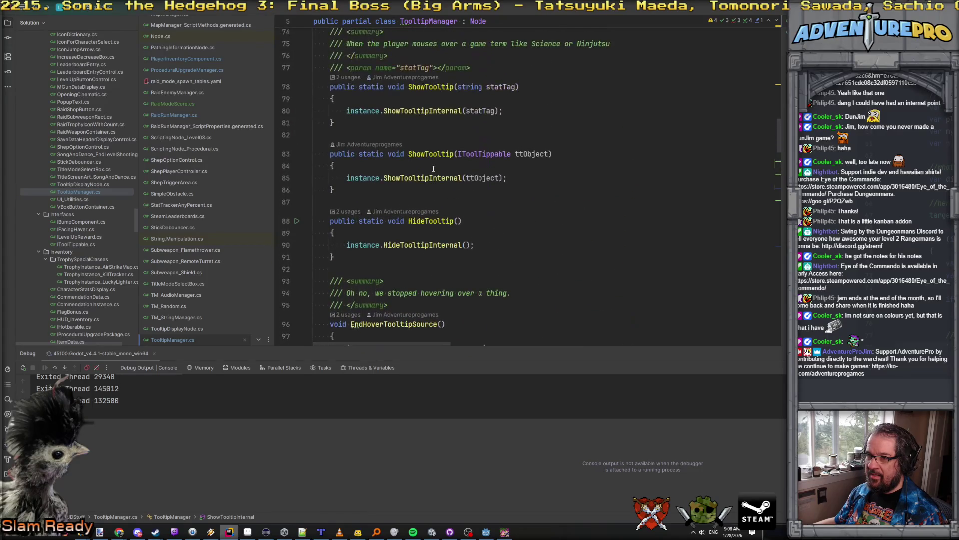
scroll(434, 168, "down", 12)
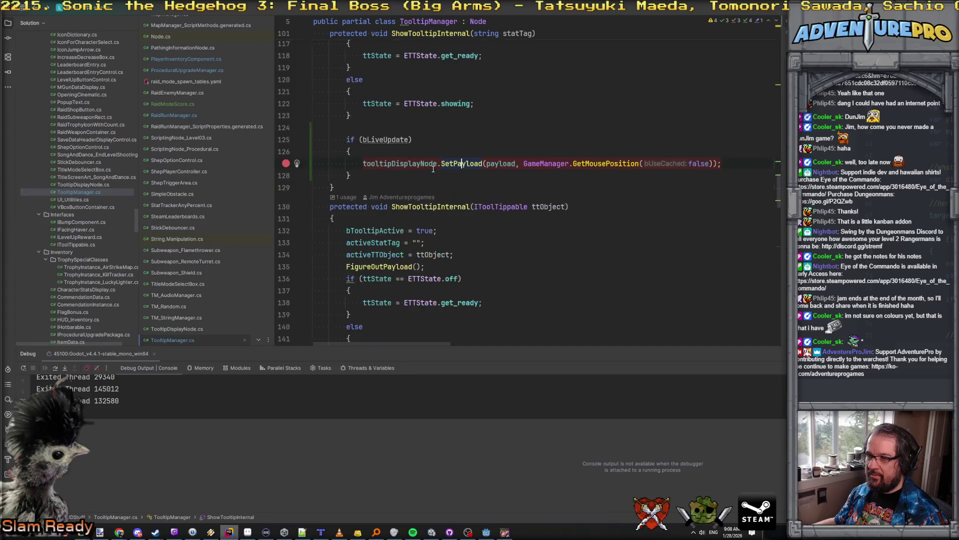
scroll(434, 168, "up", 1)
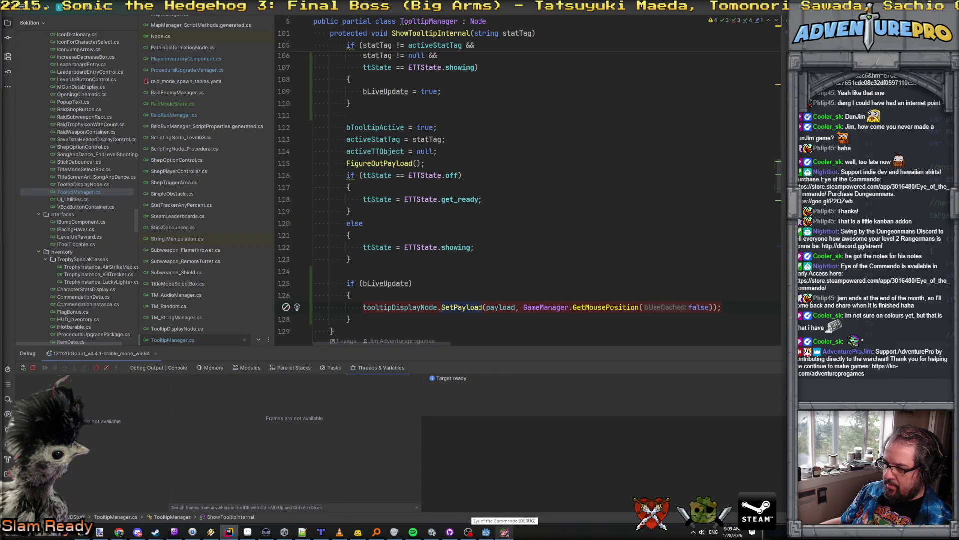
Close the running game and return to the tooltip code.
key("alt+Tab")
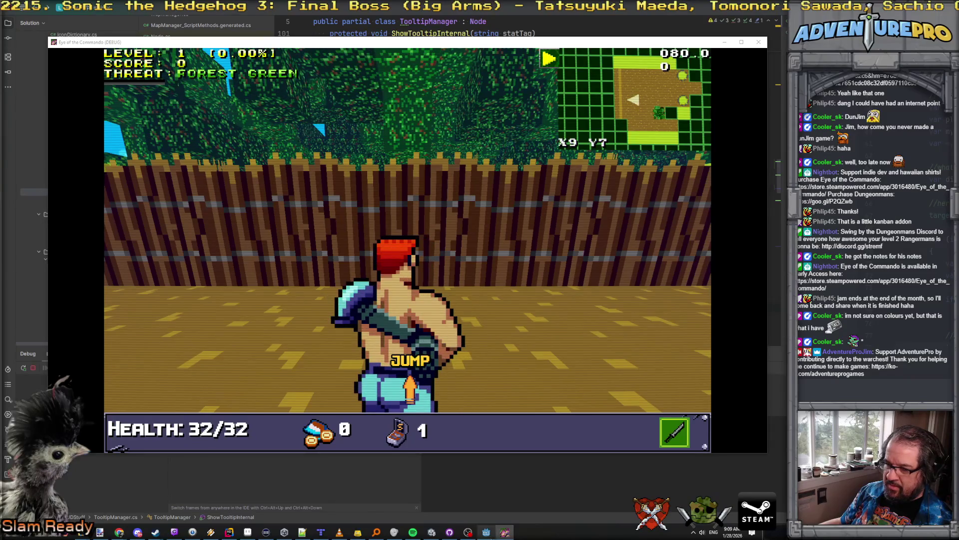
key("alt+F4")
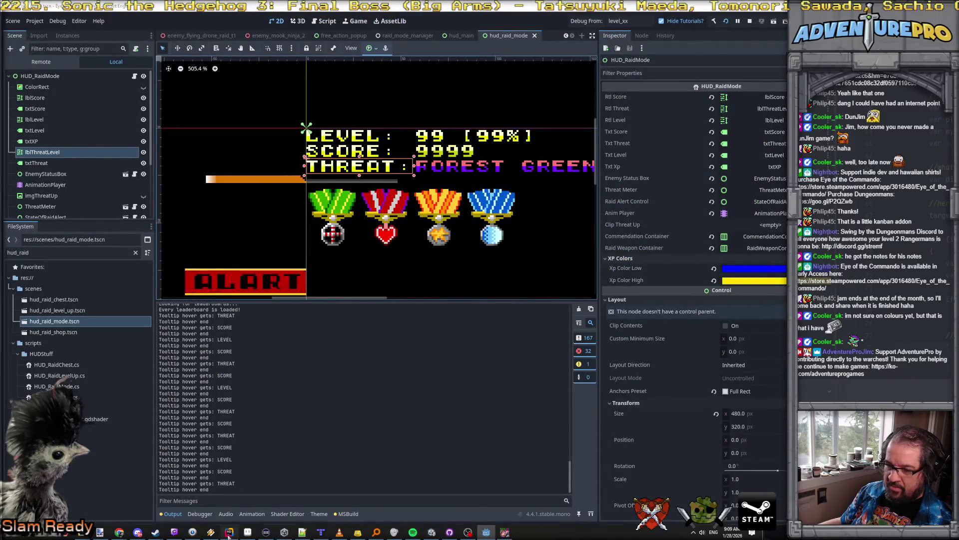
key("alt+Tab")
scroll(327, 162, "up", 1)
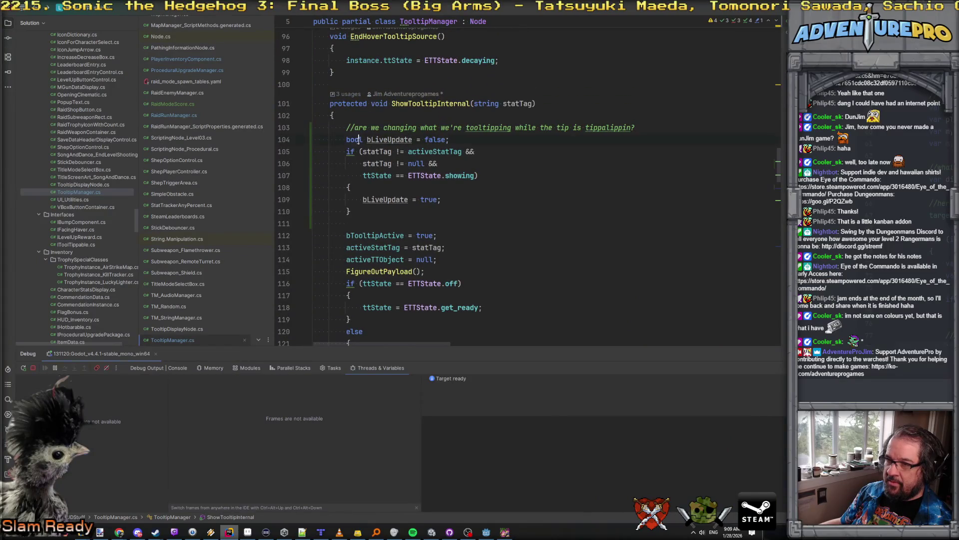
Set a breakpoint on line 104, step over in ShowTooltipInternal, and resume.
key("F9")
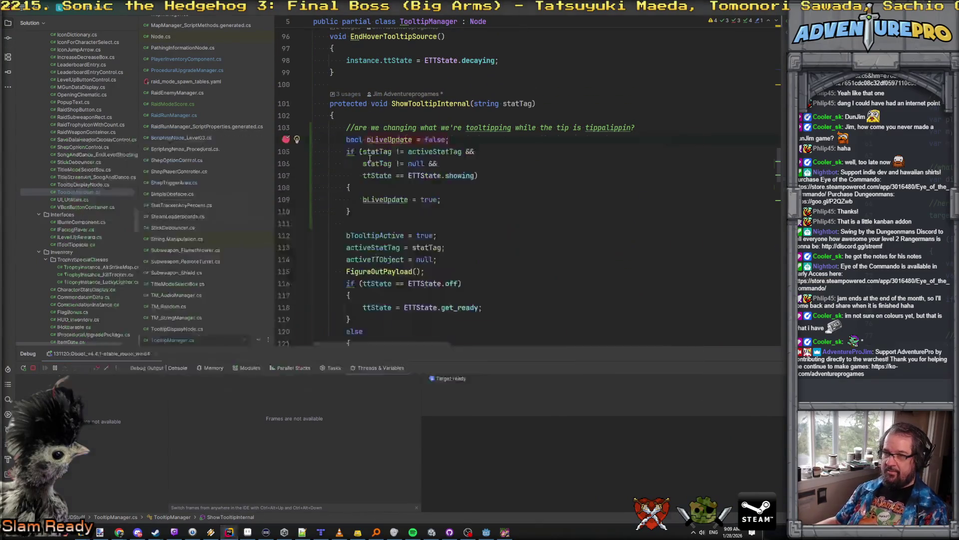
key("alt+Tab")
key("alt+Tab")
key("alt+Tab")
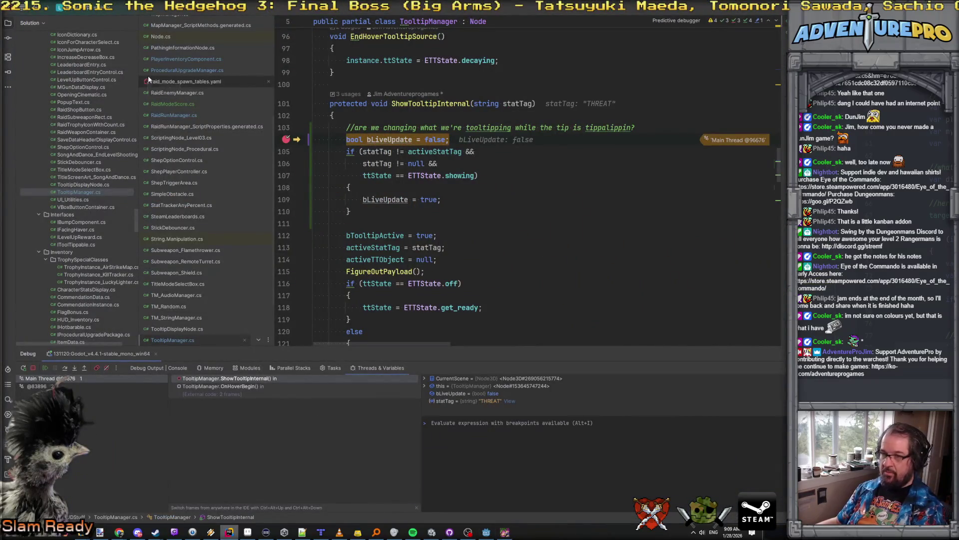
key("F10")
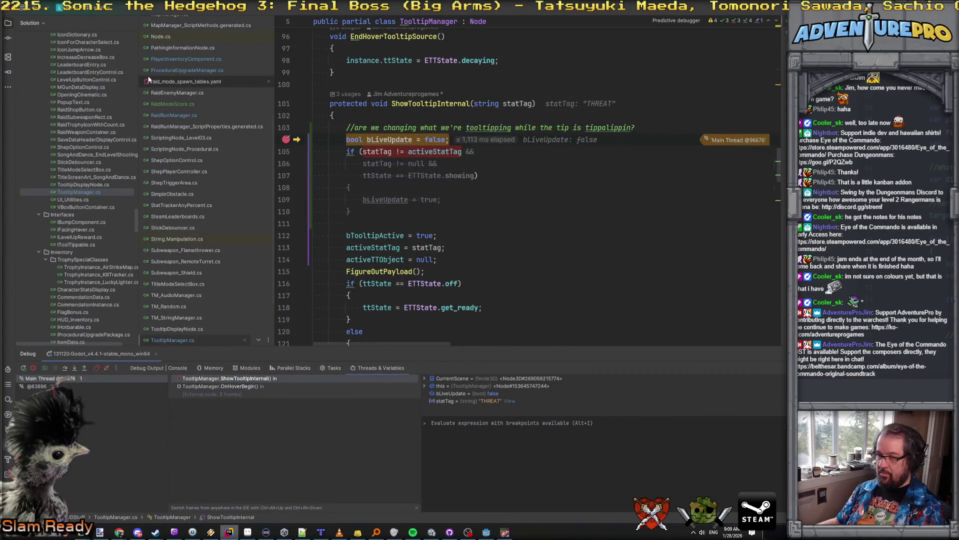
key("F5")
key("F5")
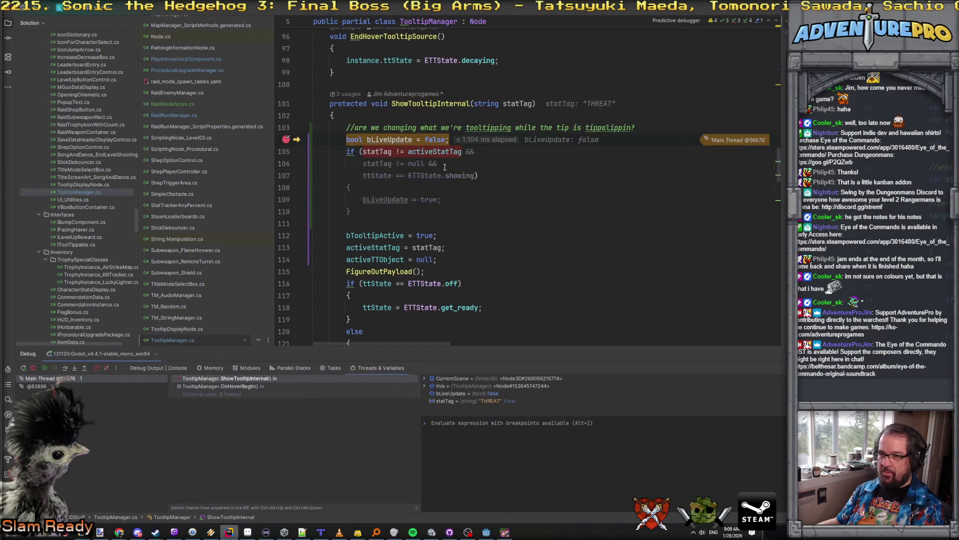
Inspect variable values at the bLiveUpdate = true statement, then resume the game.
mouse_move(401, 140)
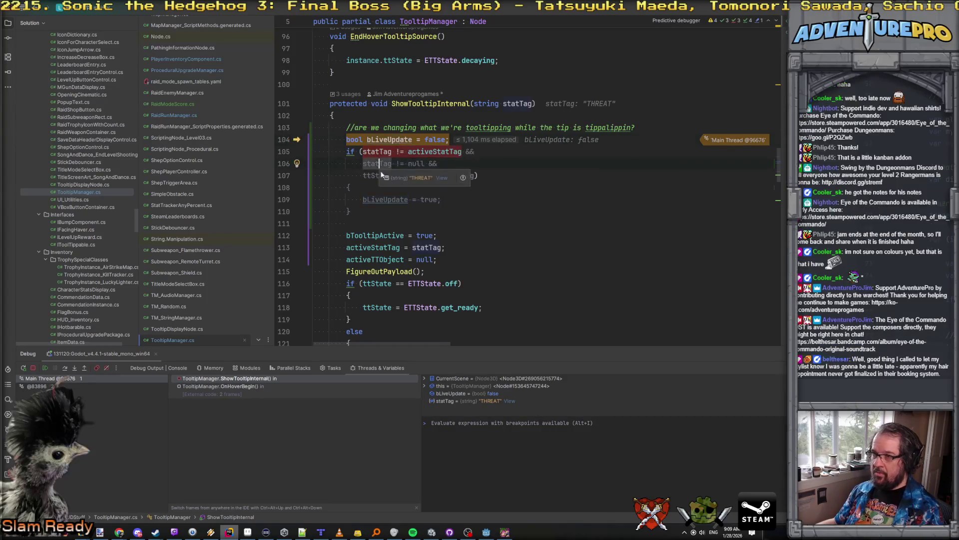
left_click(377, 200)
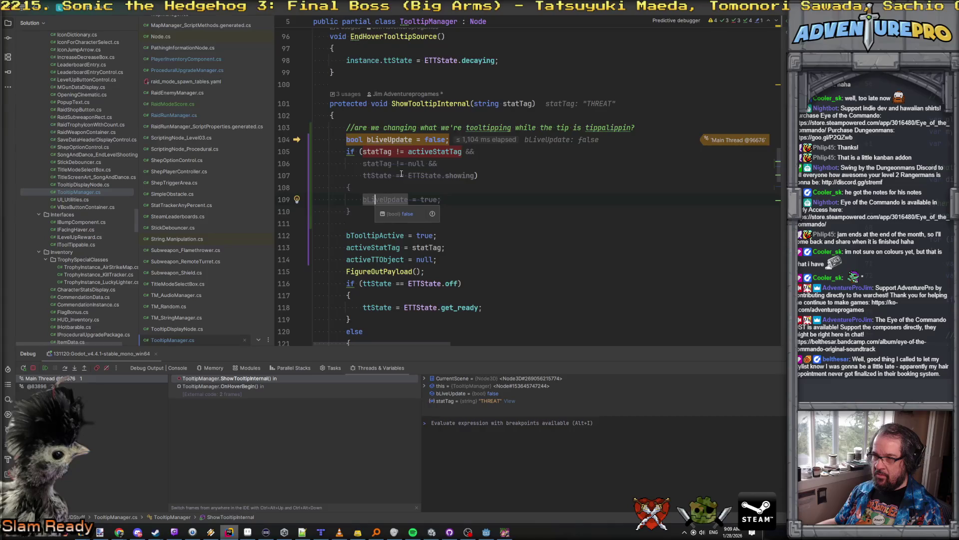
mouse_move(382, 177)
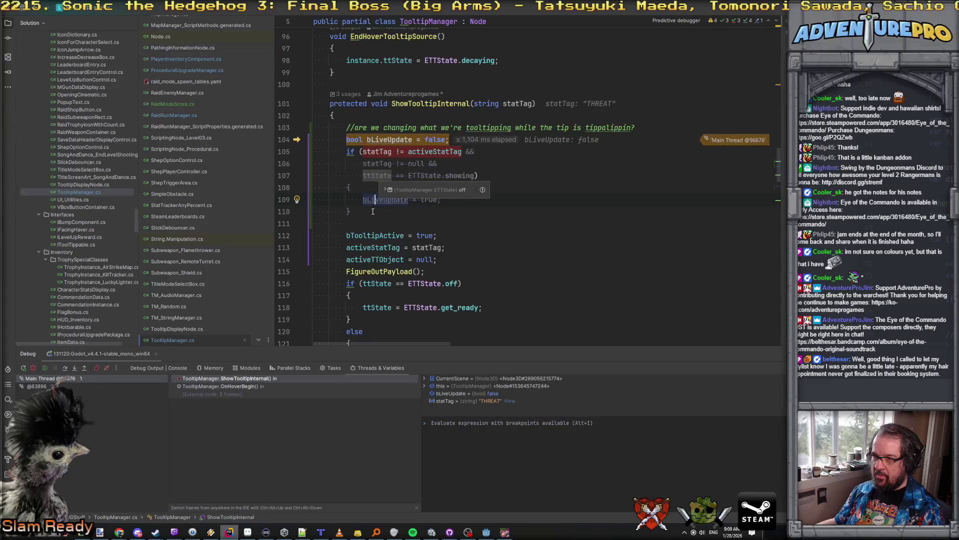
mouse_move(364, 199)
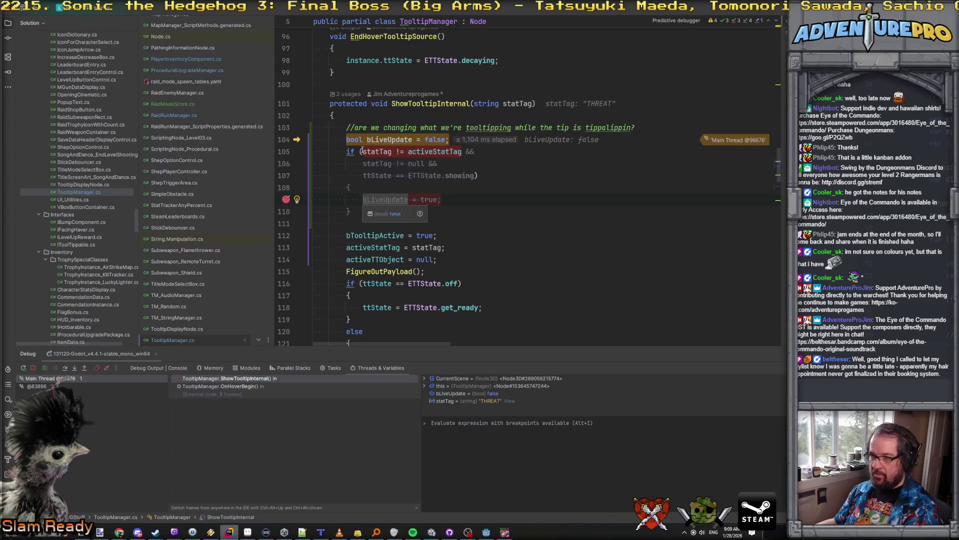
mouse_move(362, 149)
key("F5")
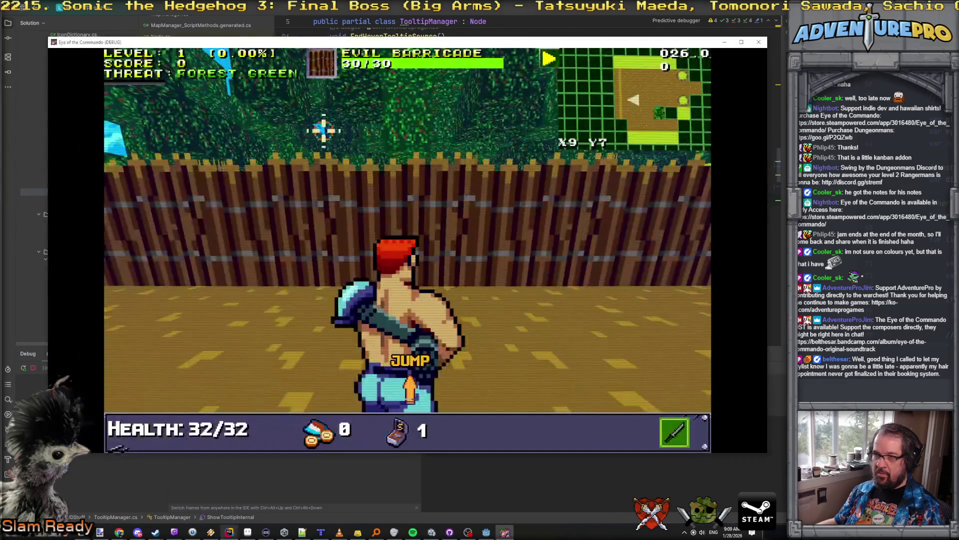
Hover THREAT to show the TOOLTIP_THREAT box, then return to the Godot editor.
mouse_move(148, 80)
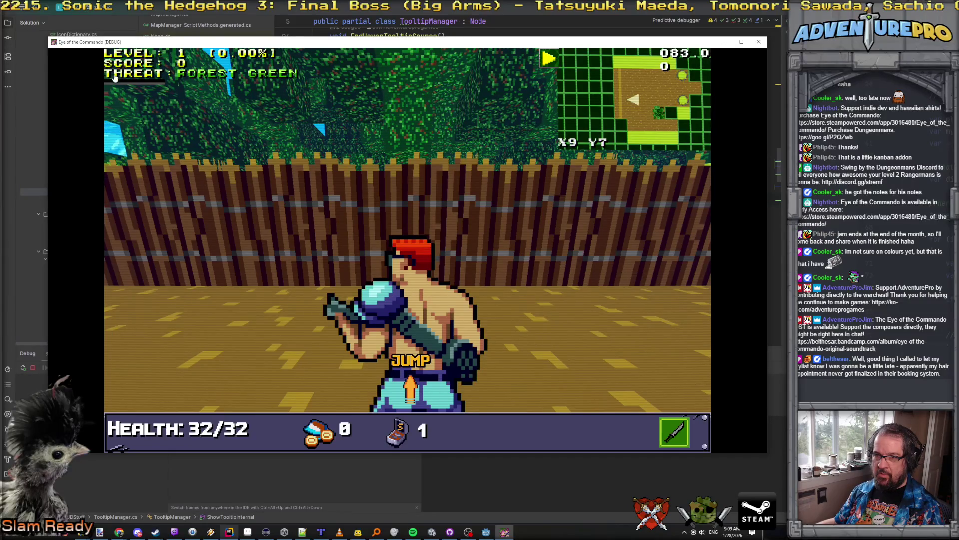
mouse_move(150, 143)
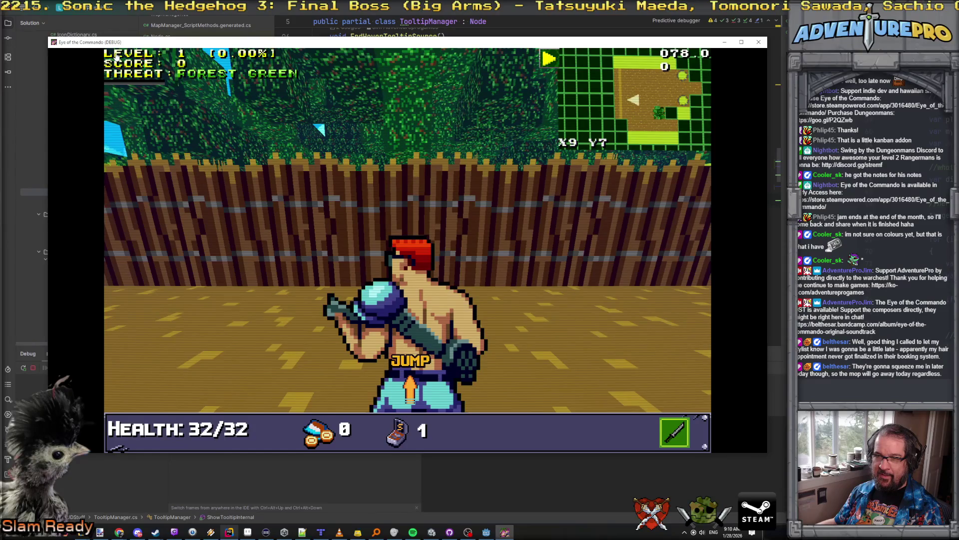
mouse_move(271, 402)
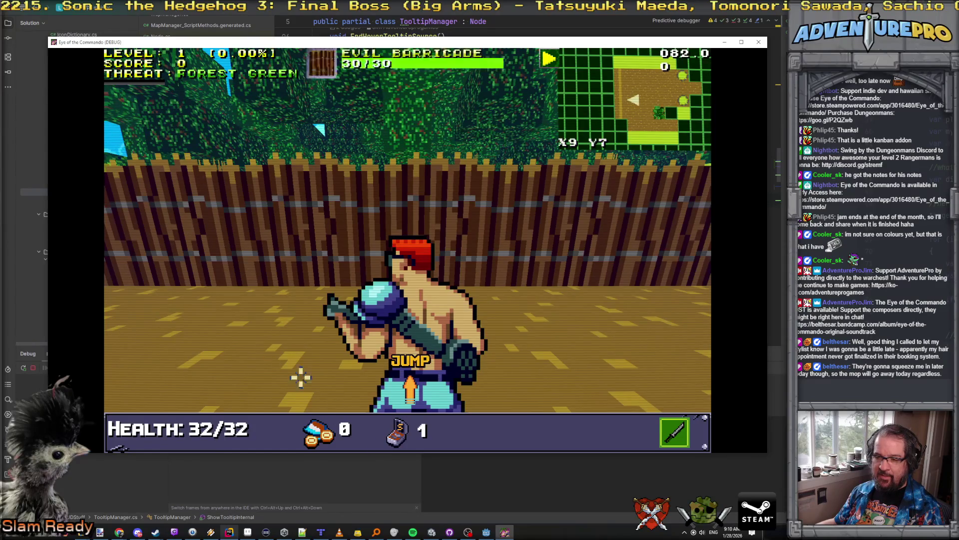
left_click(486, 531)
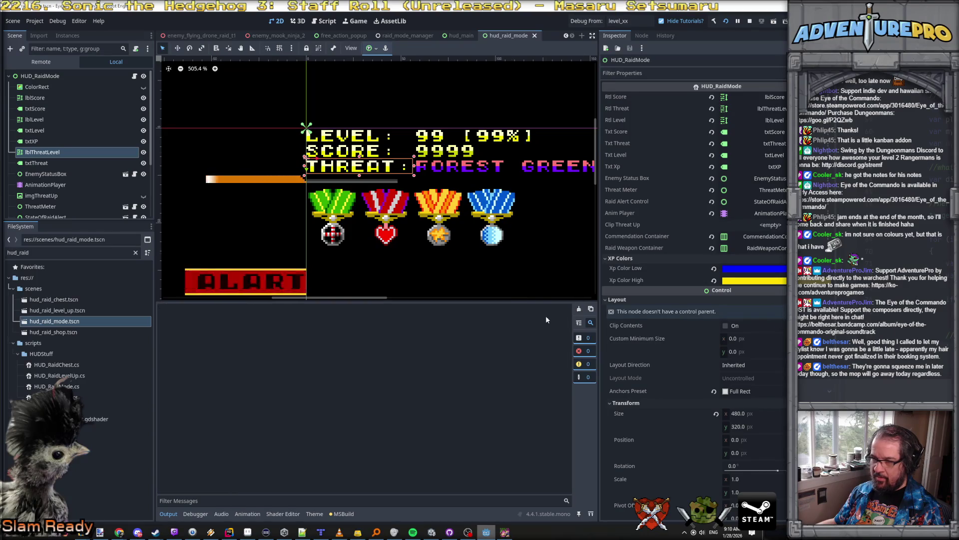
Run the game beside the editor and hover LEVEL and THREAT while watching Output.
key("alt+Tab")
key("alt+Tab")
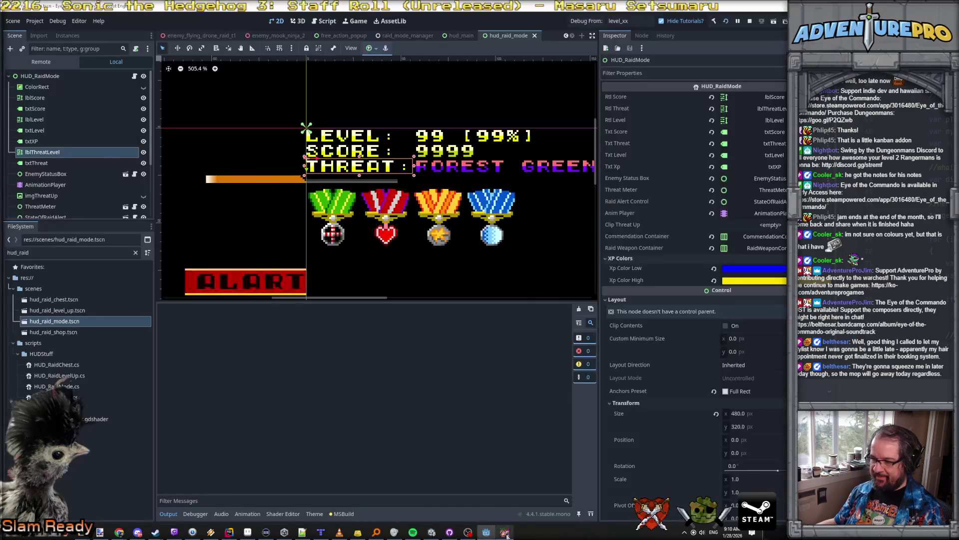
key("F5")
left_click_drag(307, 42, 611, 39)
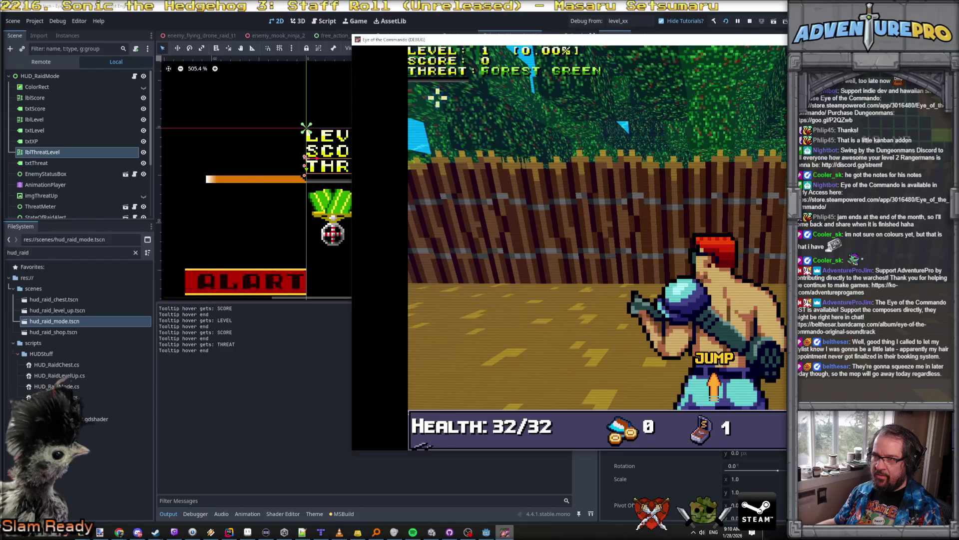
mouse_move(449, 54)
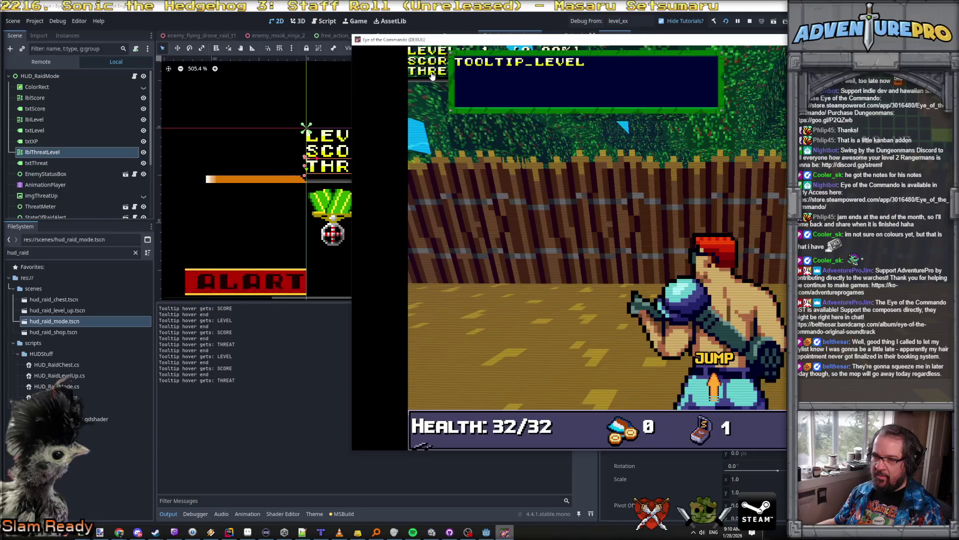
mouse_move(442, 75)
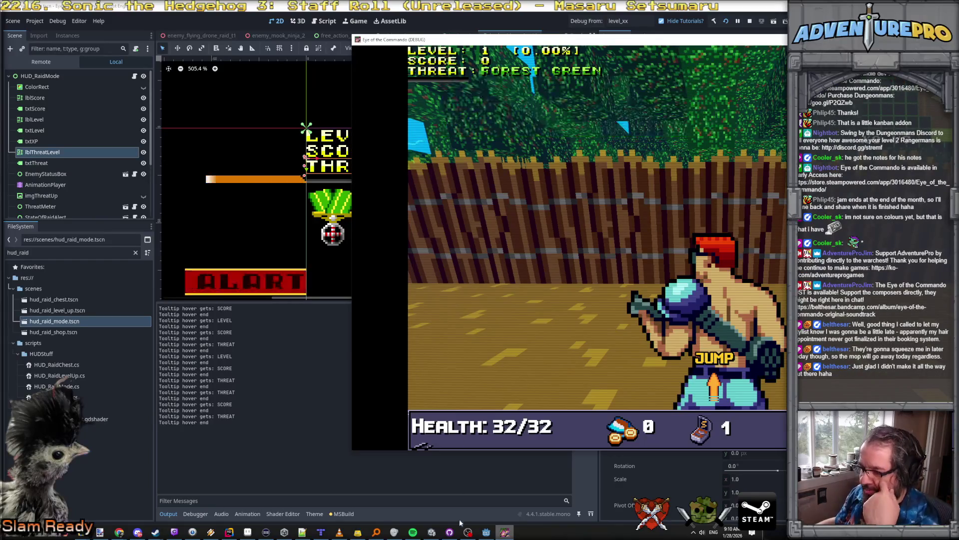
left_click(486, 532)
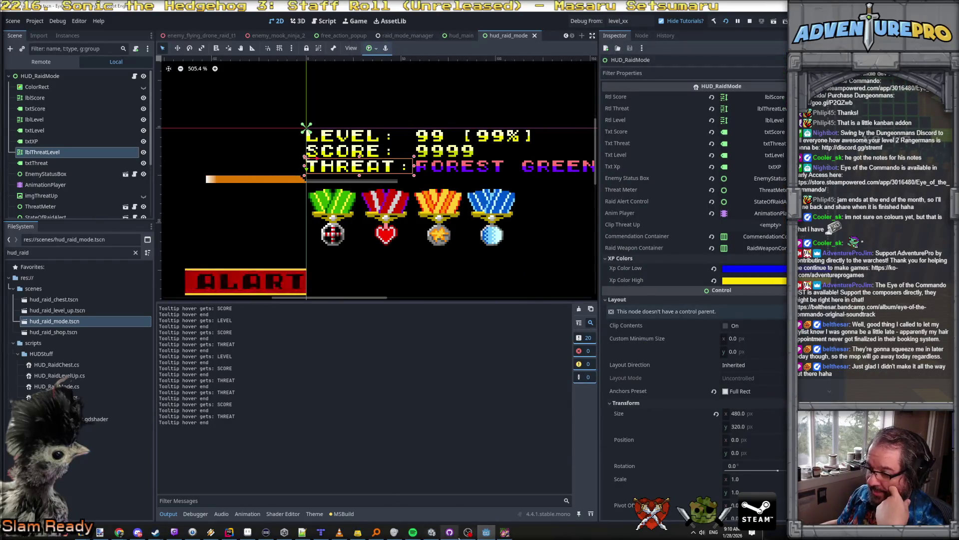
left_click(505, 532)
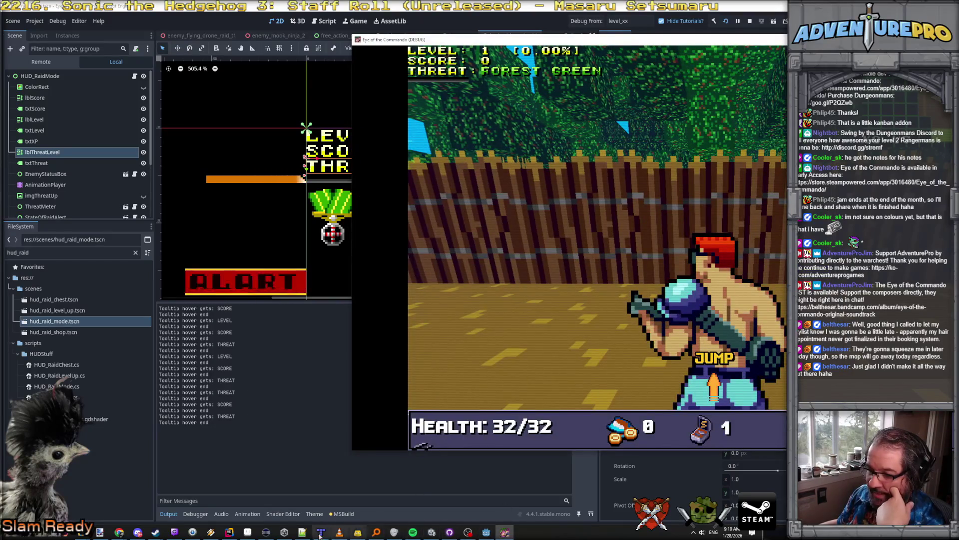
left_click(229, 531)
scroll(410, 220, "up", 3)
Search the project for 'hover end' and open the OnHoverEnd match in TooltipManager.cs.
scroll(410, 220, "up", 2)
scroll(410, 220, "down", 15)
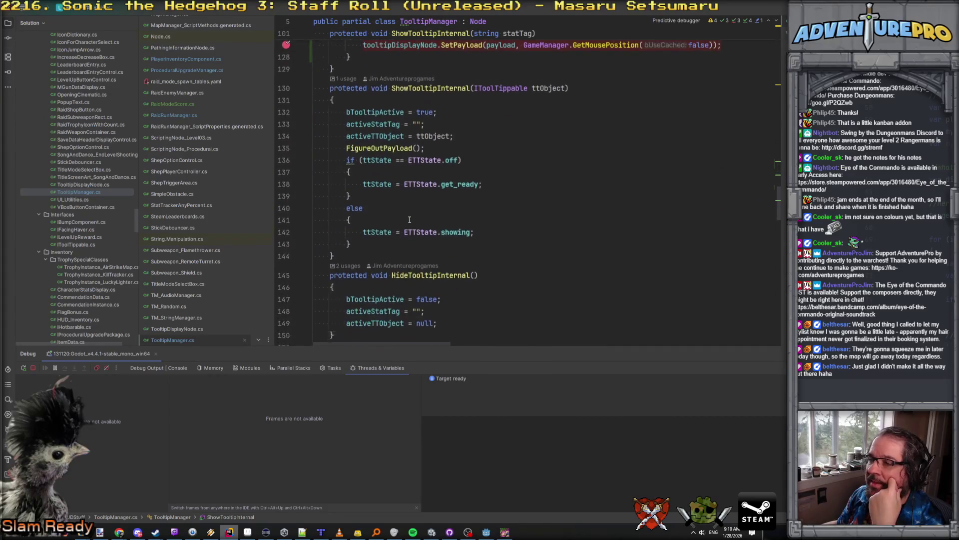
scroll(410, 220, "down", 5)
scroll(410, 220, "down", 17)
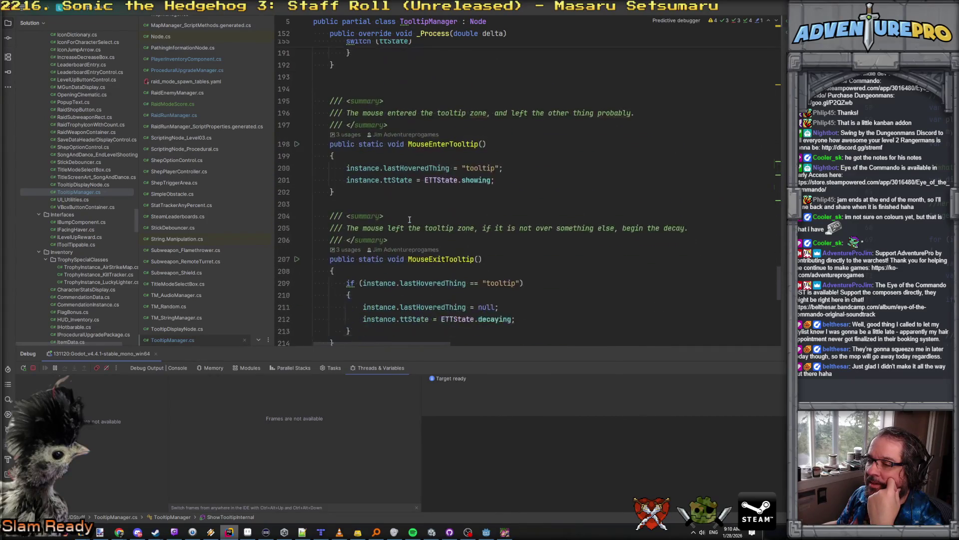
scroll(410, 220, "down", 2)
scroll(410, 220, "down", 5)
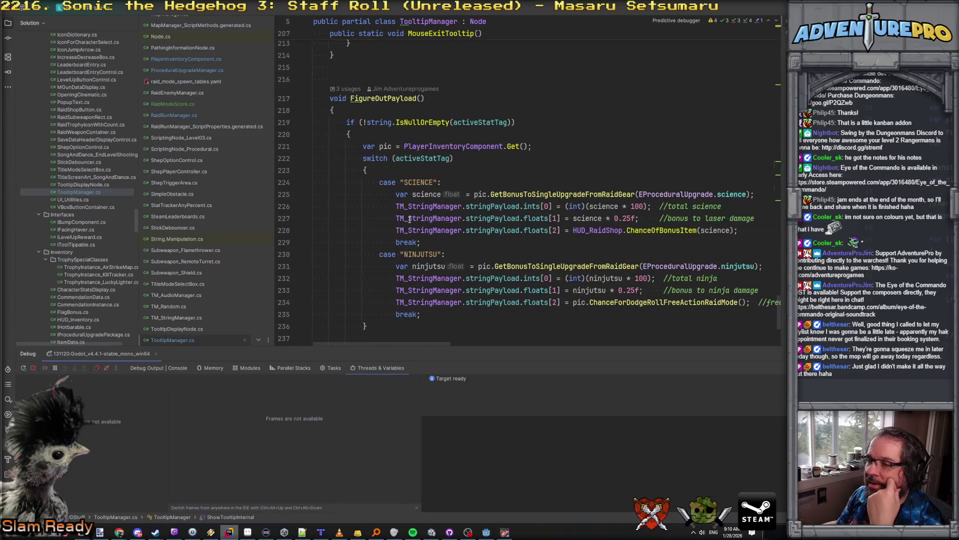
scroll(410, 220, "up", 7)
scroll(410, 220, "up", 13)
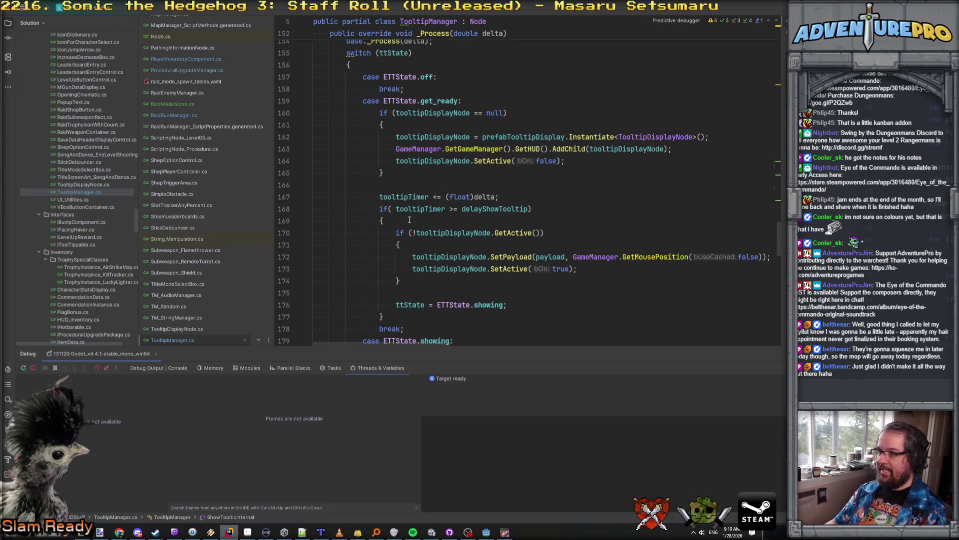
key("ctrl+shift+f")
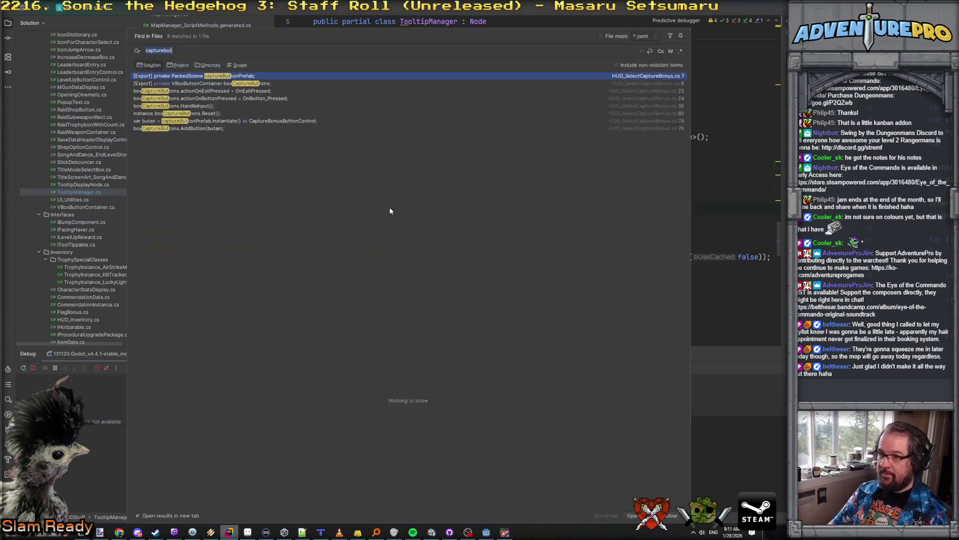
type("hover")
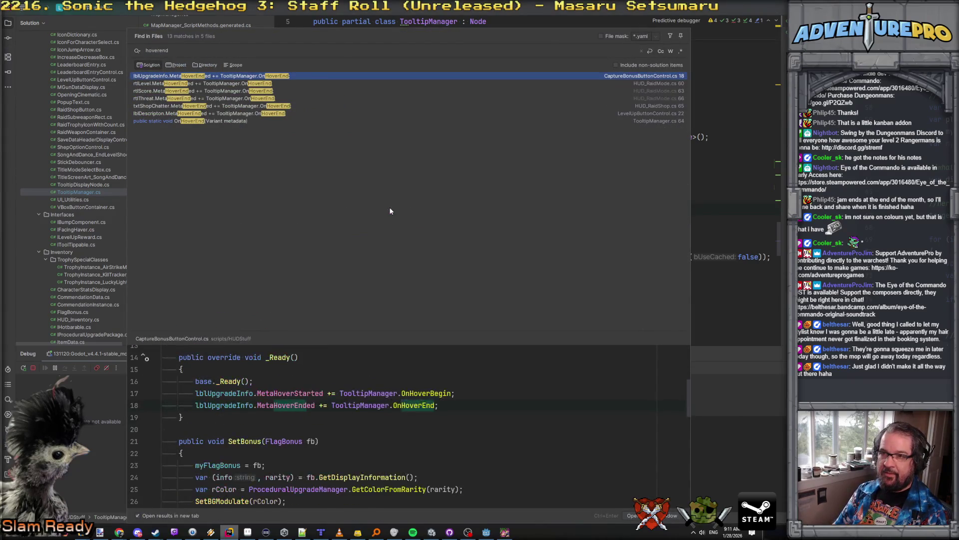
type(" end")
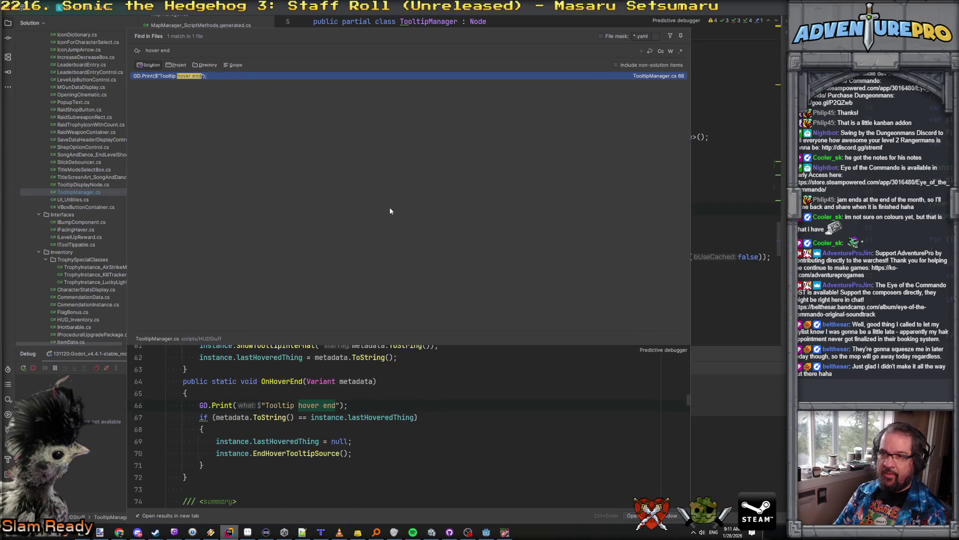
double_click(194, 76)
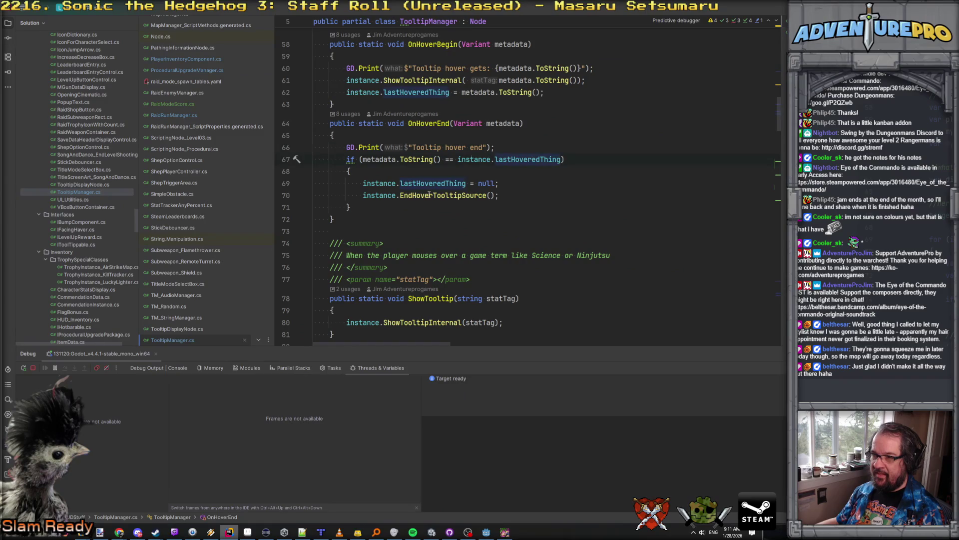
Breakpoint EndHoverTooltipSource's ttState = ETTState.decaying line, then hover THREAT in the game.
left_click_drag(362, 195, 450, 184)
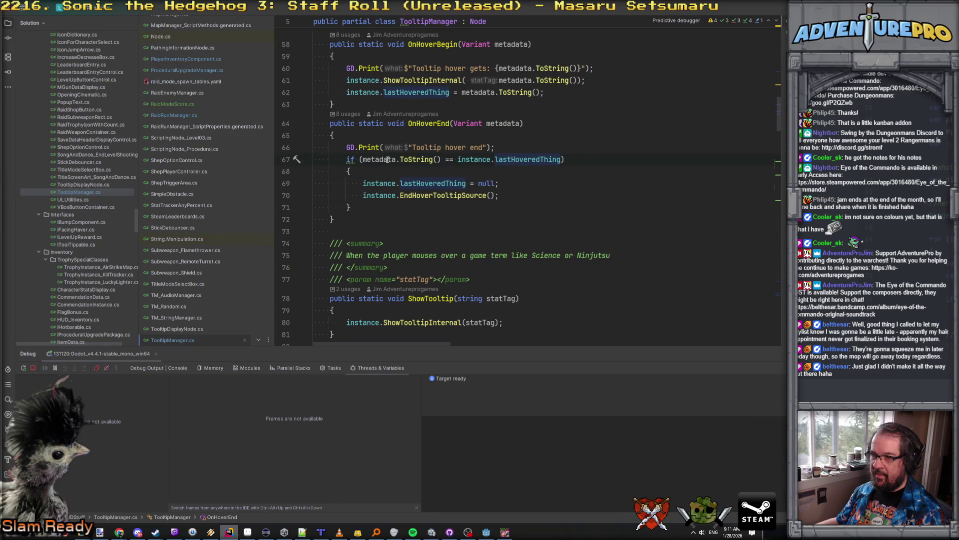
scroll(510, 160, "up", 1)
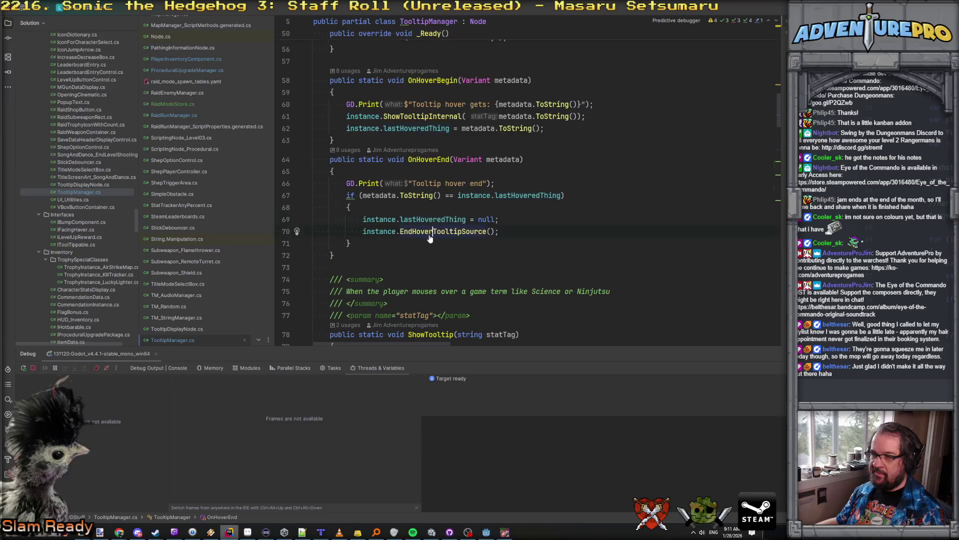
left_click(422, 233, "ctrl")
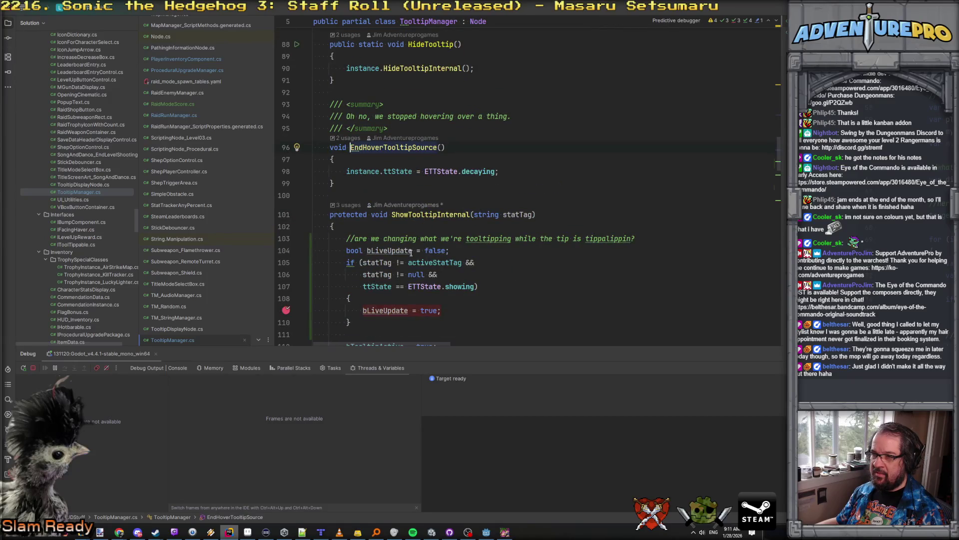
key("F9")
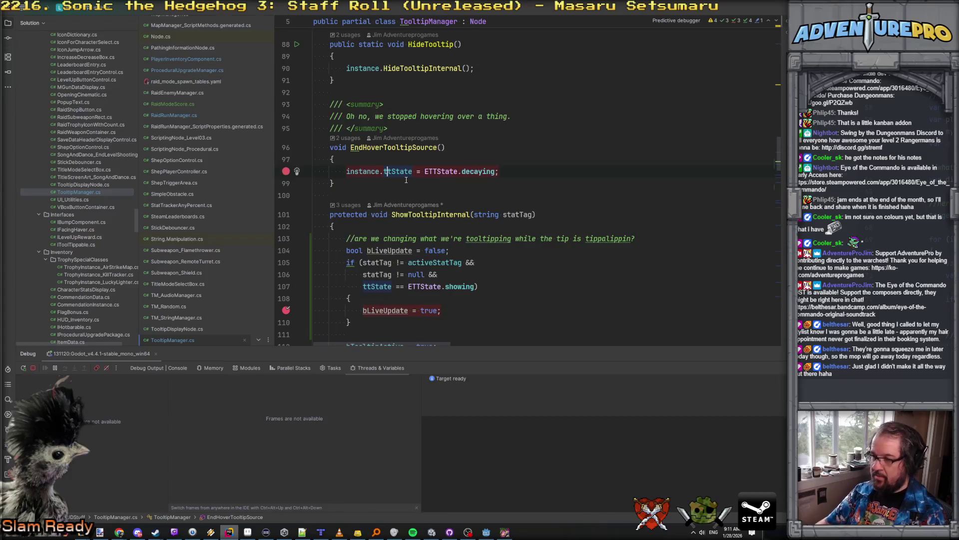
key("alt+Tab")
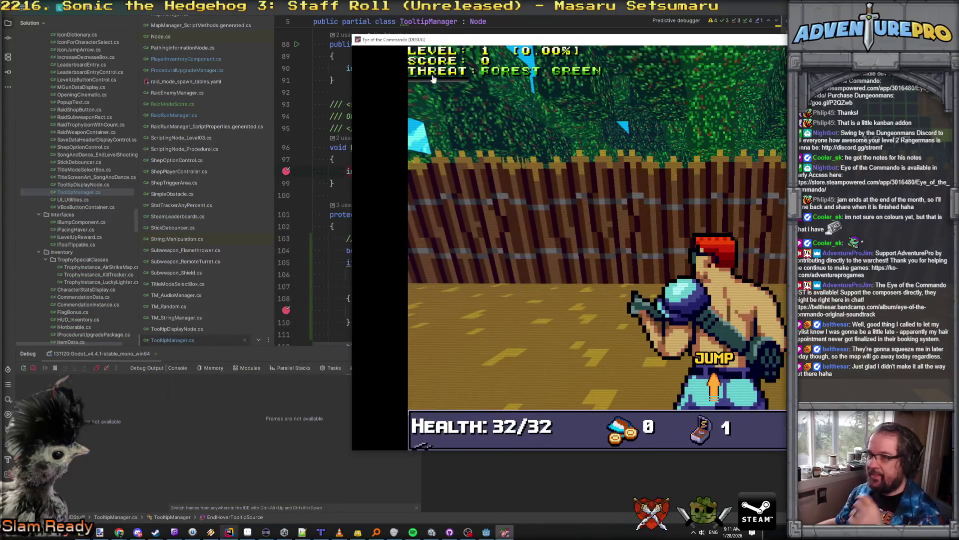
mouse_move(433, 76)
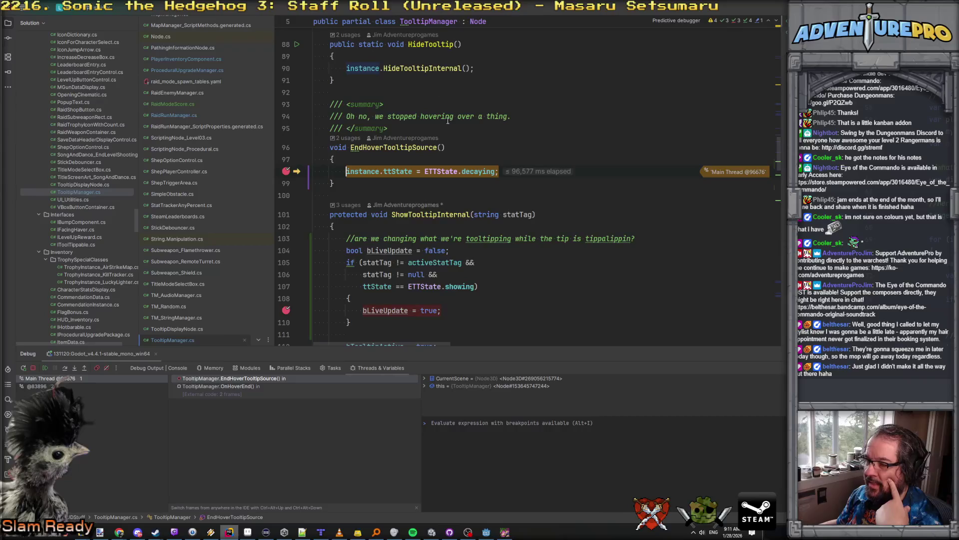
Check ttState's value and remove the breakpoint on the bLiveUpdate line.
scroll(420, 239, "down", 7)
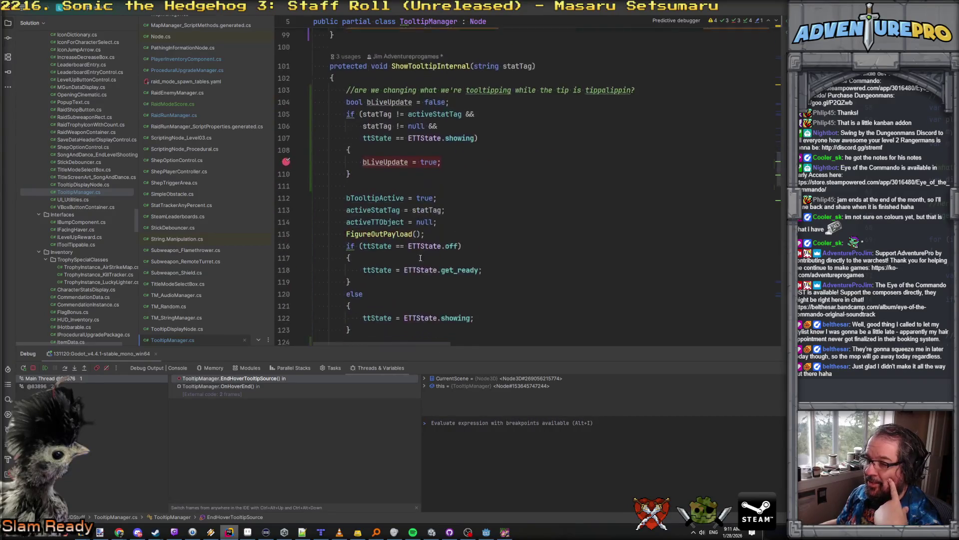
left_click(393, 215)
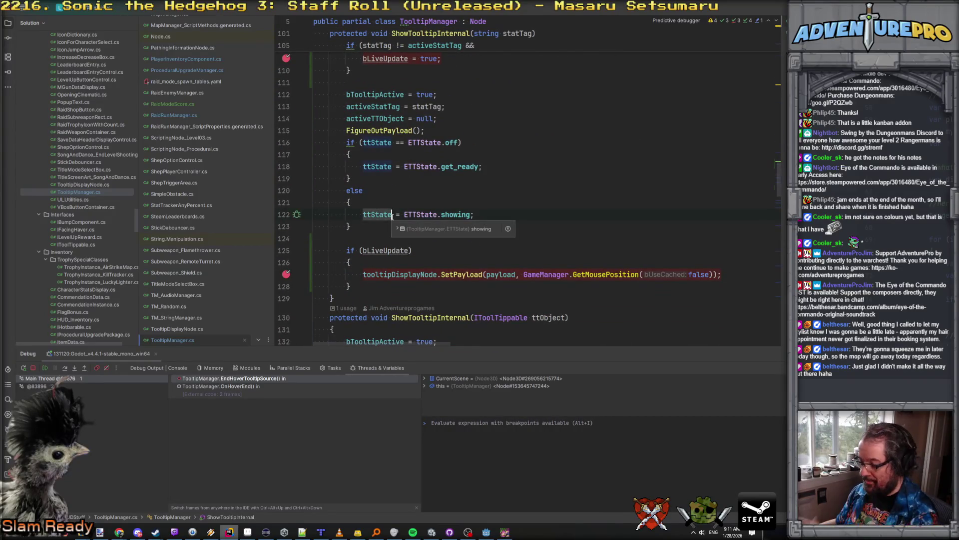
scroll(400, 216, "up", 5)
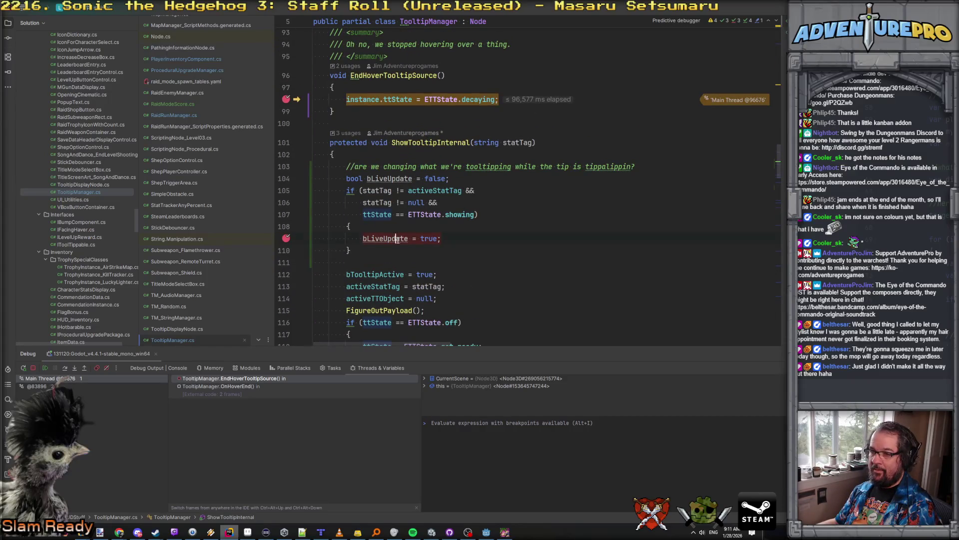
key("ctrl+F8")
key("F9")
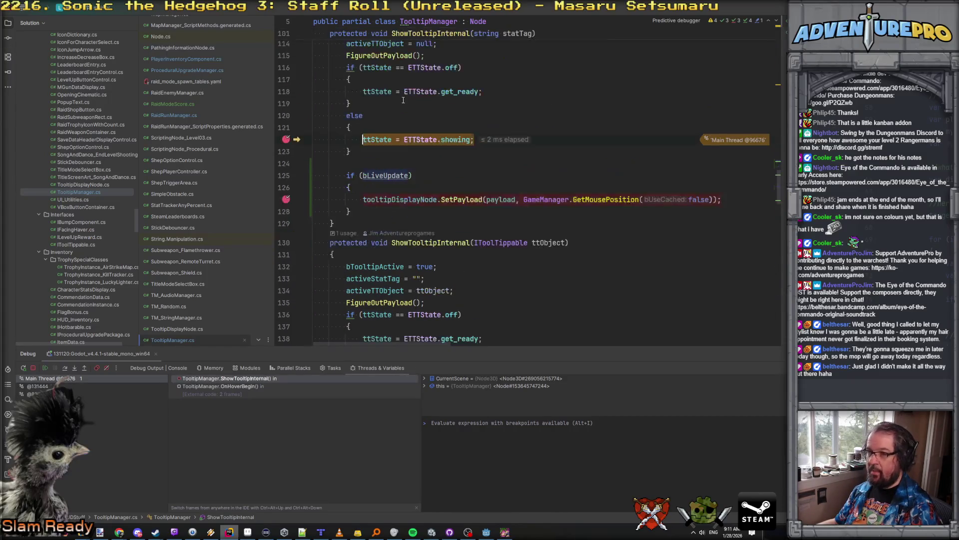
Change the refresh condition from 'ttState == ETTState.showing' to '!= ETTState.off'.
scroll(405, 146, "up", 3)
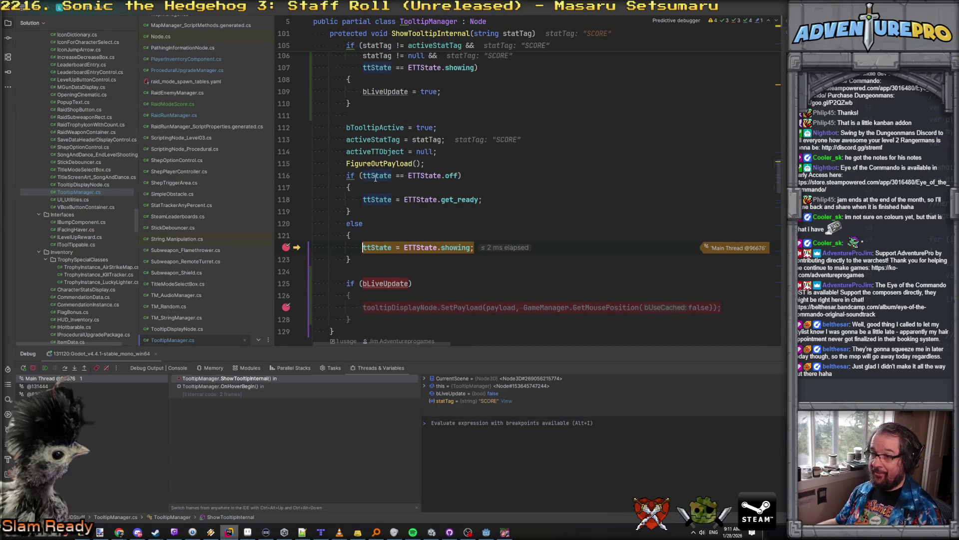
scroll(398, 134, "up", 3)
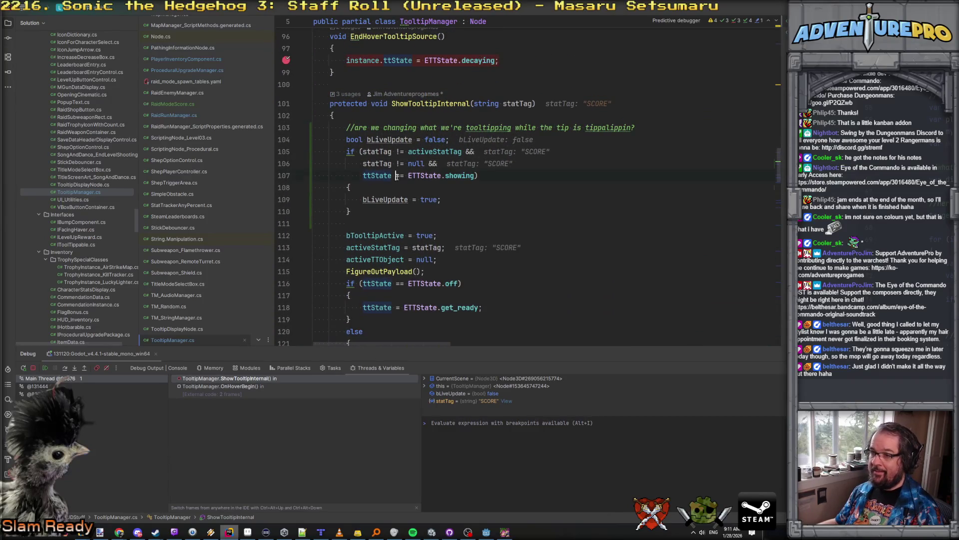
mouse_move(401, 176)
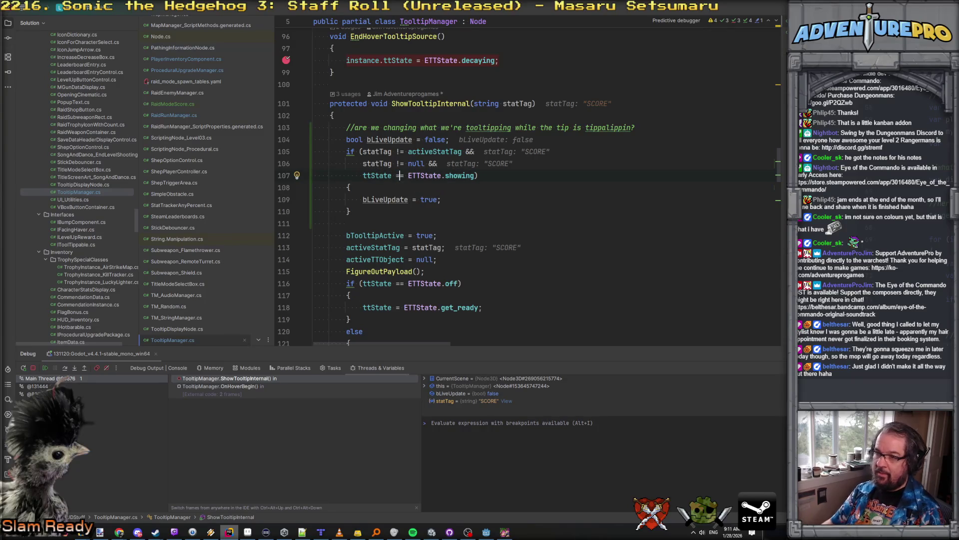
type("!off")
type("f")
left_click(423, 67)
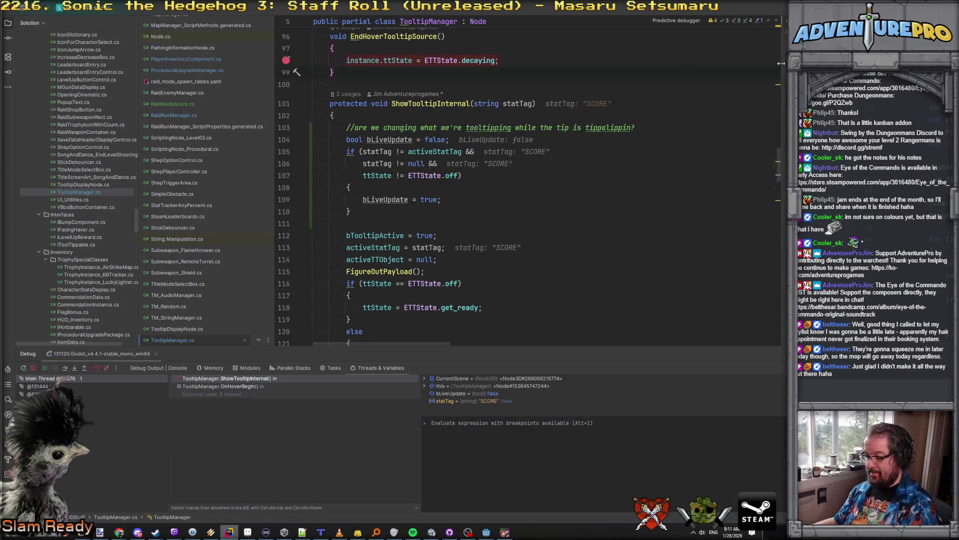
Resume the paused game twice, then switch to the Godot editor.
key("F5")
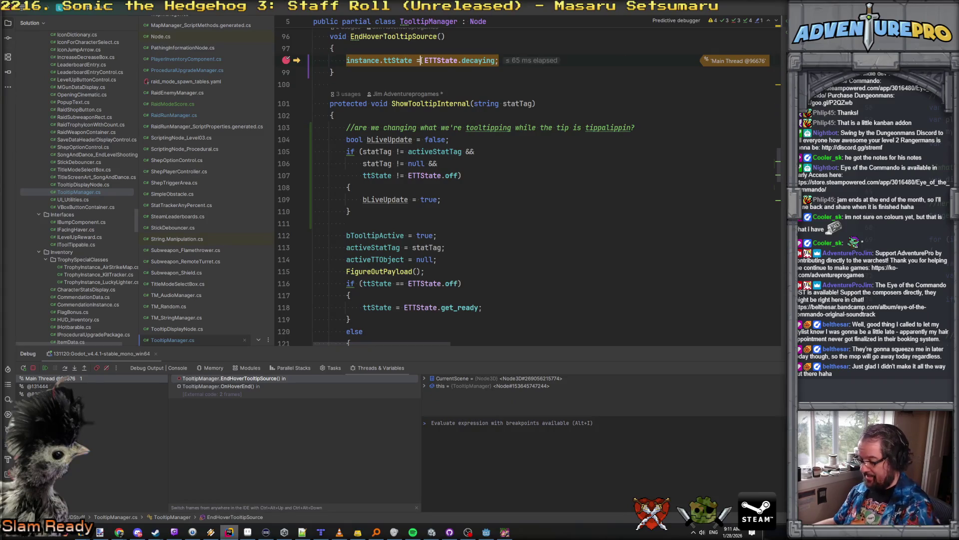
key("F5")
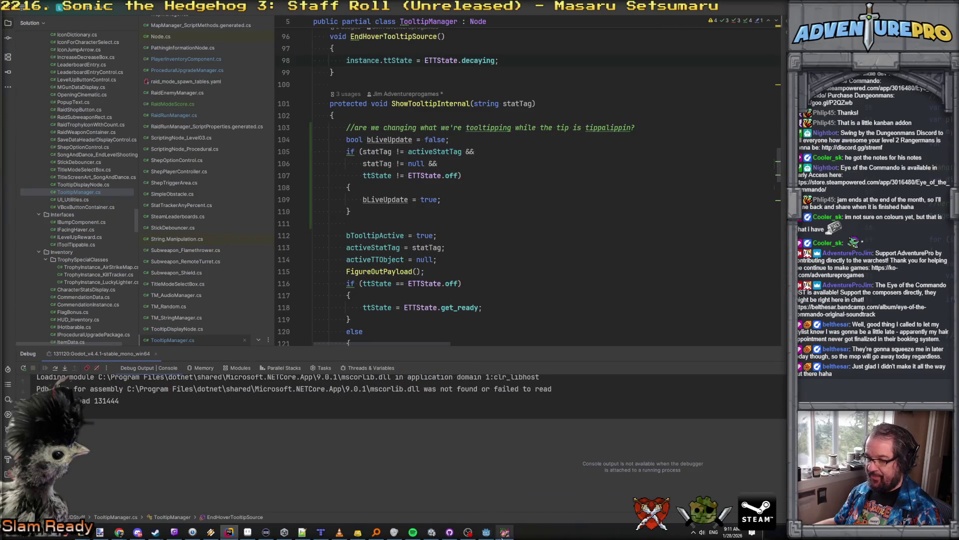
left_click(505, 531)
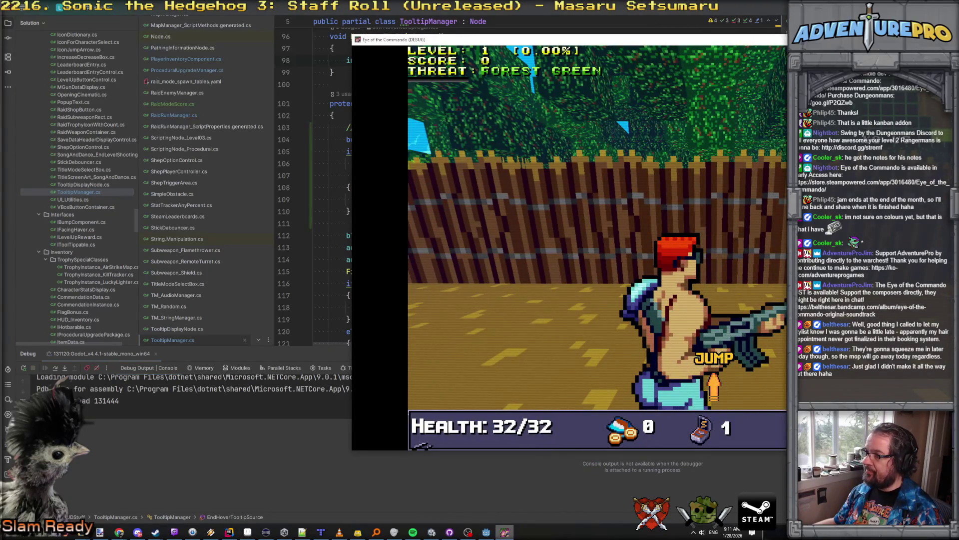
left_click(488, 532)
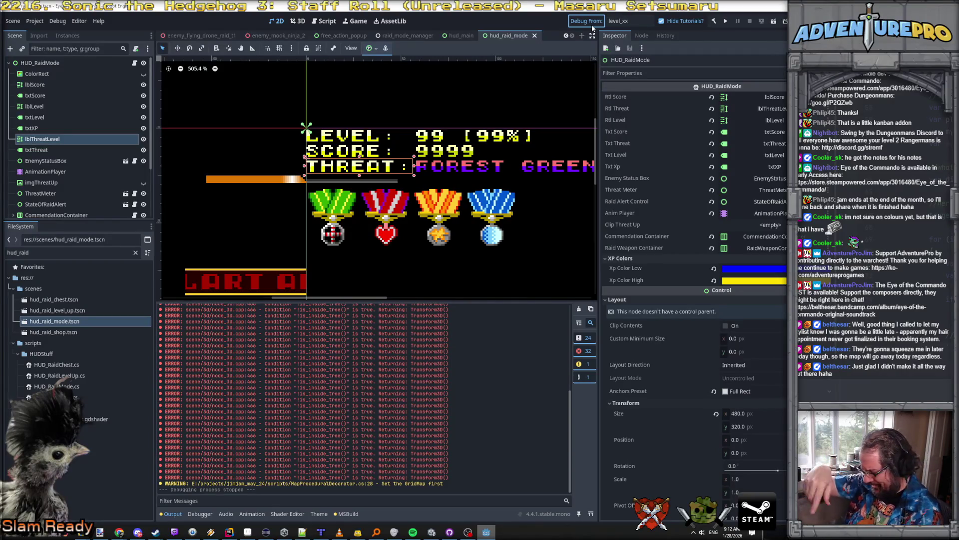
Rebuild and run the game, then hover the LEVEL, SCORE and THREAT labels.
key("F5")
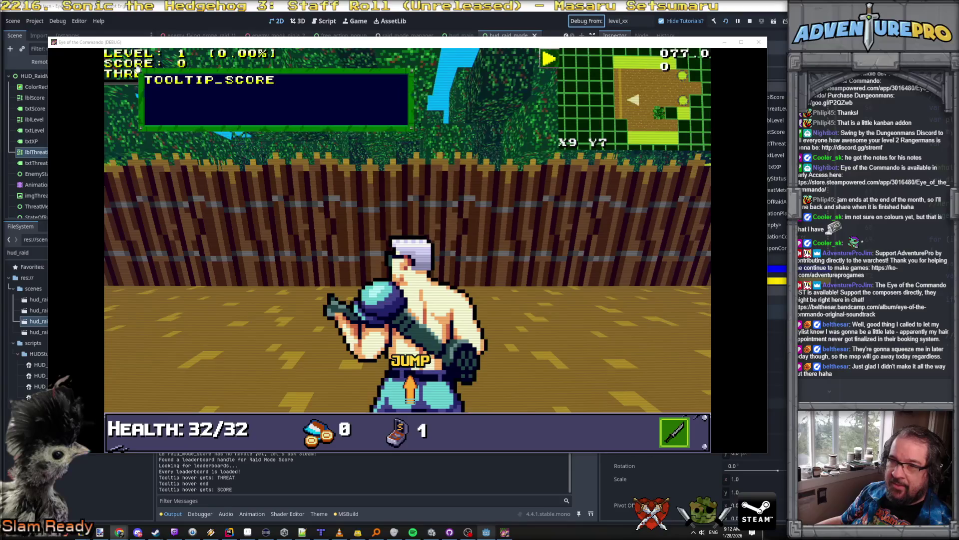
mouse_move(136, 56)
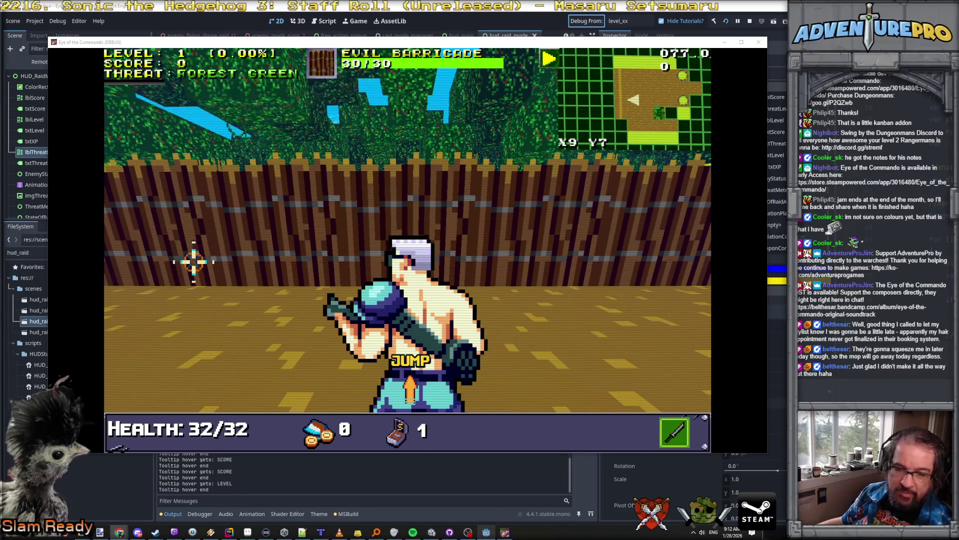
left_click(265, 235)
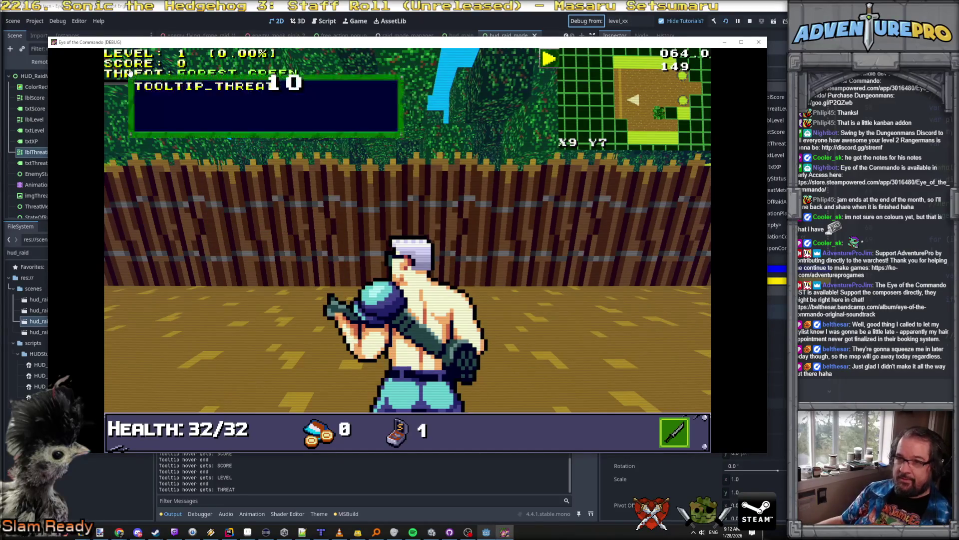
mouse_move(132, 56)
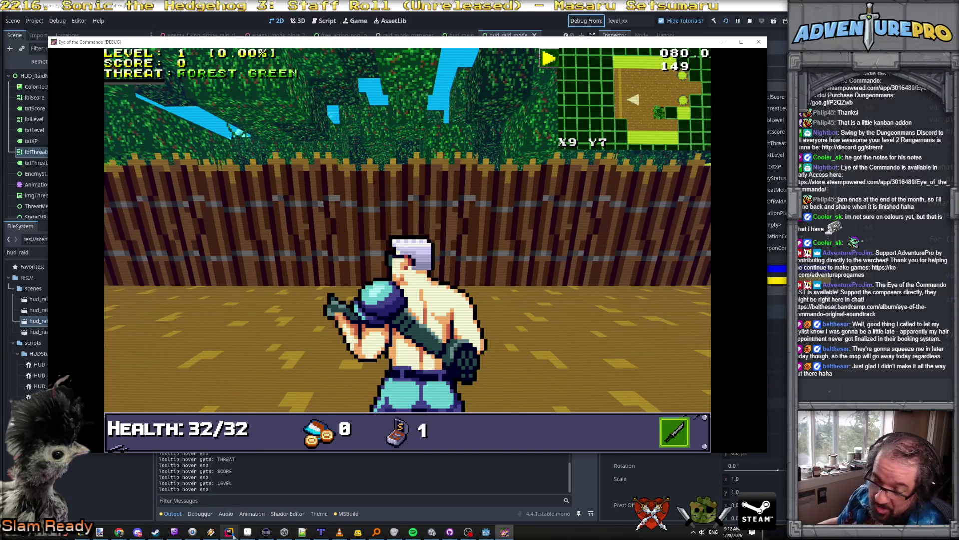
Add a TOOLTIP_LEVEL key in the empty cell below the tooltip keys.
mouse_move(119, 532)
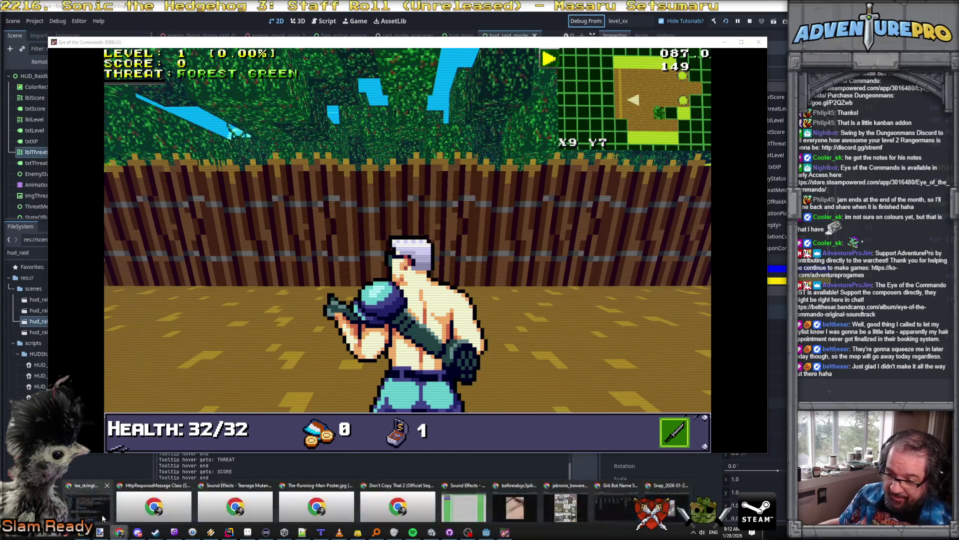
left_click(328, 505)
scroll(331, 399, "down", 20)
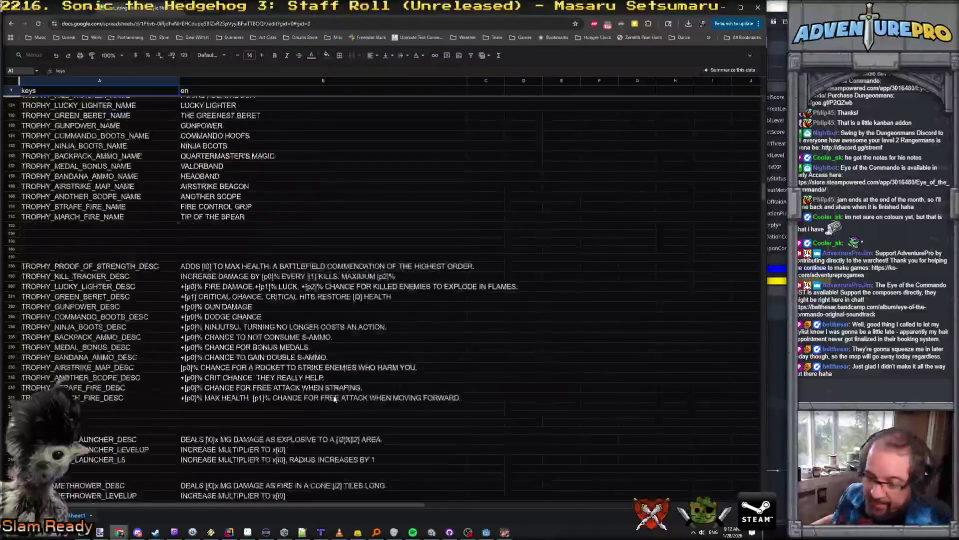
scroll(334, 398, "down", 3)
left_click(67, 378)
type("TOOLTIP_LEVE")
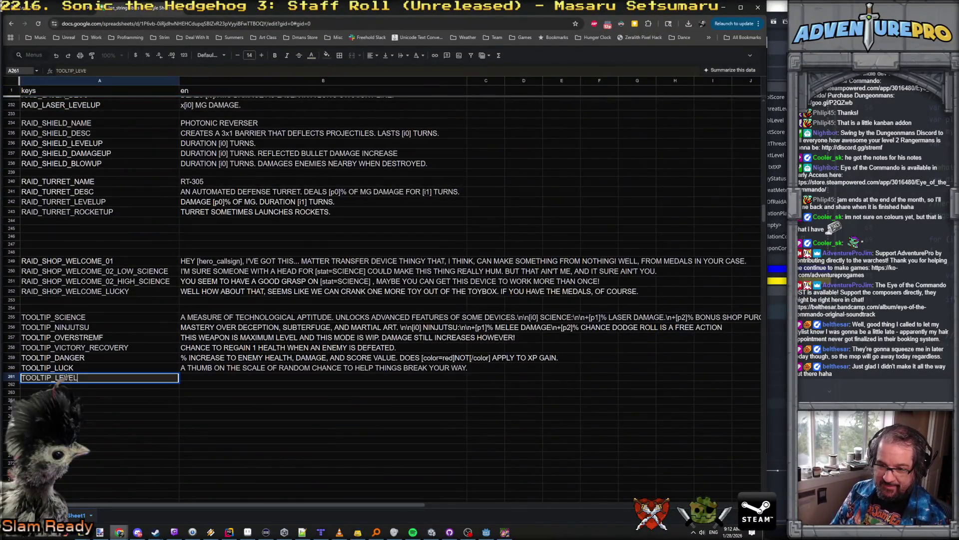
key("Return")
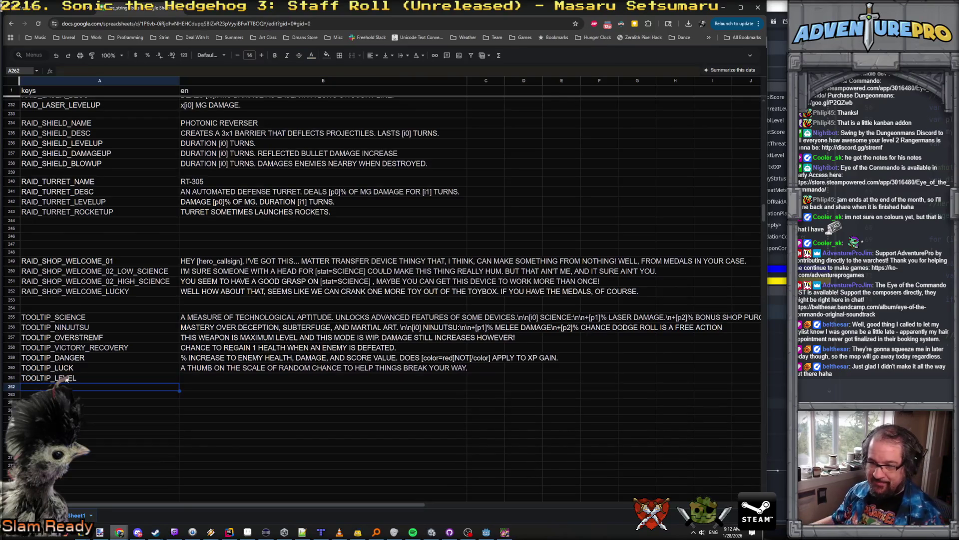
Set TOOLTIP_LEVEL's en text to 'NUMBER GO UP. EVERY LEVEL UP OFFERS A CHOICE'.
double_click(189, 378)
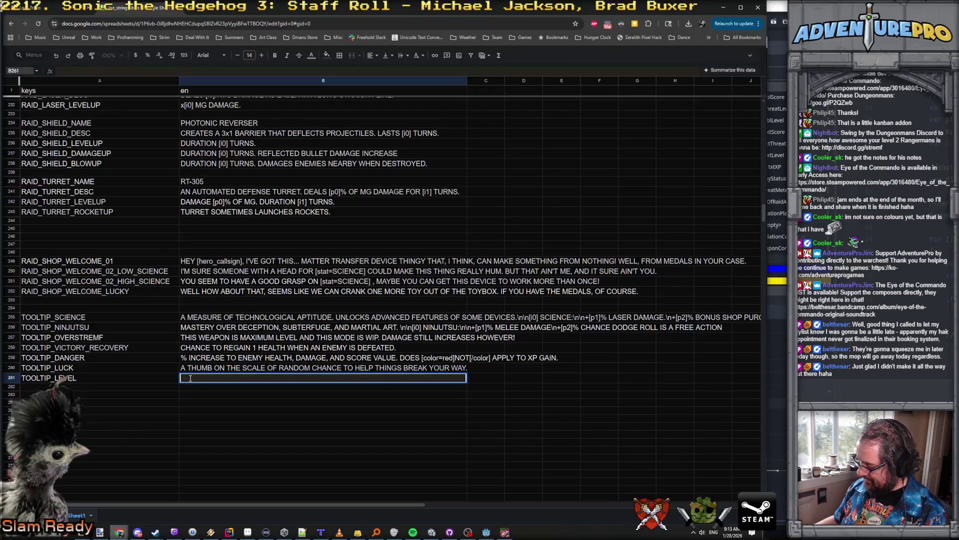
type("NUMBER GO ")
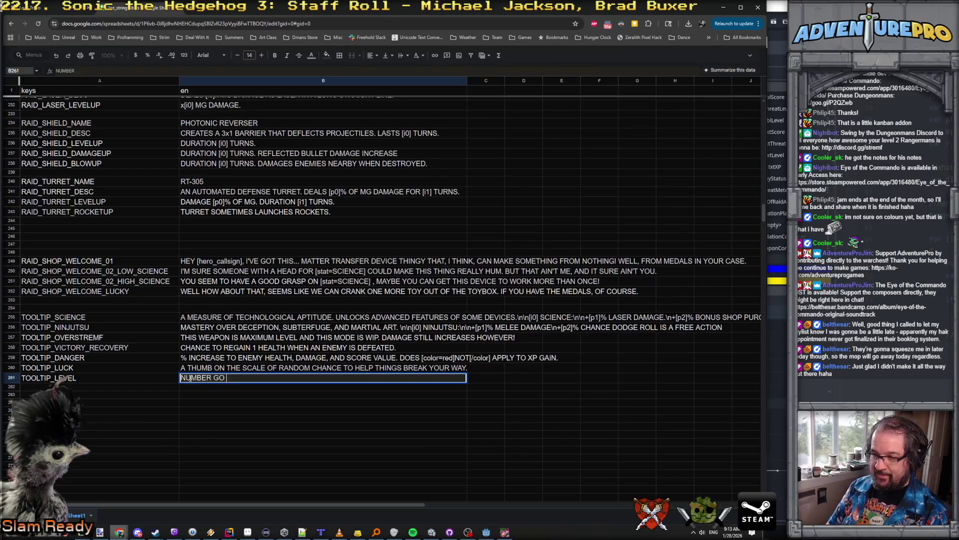
type("UP. EVERY")
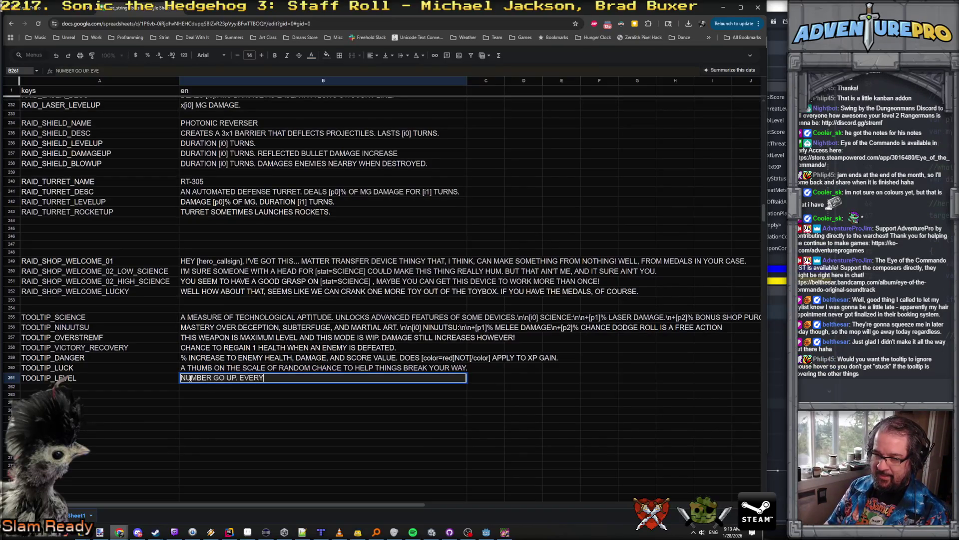
type(" LEVEL UP ALL")
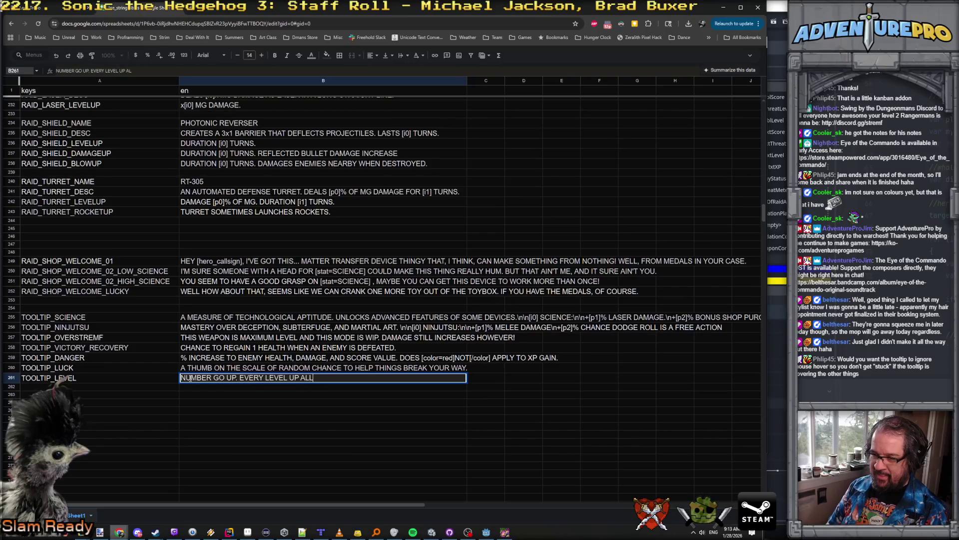
type("OWS YOU TO CHOOSE ")
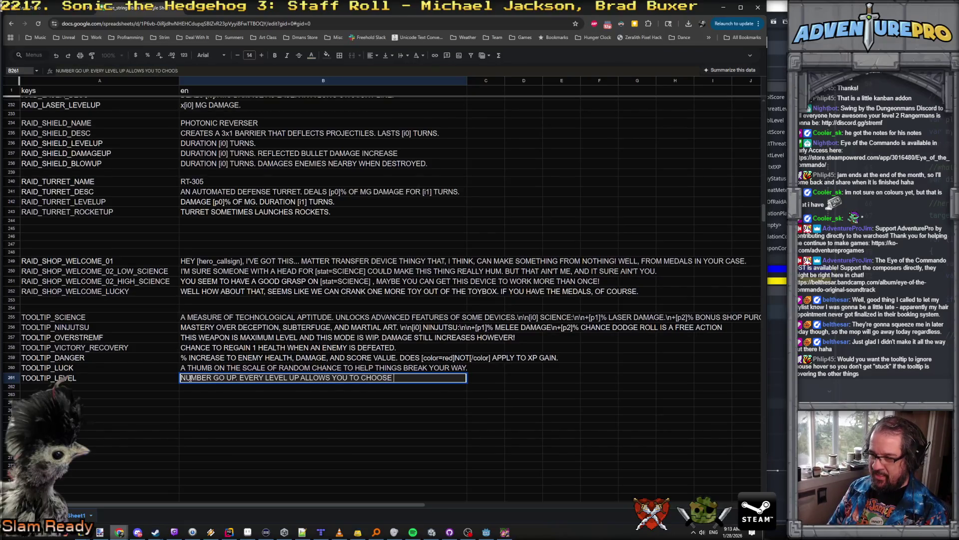
type("A NEW BENEFIT")
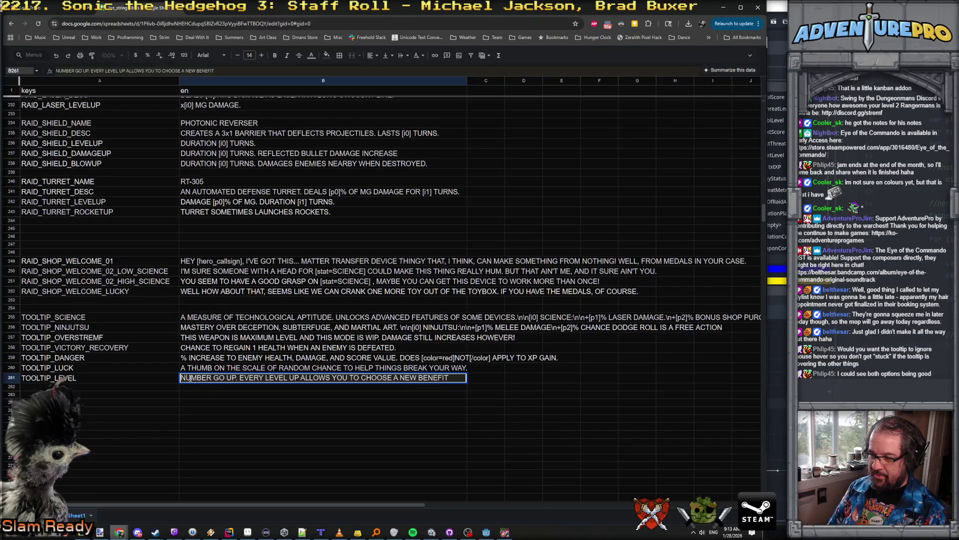
key("BackSpace")
key("BackSpace")
key("BackSpace")
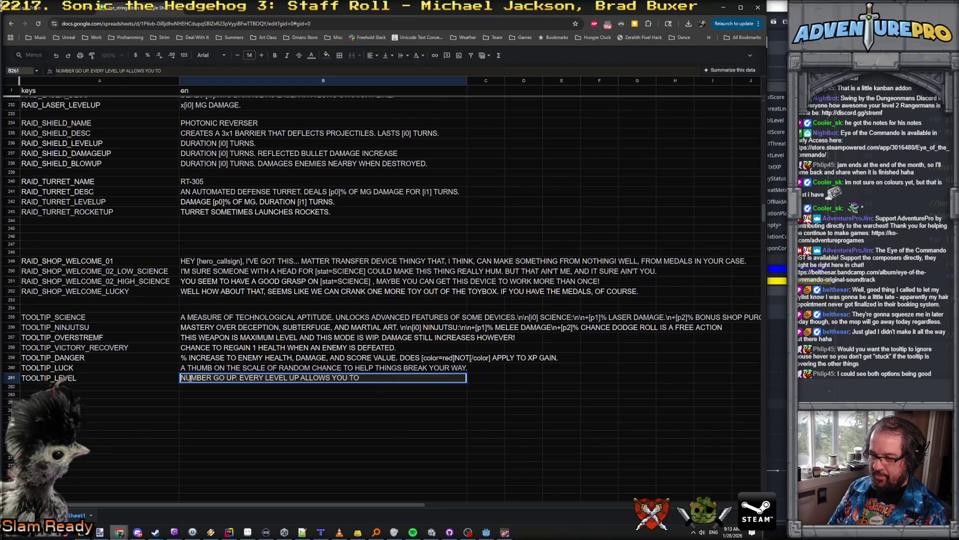
type(" CHOOSE")
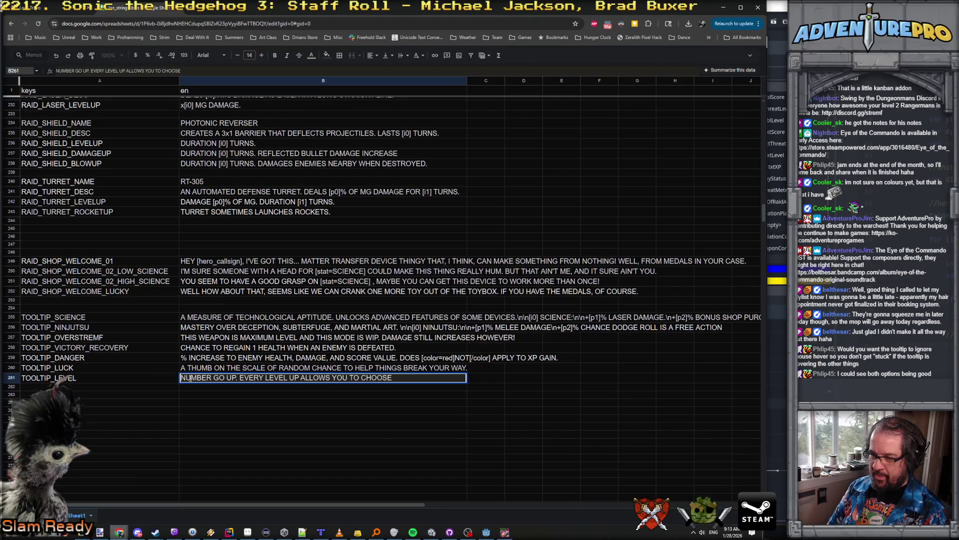
key("BackSpace")
key("BackSpace")
key("BackSpace")
type("OFFERS A CHOICE")
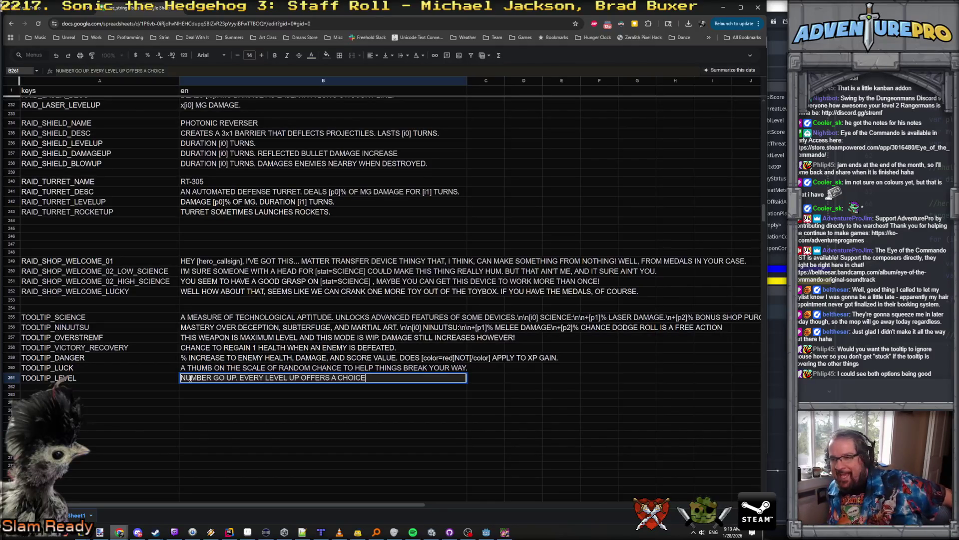
key("Return")
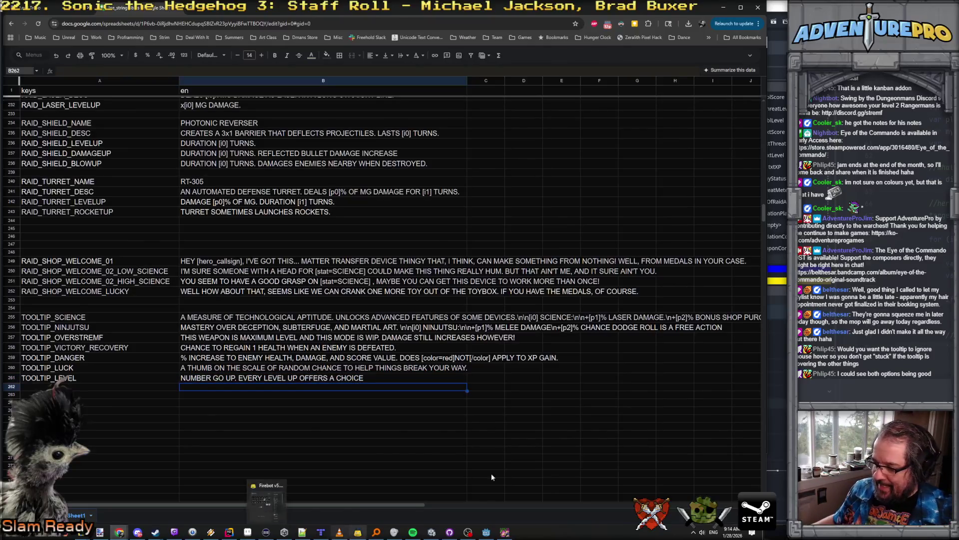
Run TESTLEVELUP repeatedly from the debug console, picking the TDR-451 and LB-291 upgrades.
left_click(504, 532)
key("grave")
type("T")
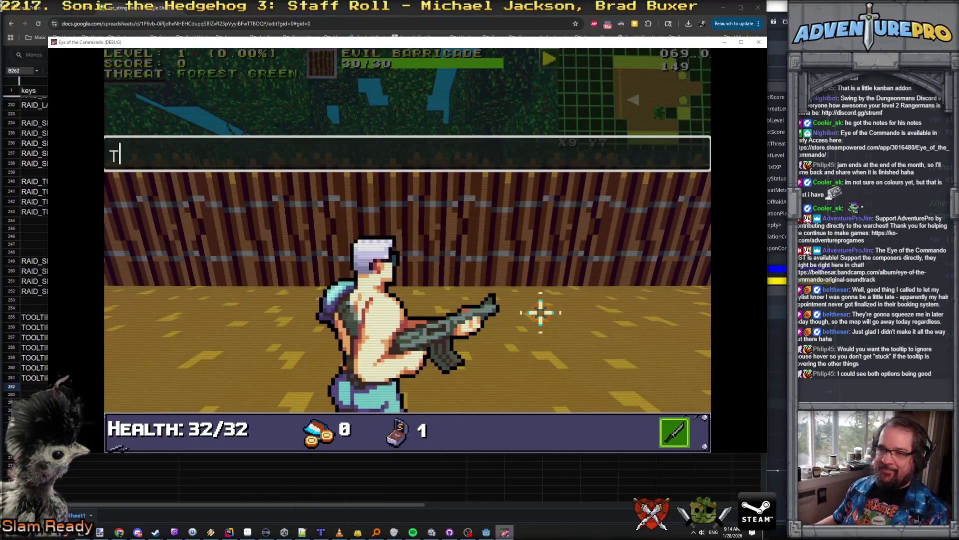
type("ESTLEVELUP")
key("Return")
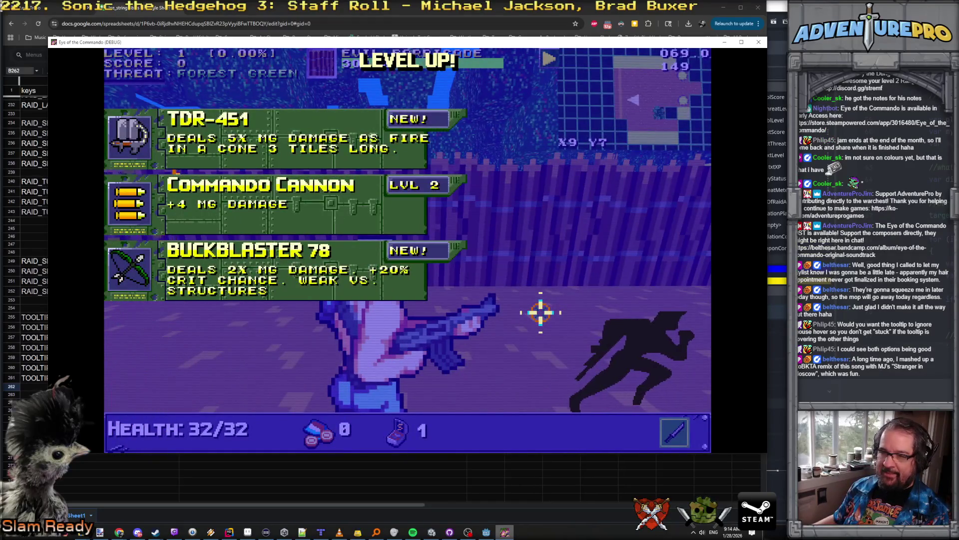
left_click(130, 136)
key("grave")
key("Up")
key("Return")
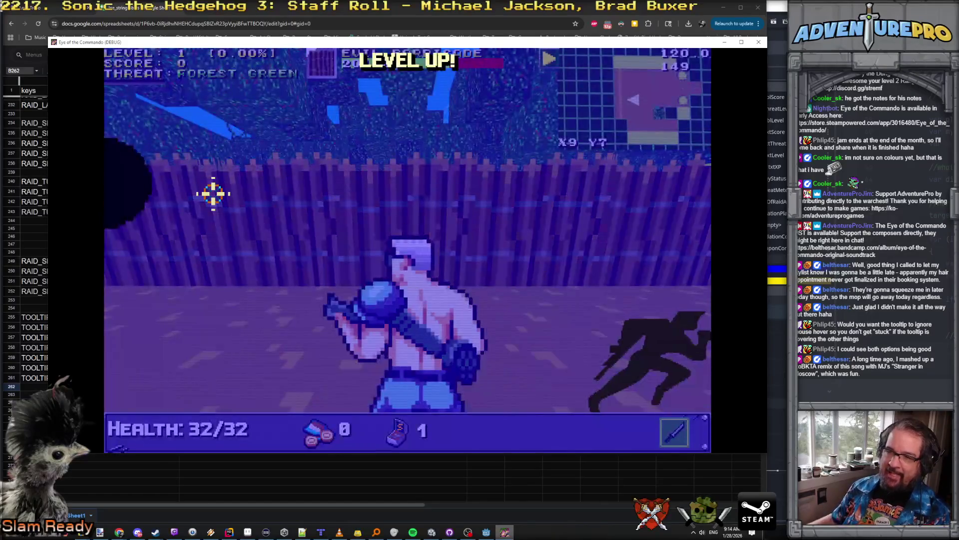
key("grave")
key("Up")
key("Return")
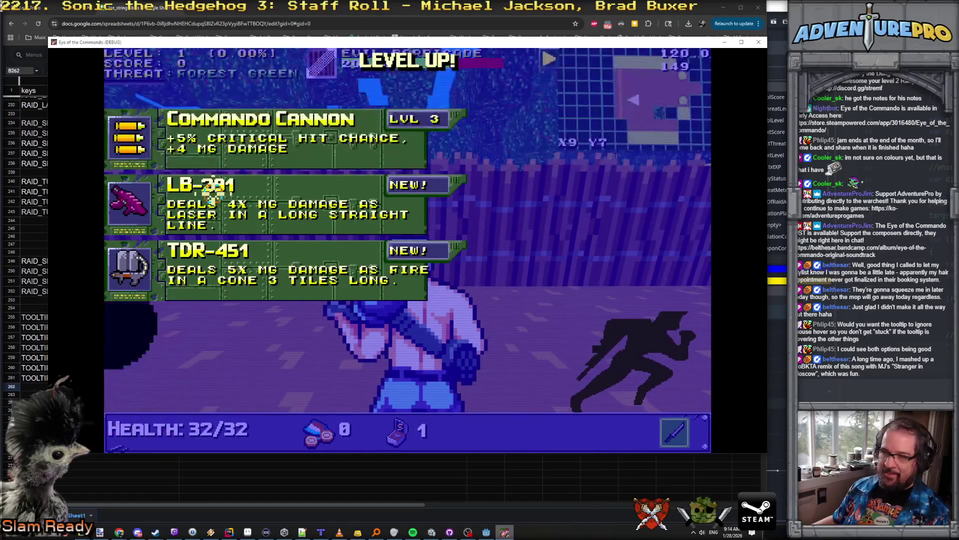
left_click(213, 192)
key("grave")
key("Up")
key("Return")
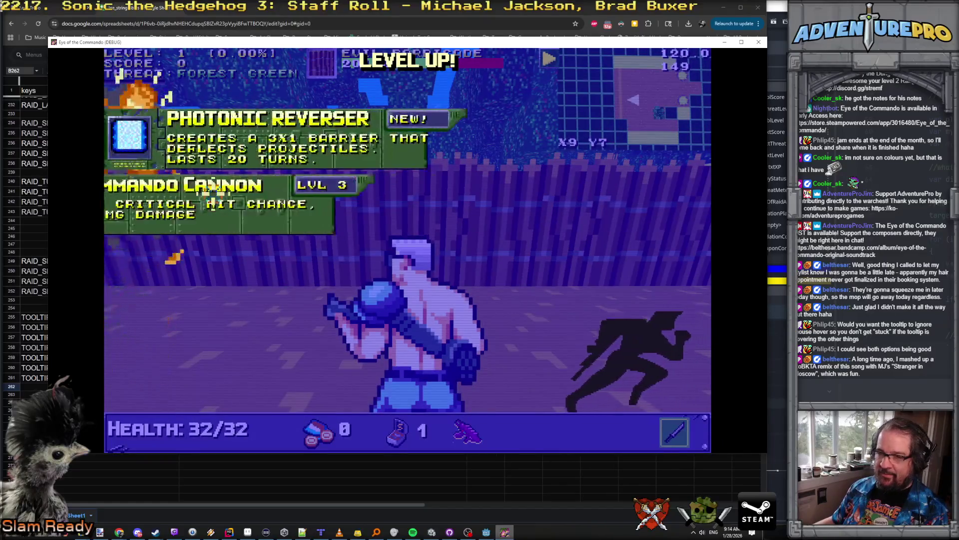
left_click(242, 272)
key("grave")
key("Up")
key("Return")
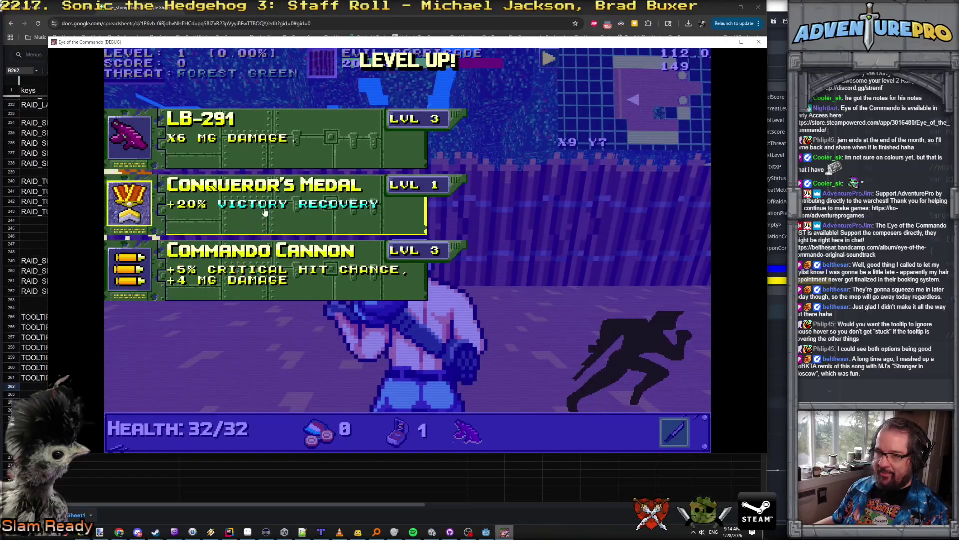
Take the Conqueror's Medal, check SCORE's raw-key tooltip, and return to the spreadsheet.
mouse_move(266, 208)
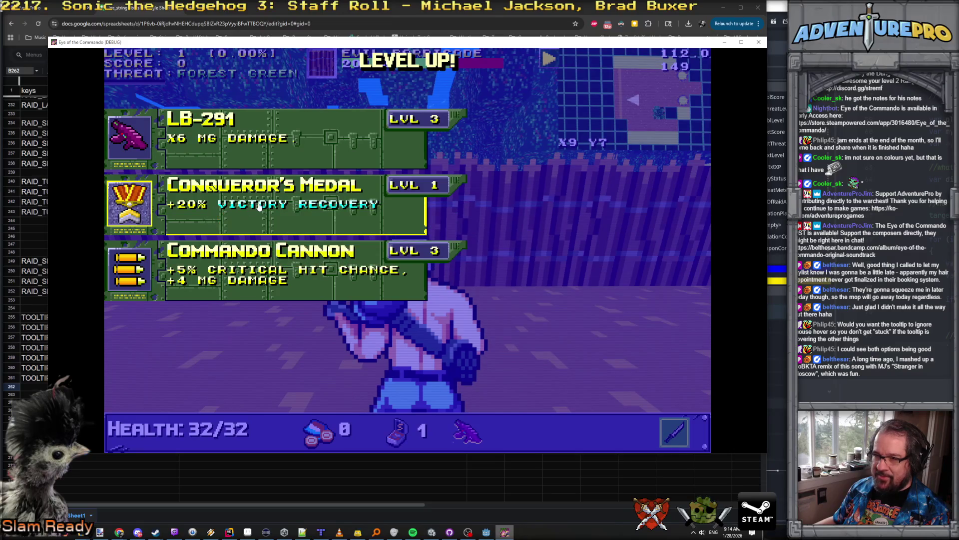
mouse_move(288, 197)
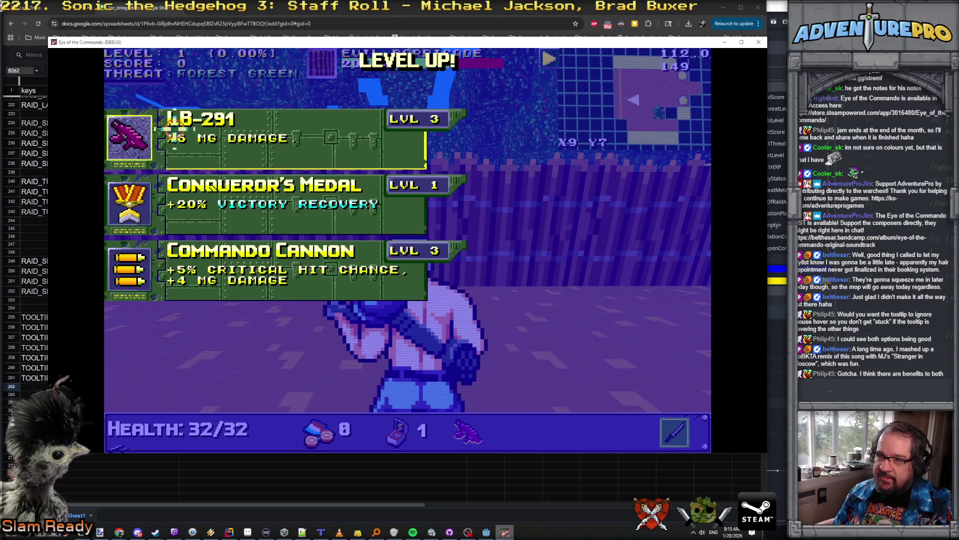
left_click(235, 192)
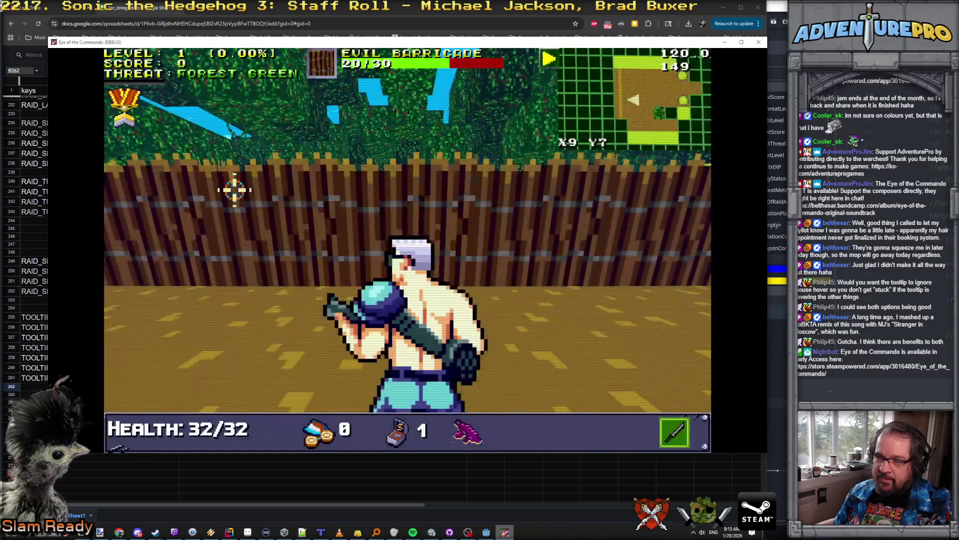
mouse_move(127, 67)
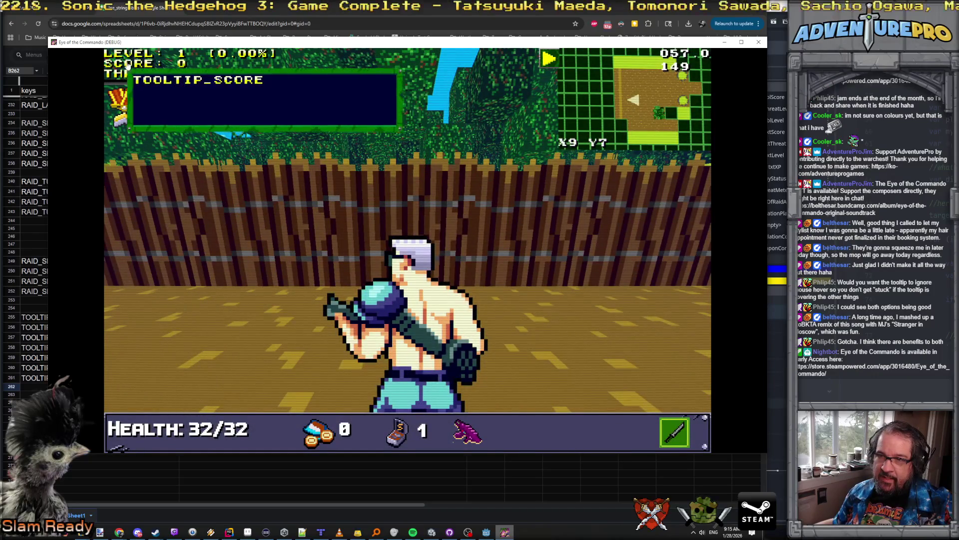
left_click(489, 533)
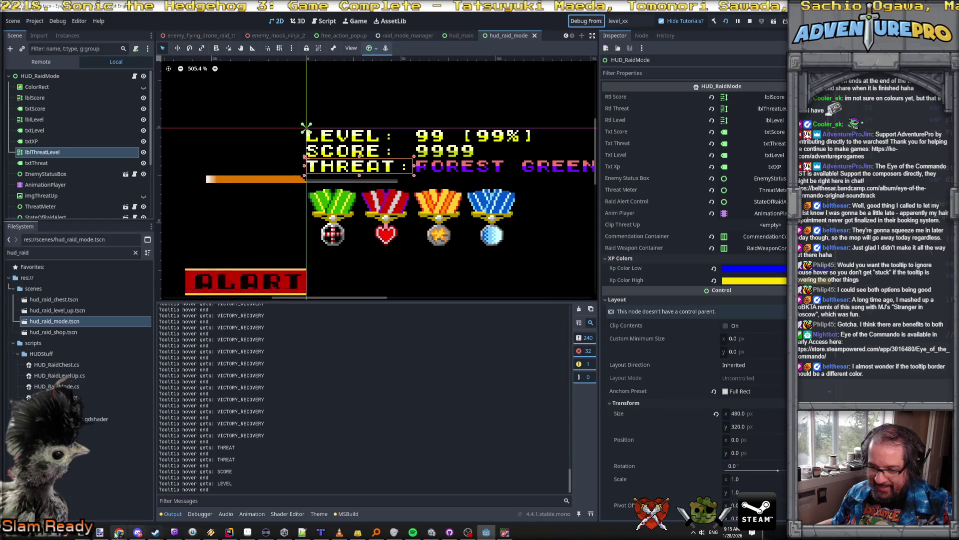
mouse_move(119, 532)
left_click(92, 513)
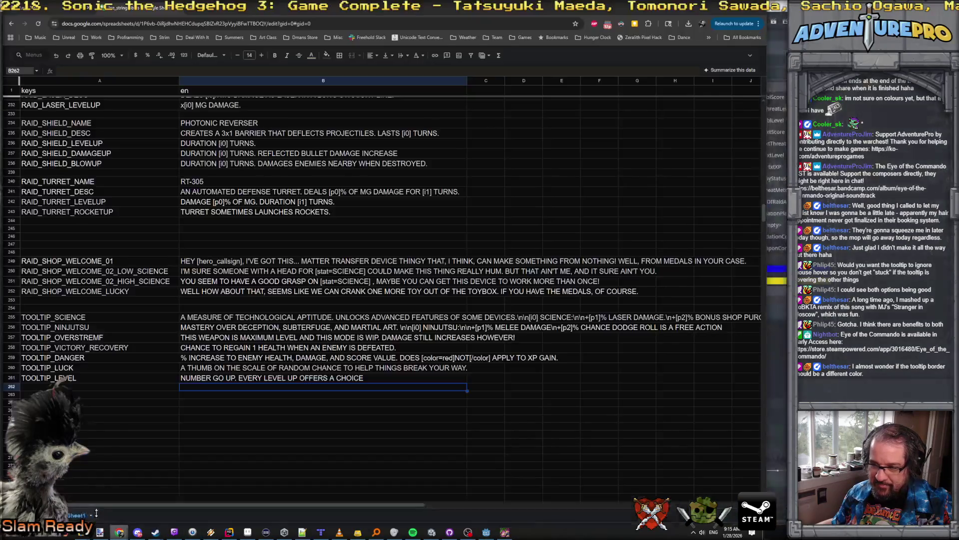
Extend the level tooltip in B261 with 'EARN IT BY DEFEATING ENEMIES.' and '+[p1]% BONUS XP GAIN'.
left_click(240, 378)
key("Return")
left_click(239, 378)
type("EARN ")
type("IT BY DEFEARU")
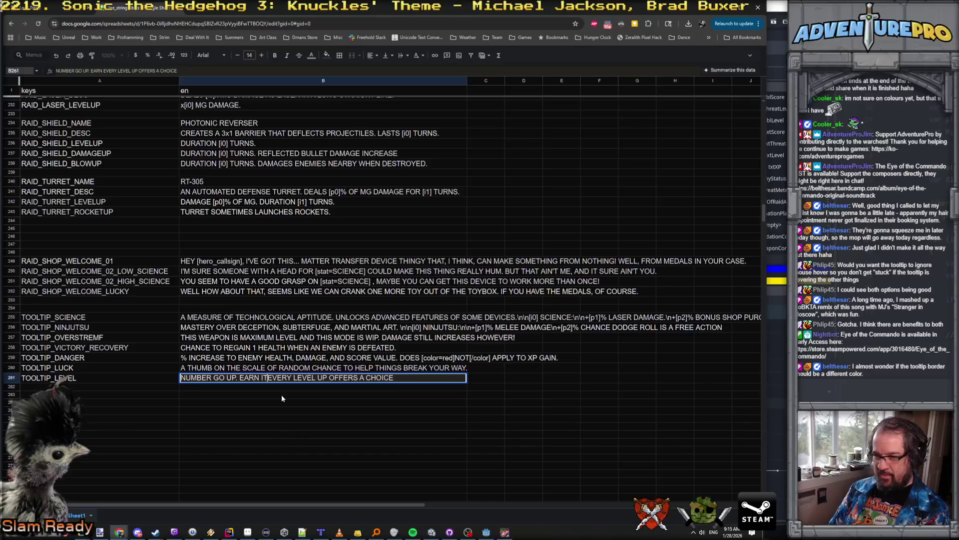
key("BackSpace")
key("BackSpace")
type("TING ENEMIES.")
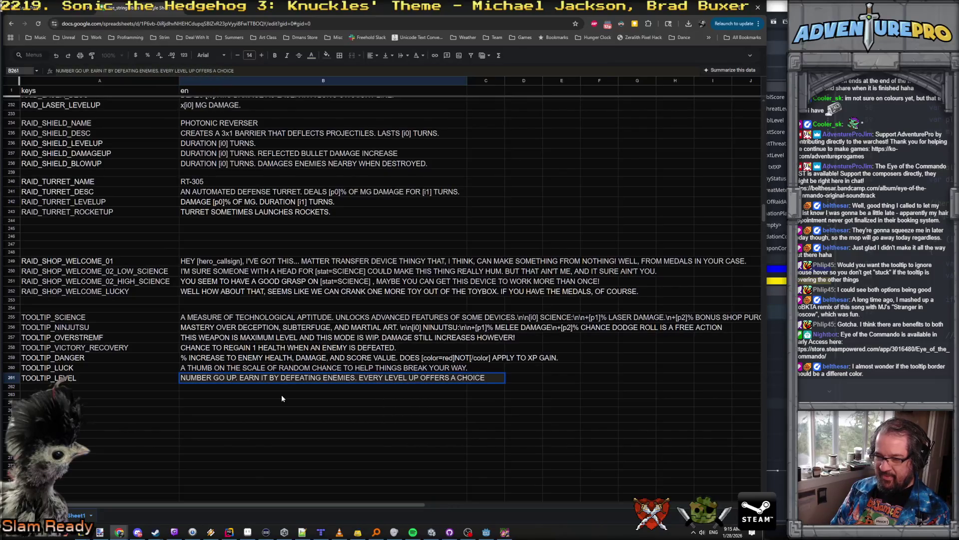
left_click(264, 379)
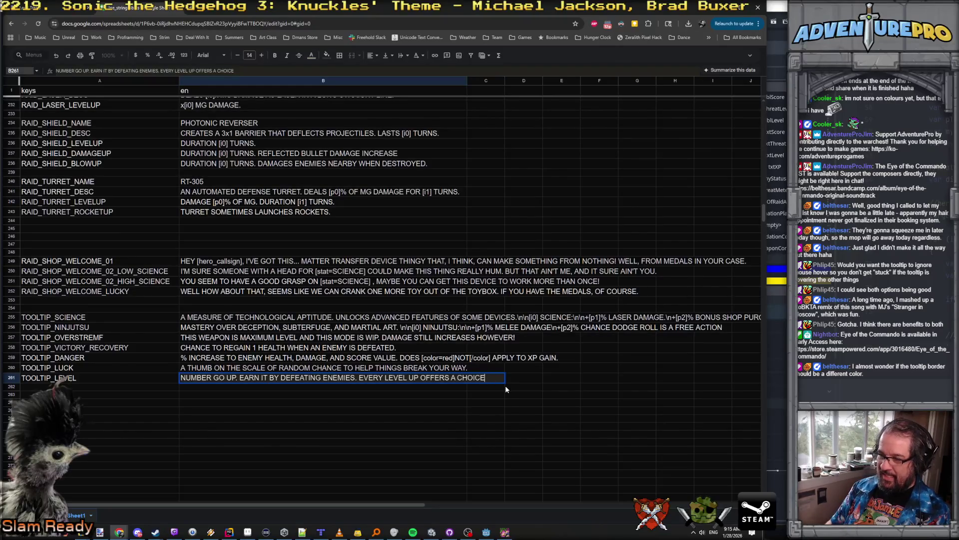
type(".\\")
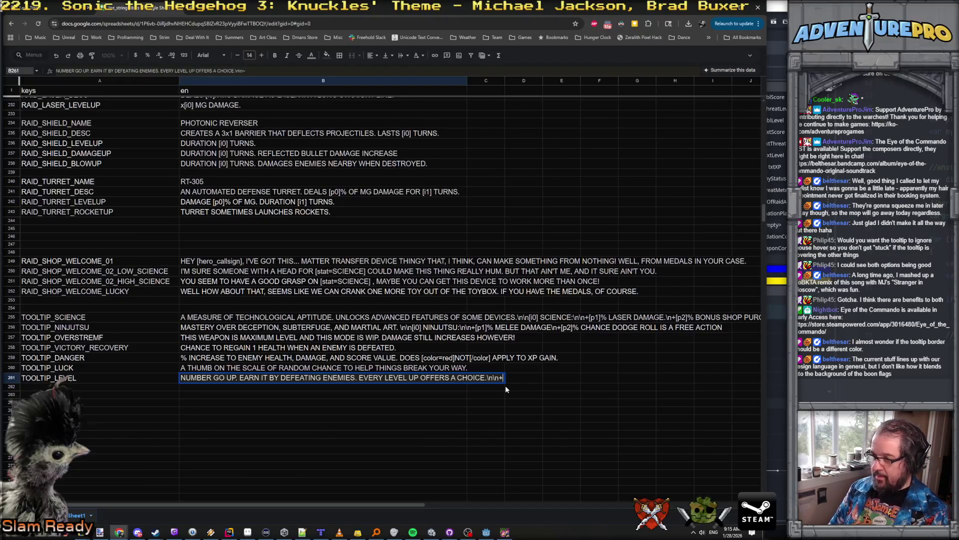
type("+[p1]%")
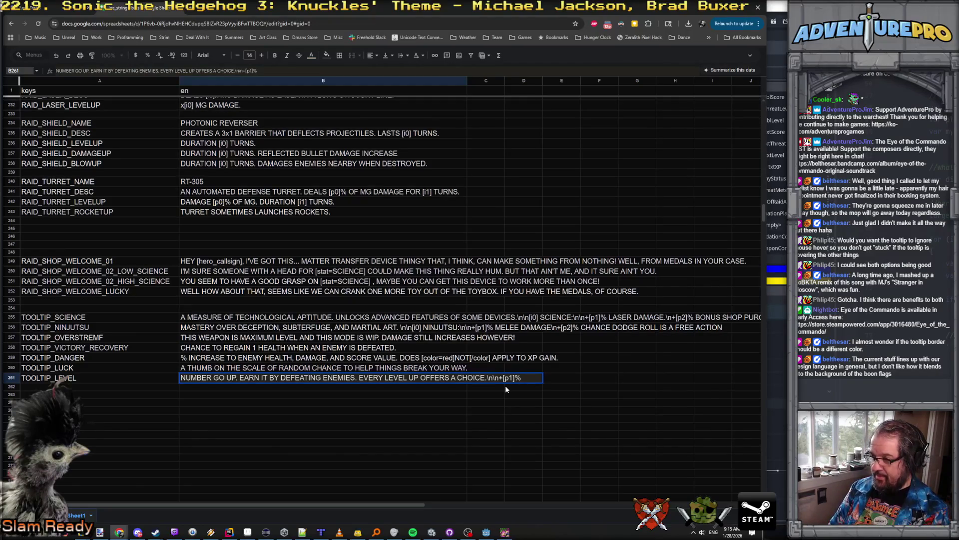
type(" BONUS")
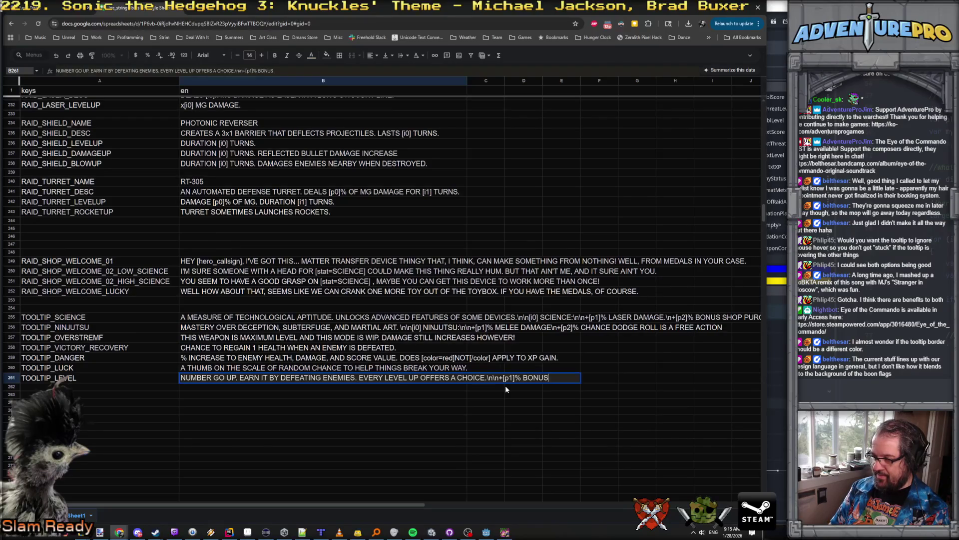
type(" XP GAIN")
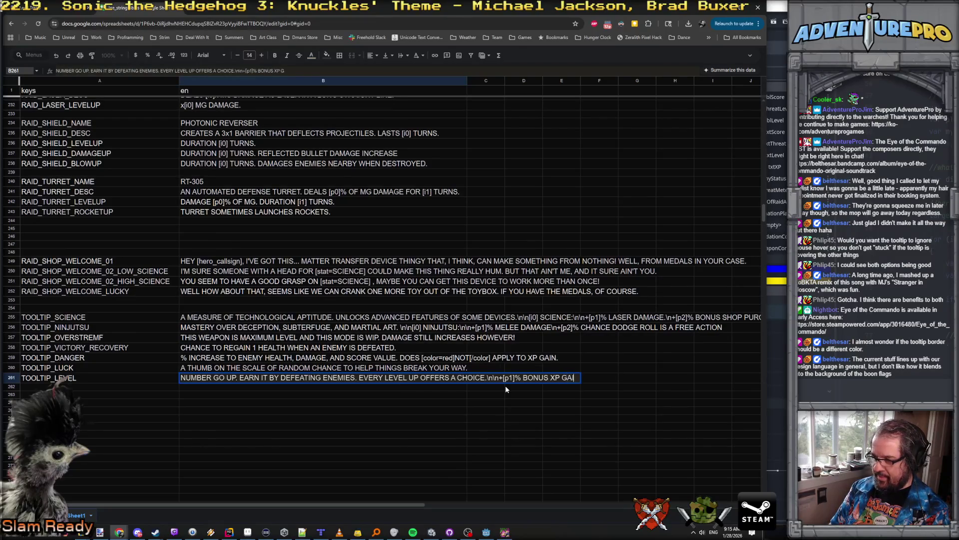
key("Return")
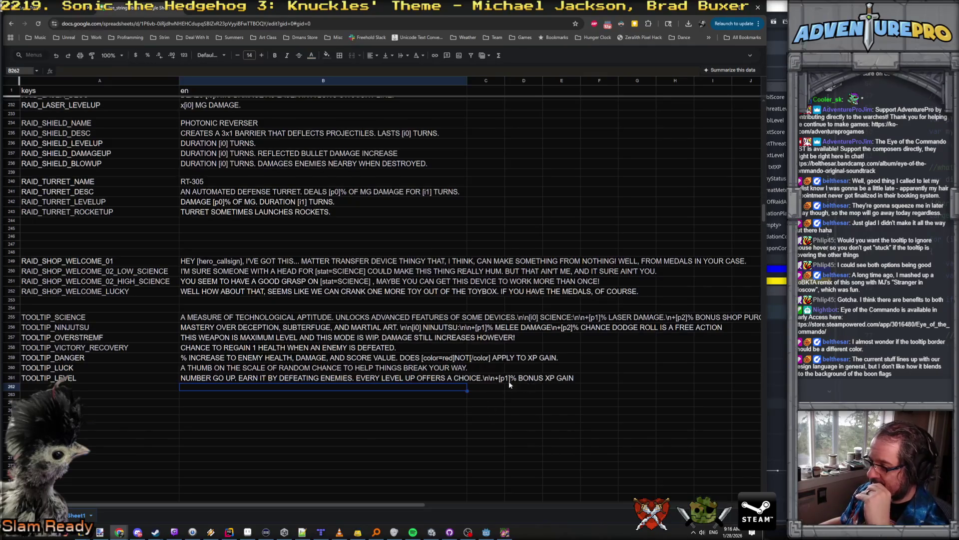
Change the word IT to XP in the level tooltip text.
left_click(268, 378)
double_click(259, 378)
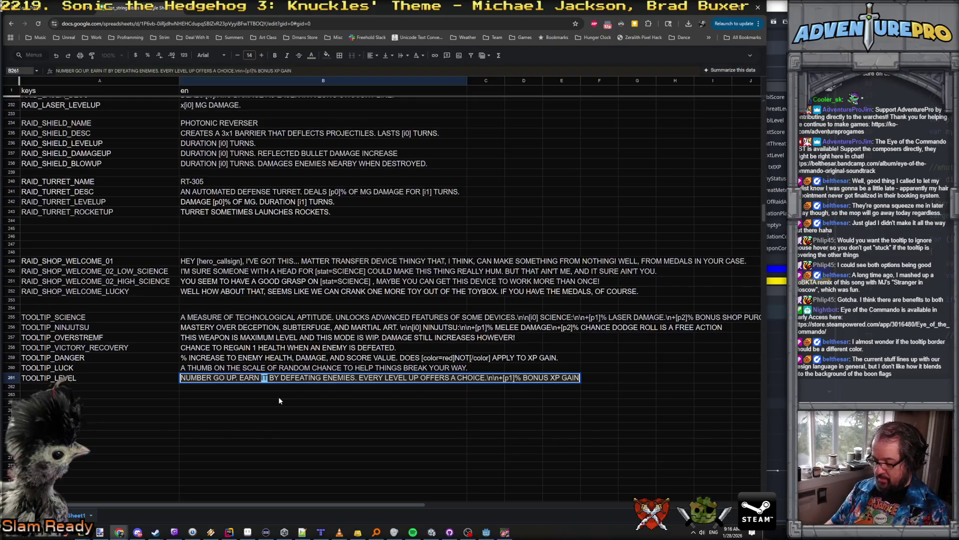
type("XP")
key("Return")
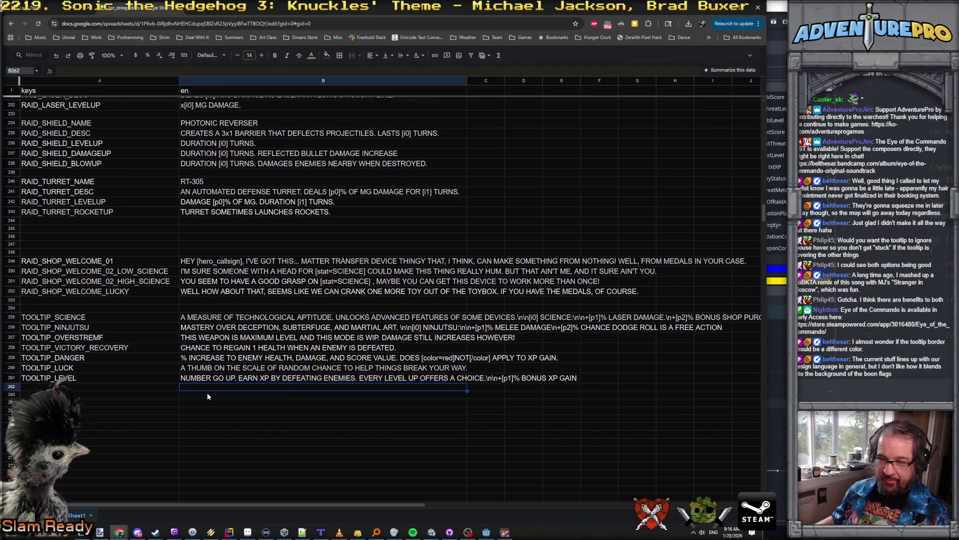
Enter the key TOOLTIP_SCORE in cell A262.
left_click(95, 388)
type("TO")
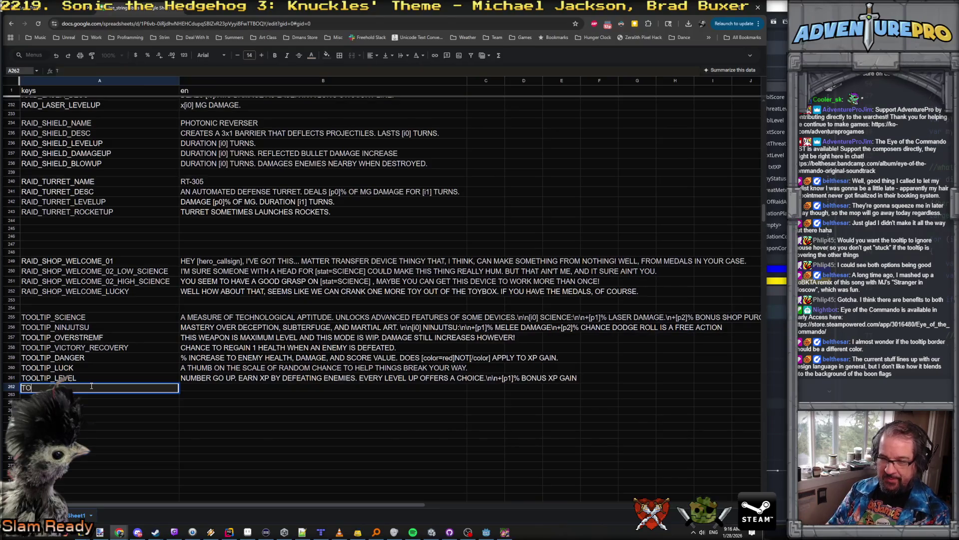
type("OLTIP_SCORE")
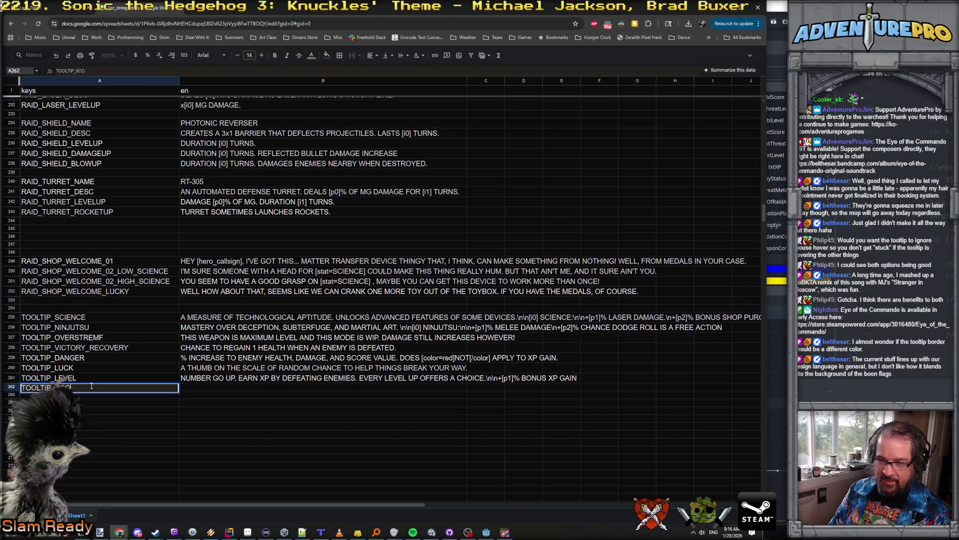
key("Return")
key("alt+Tab")
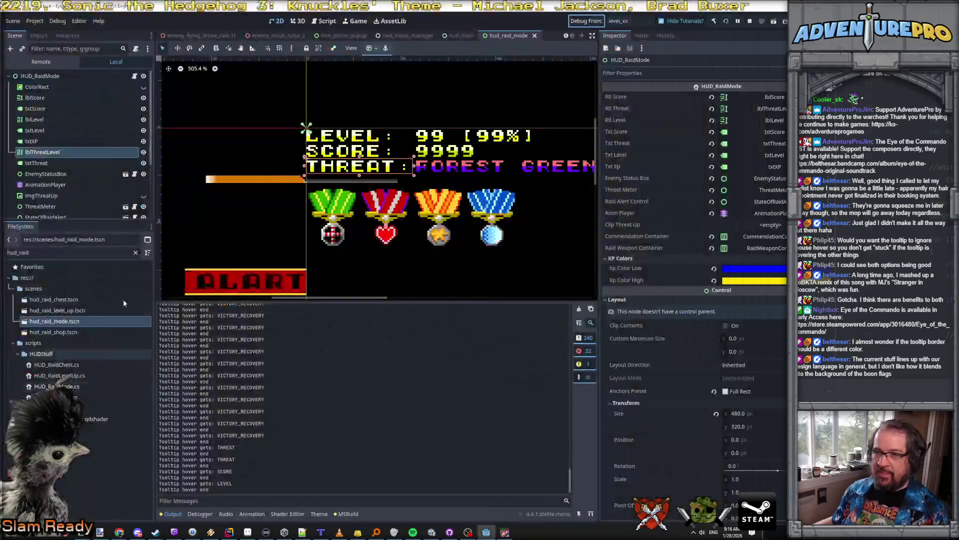
Write the score tooltip in B262 about earning points, with [p0]% flag-capture and item bonuses.
double_click(205, 388)
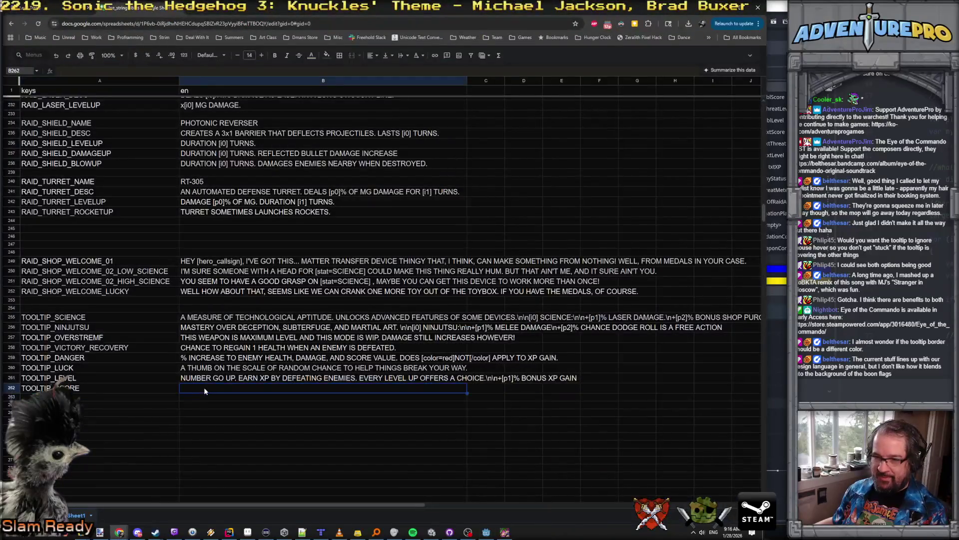
type("NUMBER")
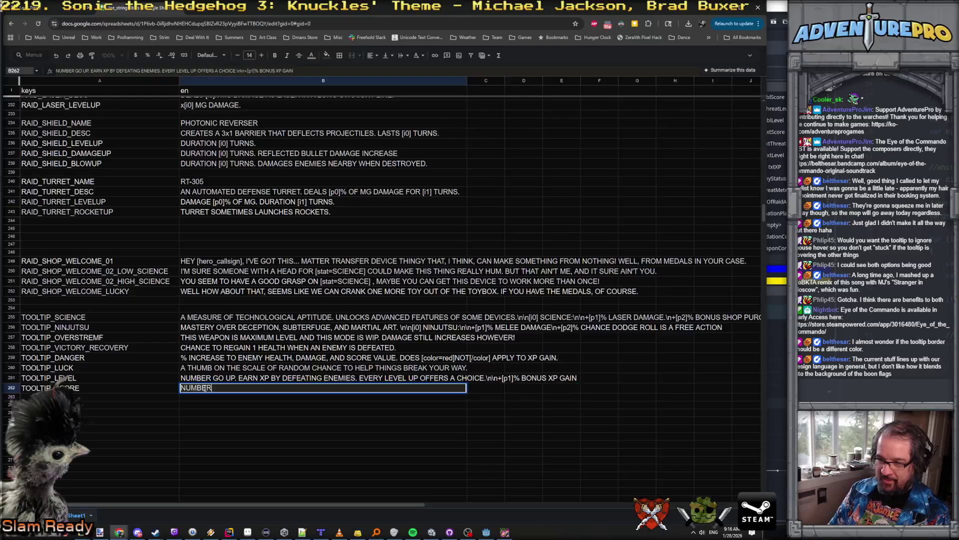
type(" ALSO GO UP.")
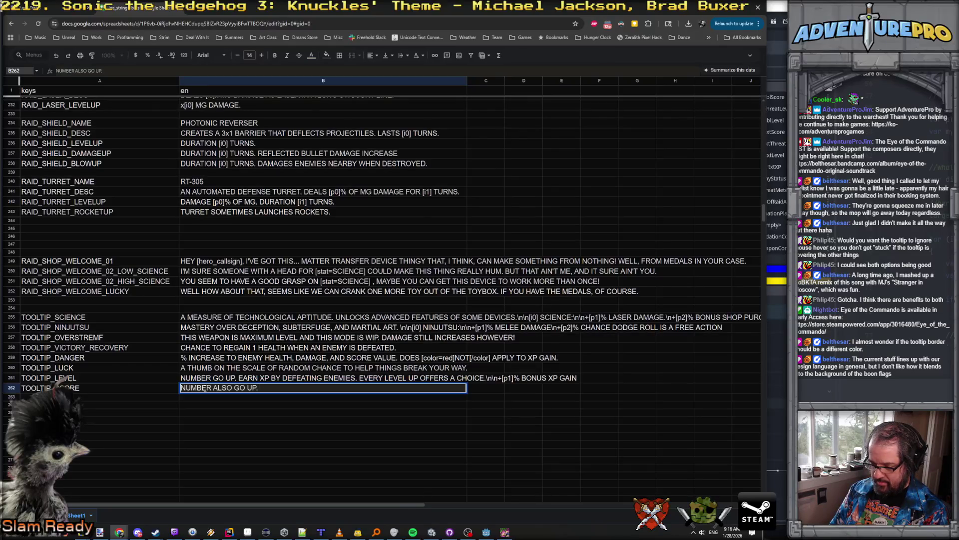
type(" DEAF")
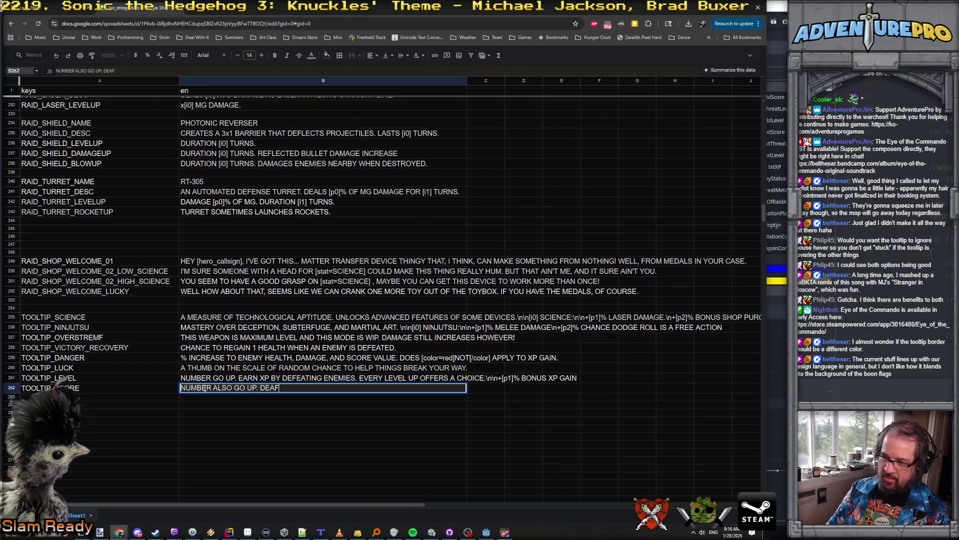
key("BackSpace")
key("BackSpace")
type("FEAT ENEMIES ")
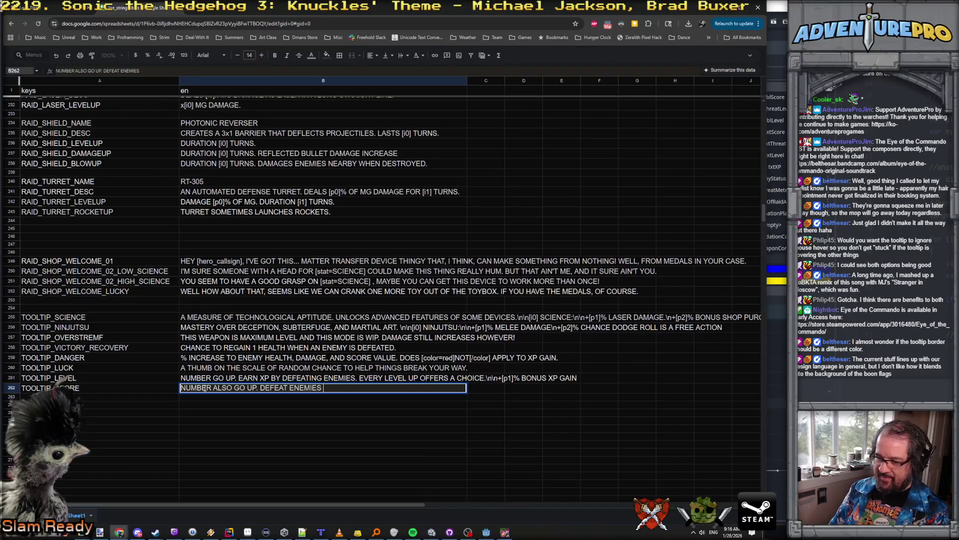
type("AND ACHIEVE GOALS ")
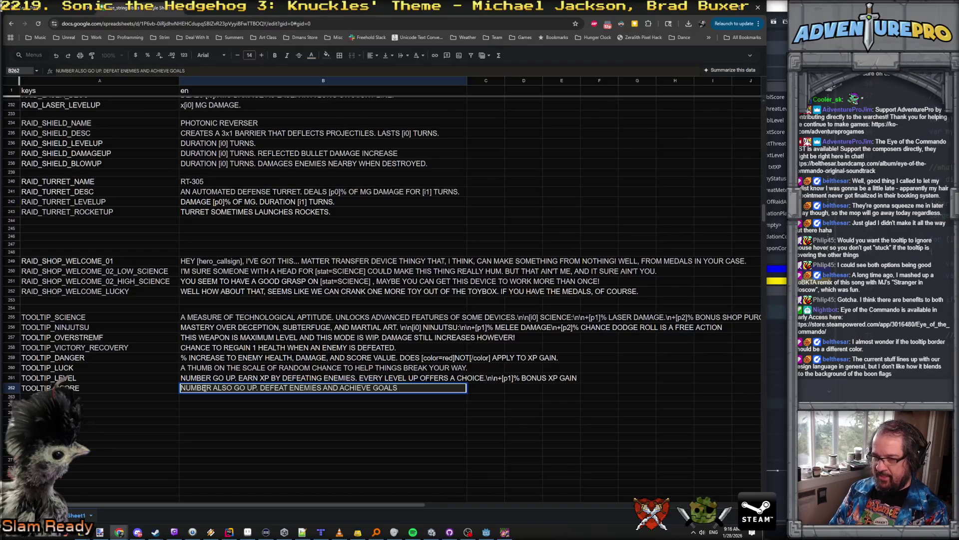
type("TO EARN POINTS")
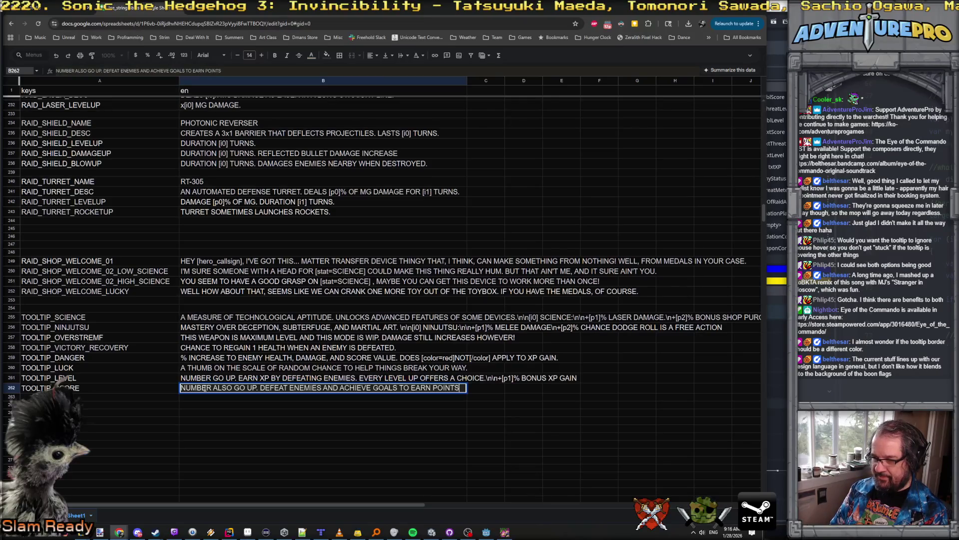
type(".\\n\\n")
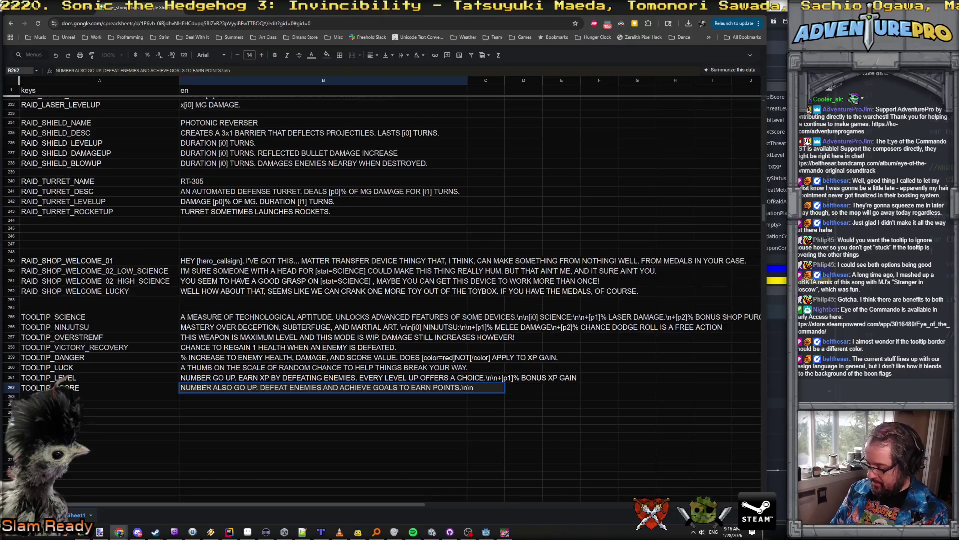
type("+[p0]")
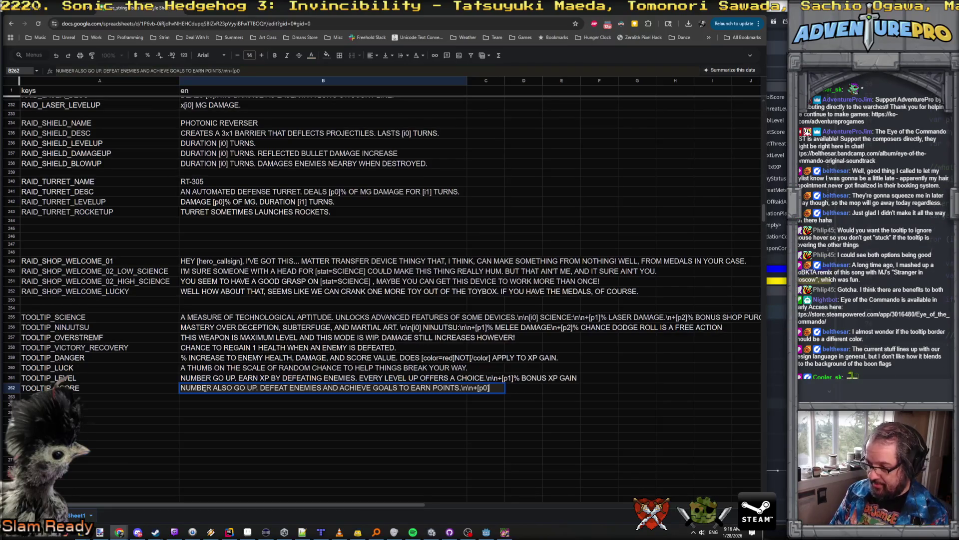
type("% B")
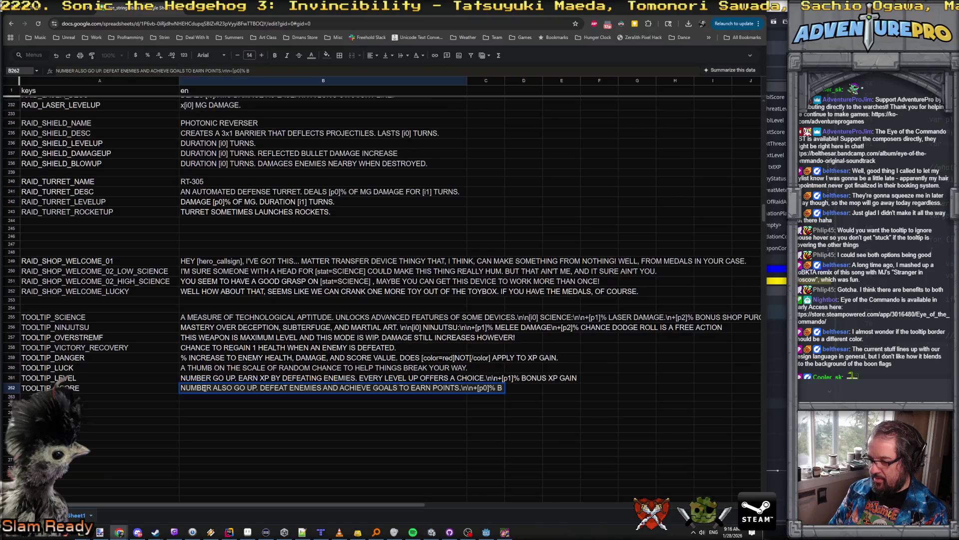
type("ONUS FROM F")
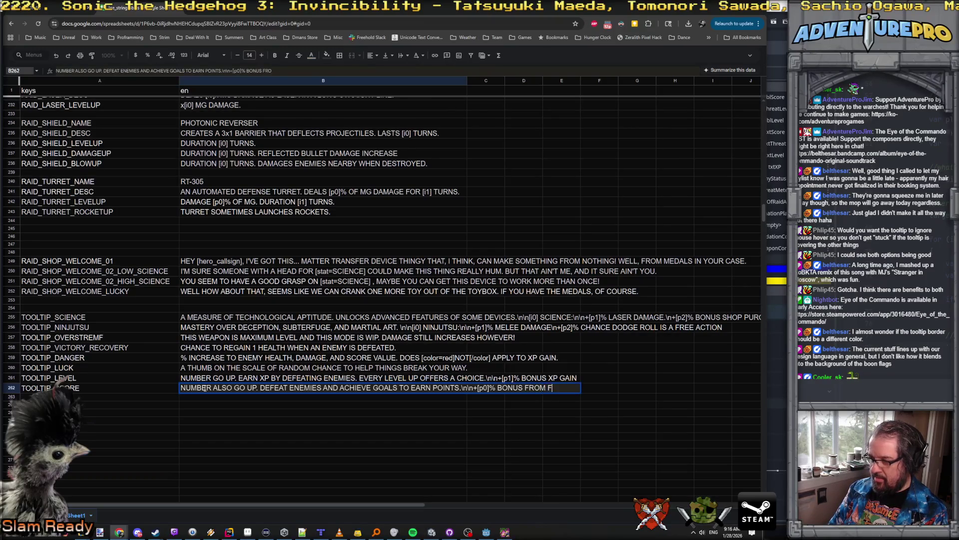
type("LAG CAPTURES\\n")
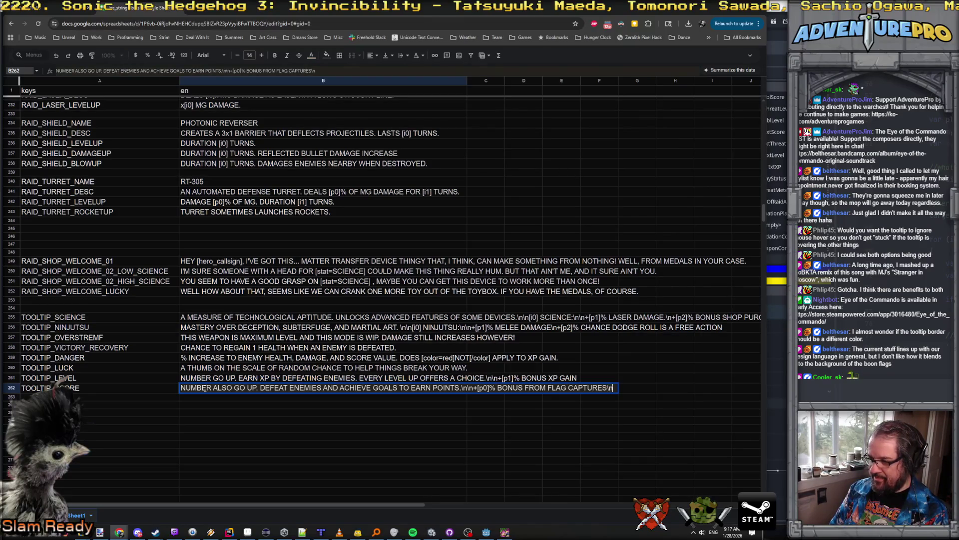
type("+[")
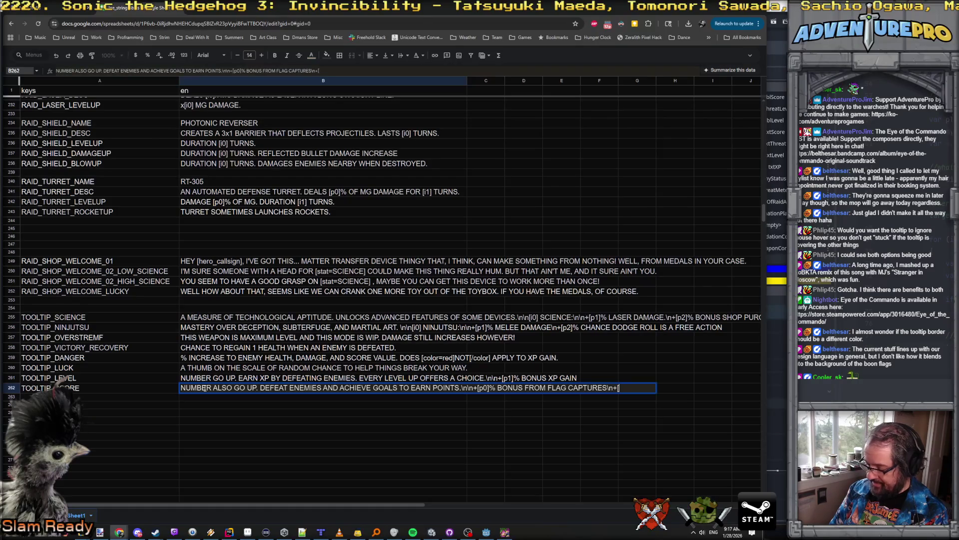
type("p1]% BONUS ")
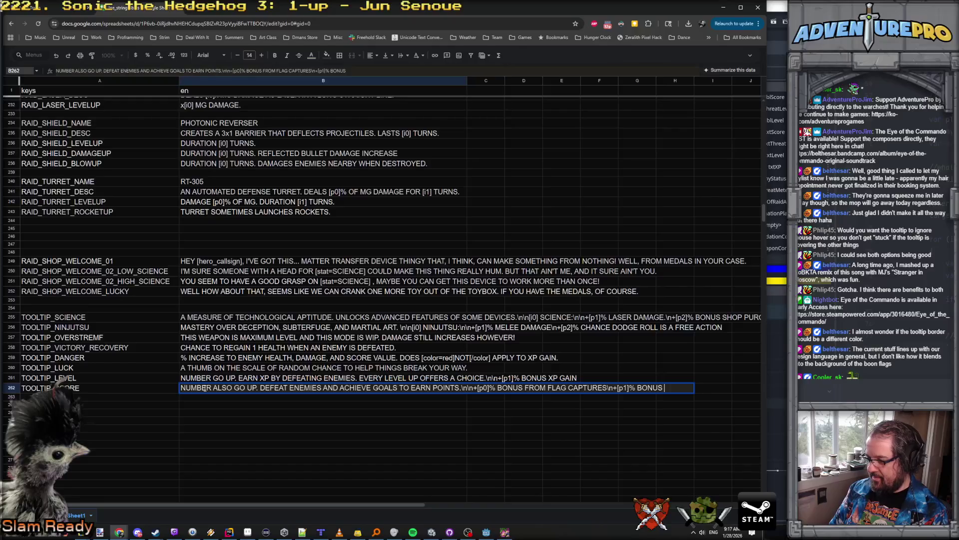
type("FROM")
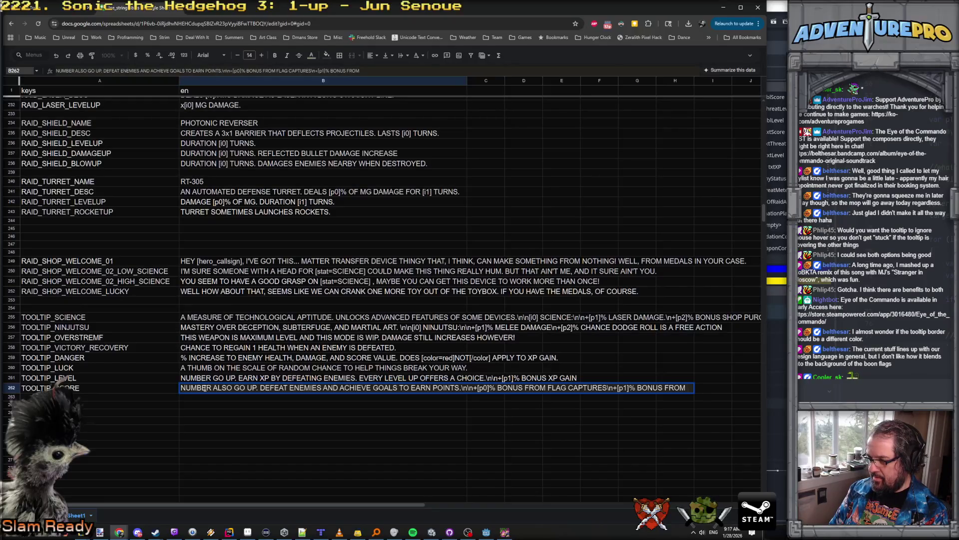
key("BackSpace")
key("BackSpace")
key("BackSpace")
type("OTH")
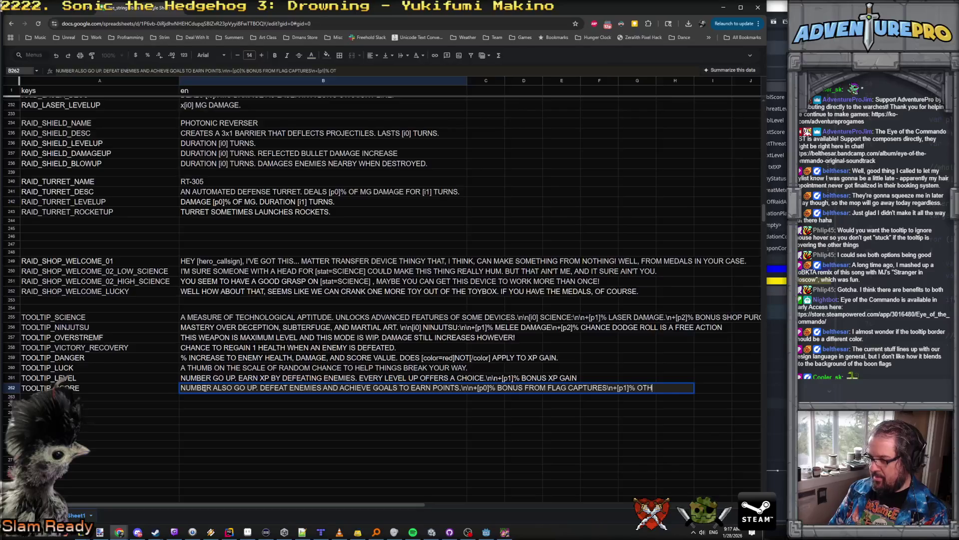
type("ER SCORE BONUS")
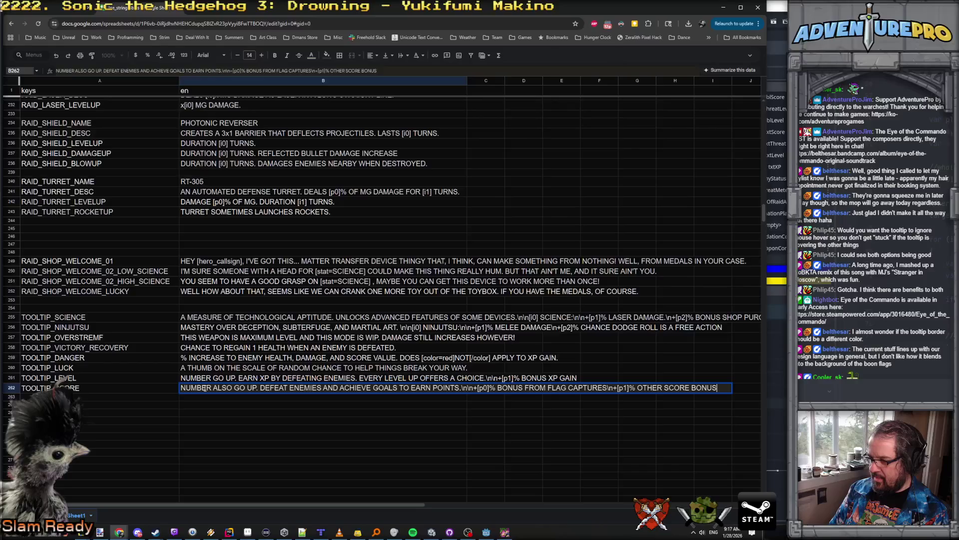
key("BackSpace")
key("BackSpace")
key("BackSpace")
type("B")
type("ONUS FROM TH")
key("BackSpace")
key("BackSpace")
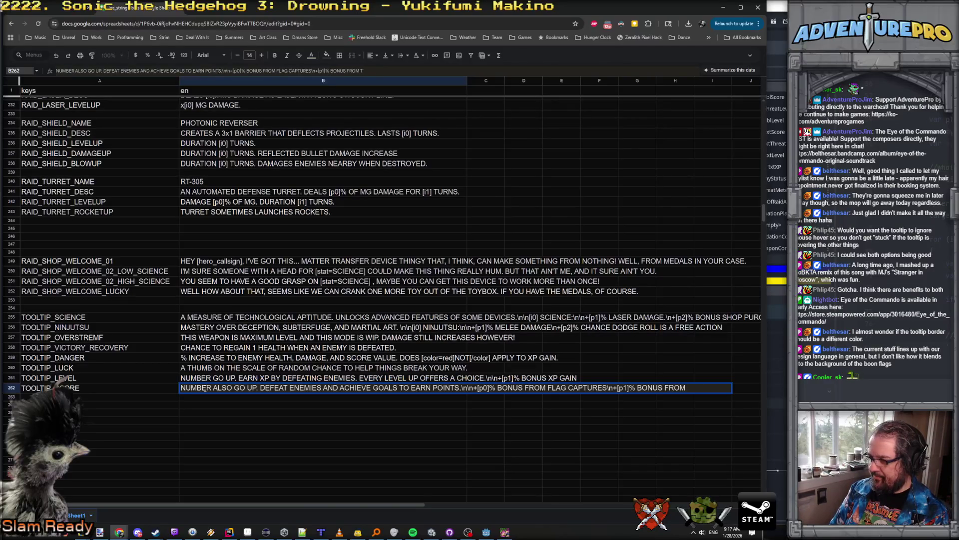
type("EMS")
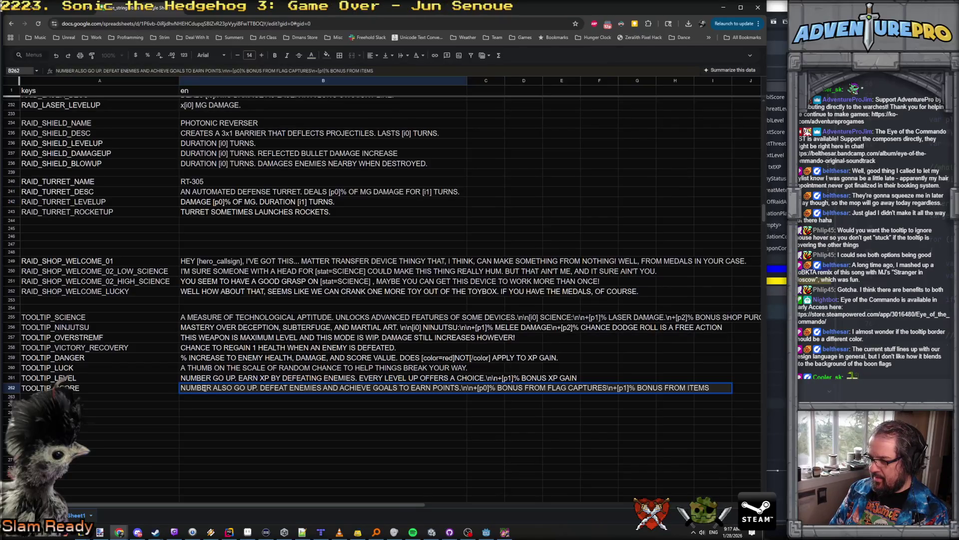
key("Return")
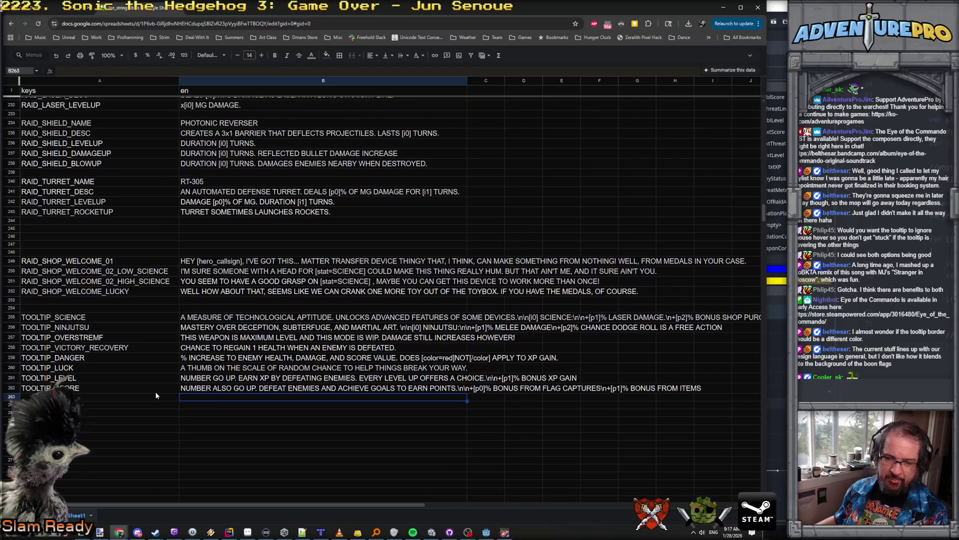
key("alt+Tab")
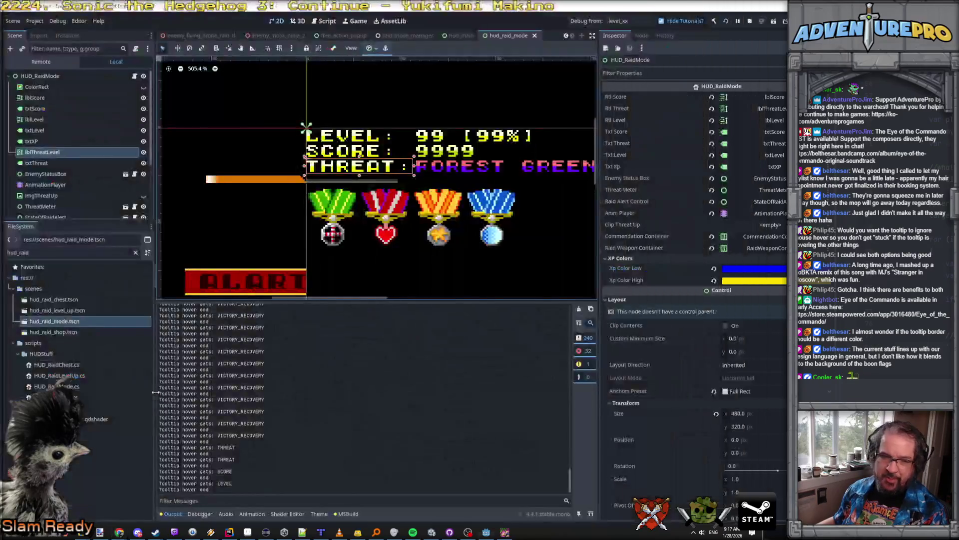
Start a new key reading TOOLTIP_ in cell A263 below TOOLTIP_SCORE.
key("alt+Tab")
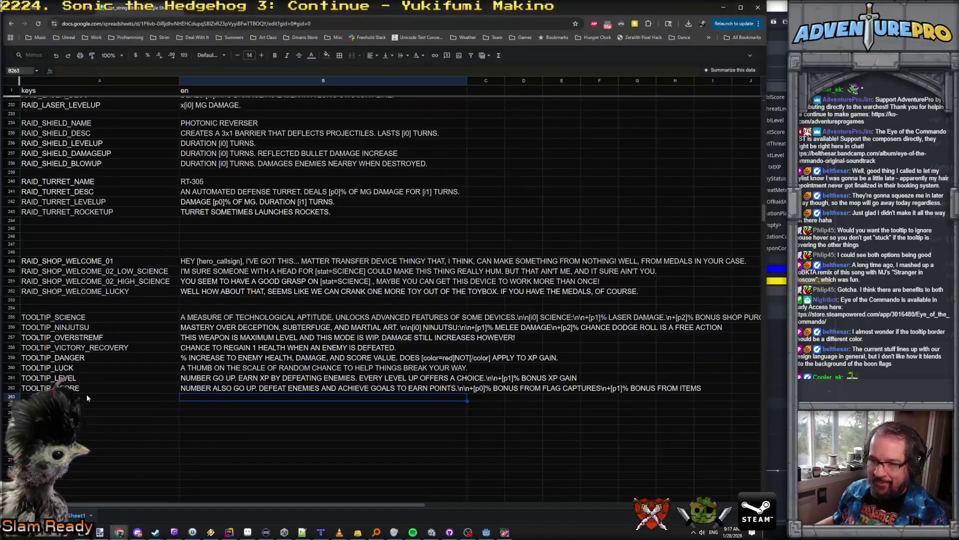
left_click(94, 394)
left_click(11, 388)
left_click(95, 396)
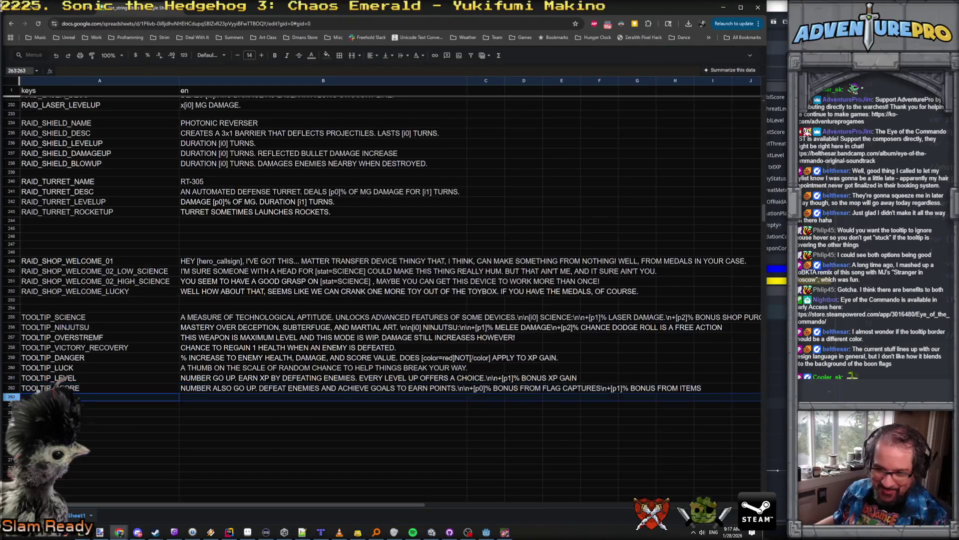
key("Return")
type("TOOL")
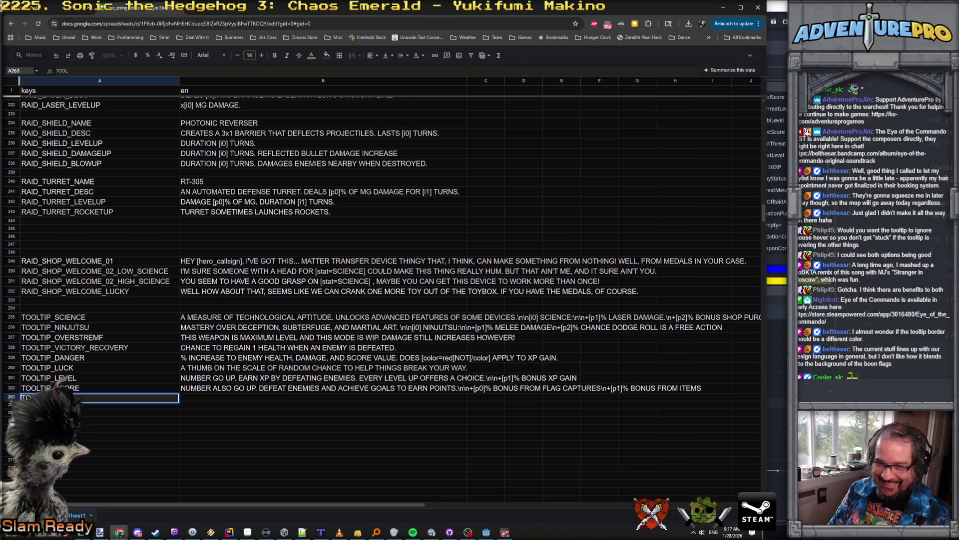
type("TIP_")
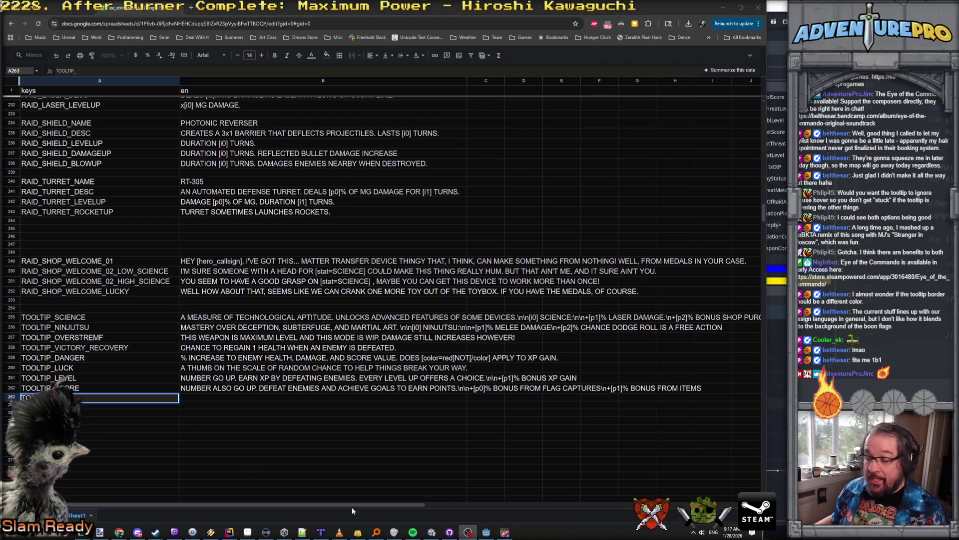
left_click(505, 532)
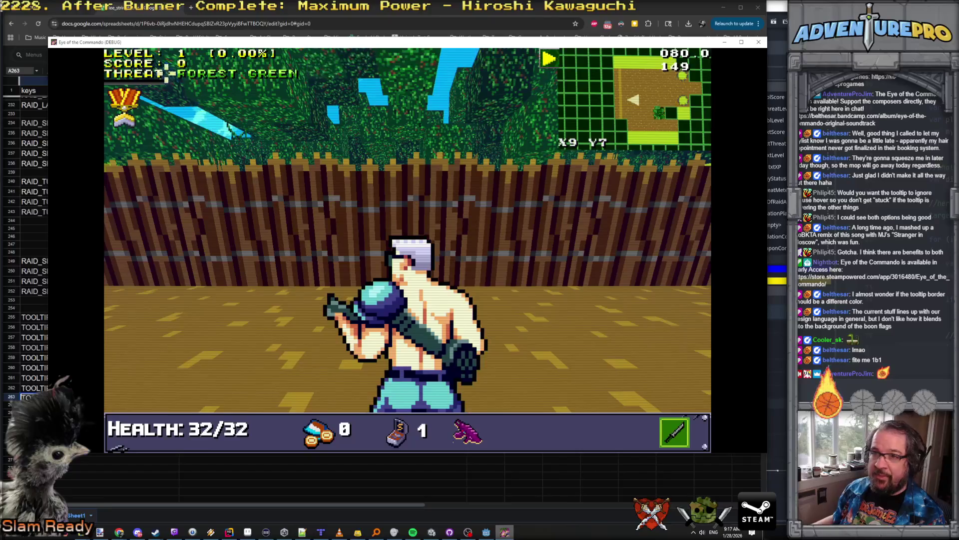
Check the running game's HUD, then bring the Godot editor back in front via the taskbar.
mouse_move(153, 76)
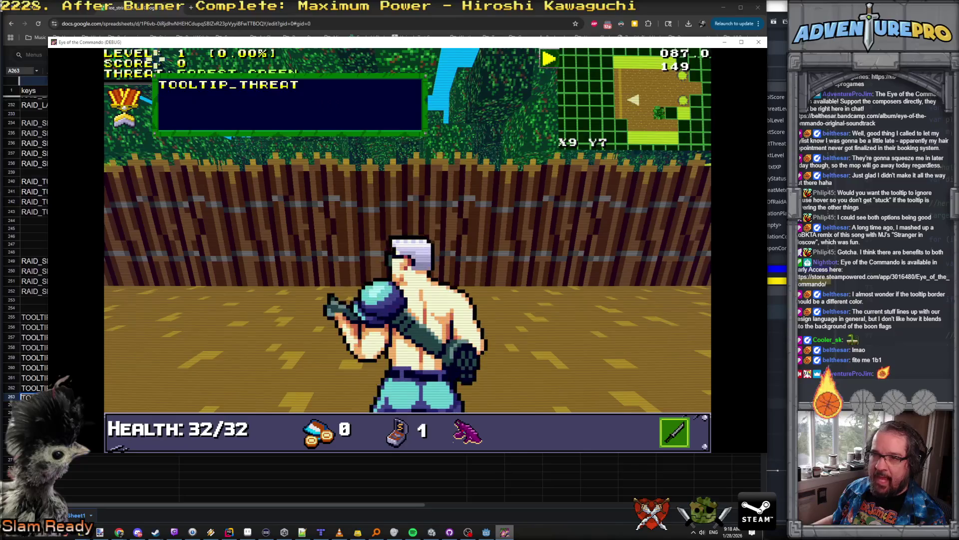
mouse_move(133, 56)
mouse_move(122, 73)
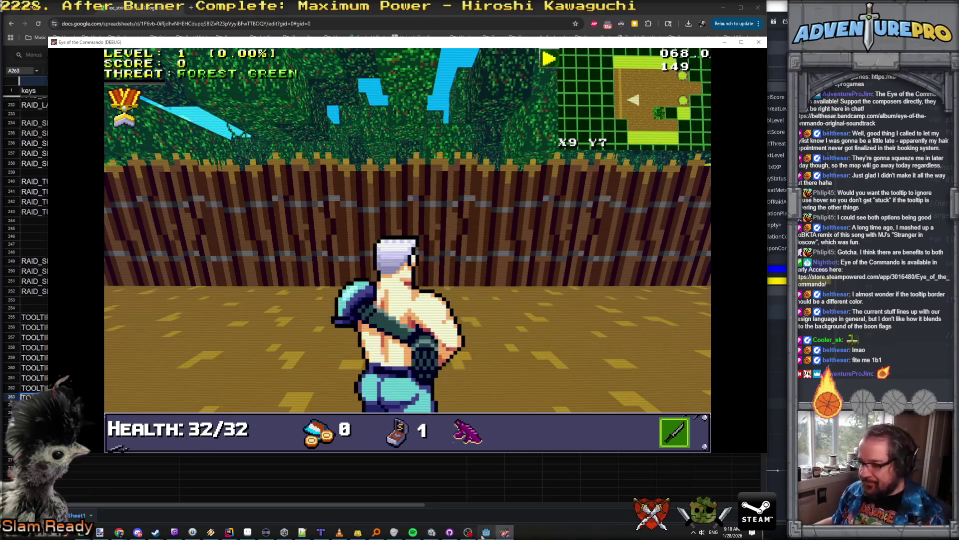
left_click(484, 532)
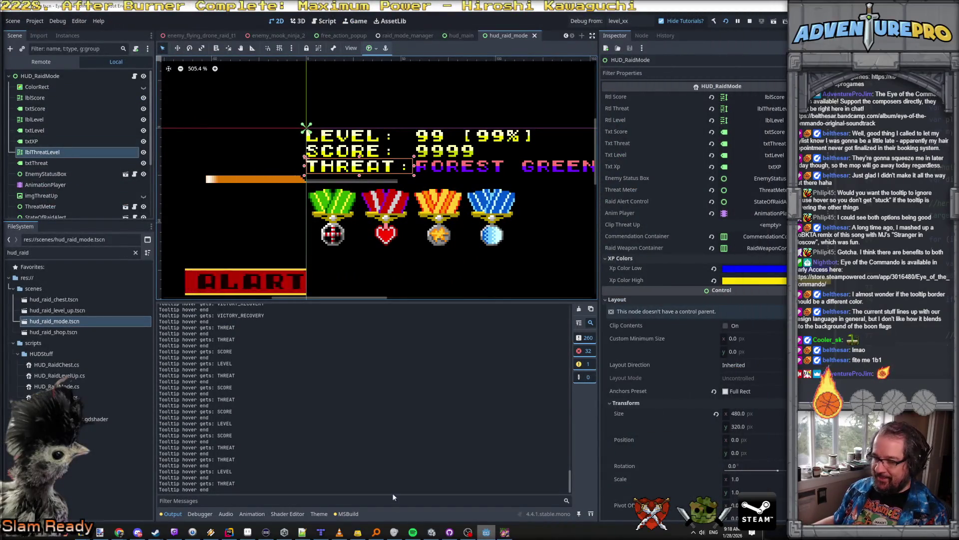
Complete the key in A263 as TOOLTIP_THREAT.
mouse_move(112, 523)
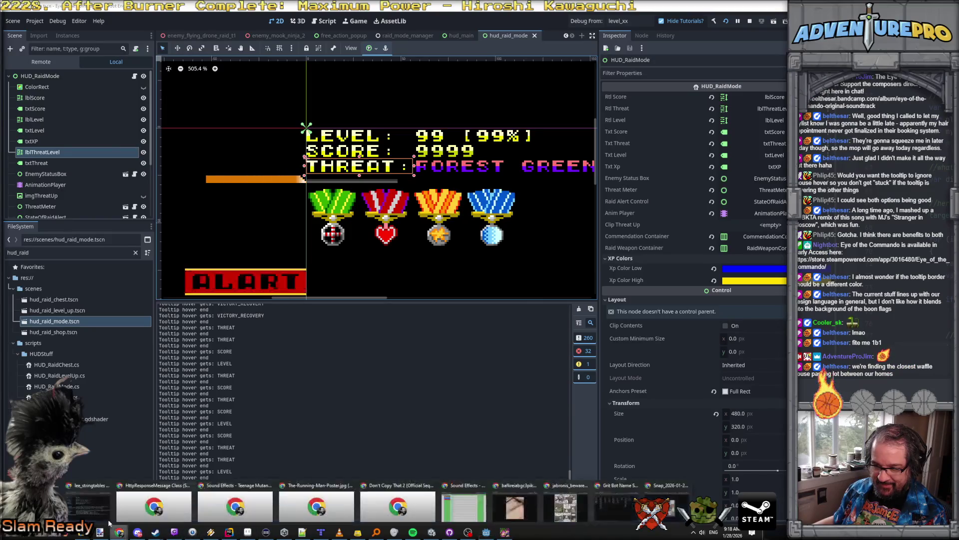
left_click(95, 507)
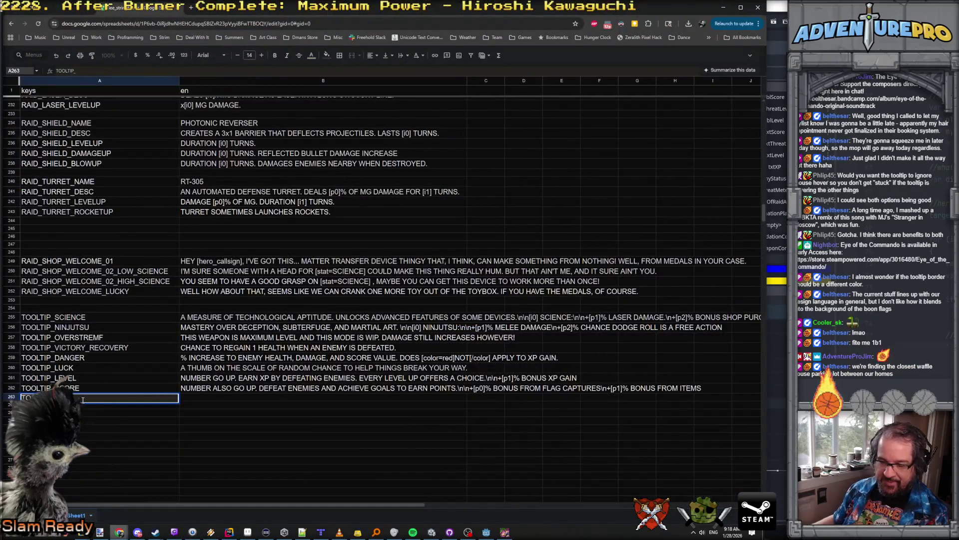
type("THREAT")
key("Return")
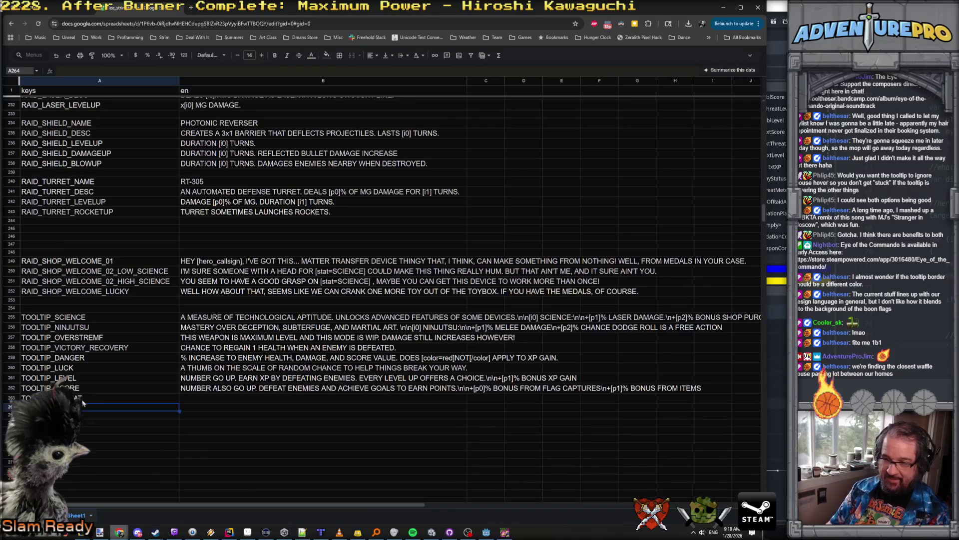
Write the threat tooltip in B263: every action increases threat, a full meter enters a STATE OF RAID.
double_click(198, 399)
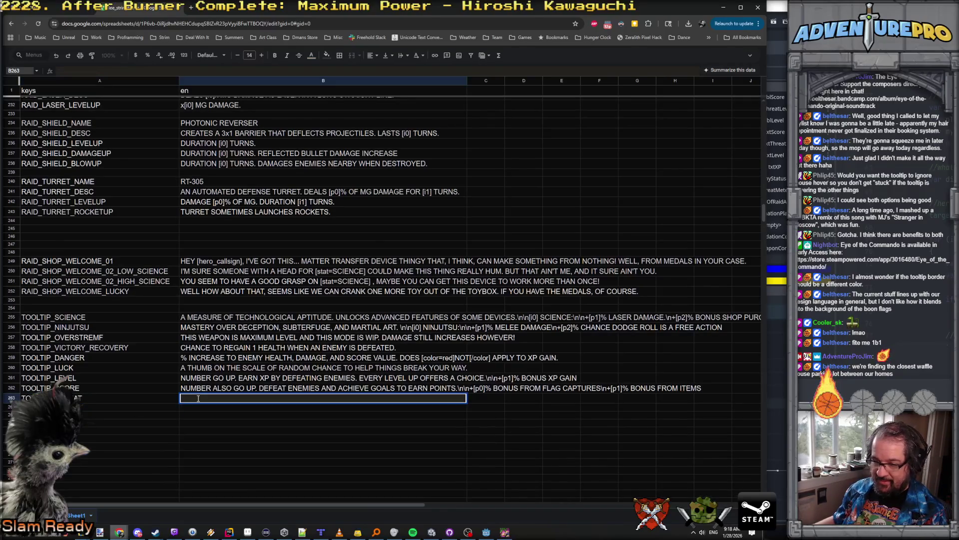
type("NUMBER ")
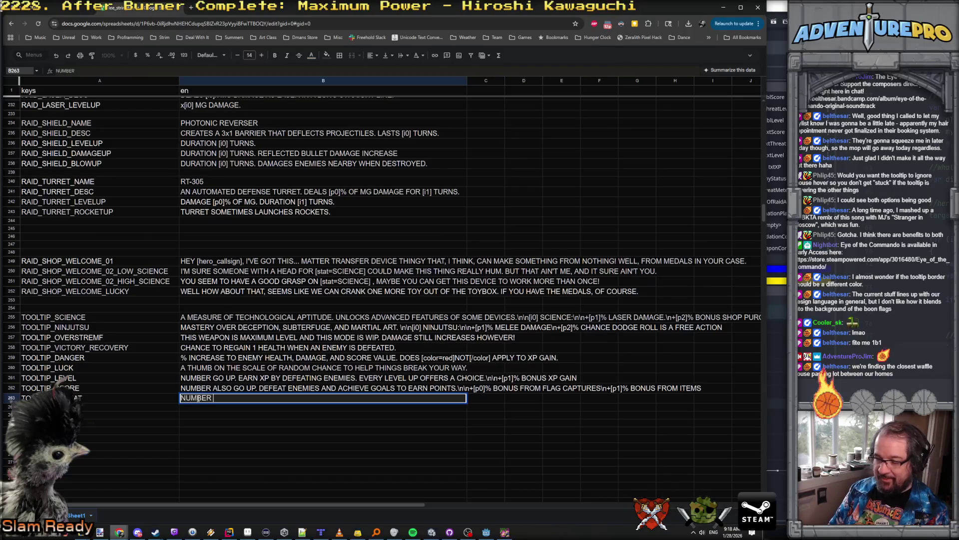
type("INDEED GO UP.")
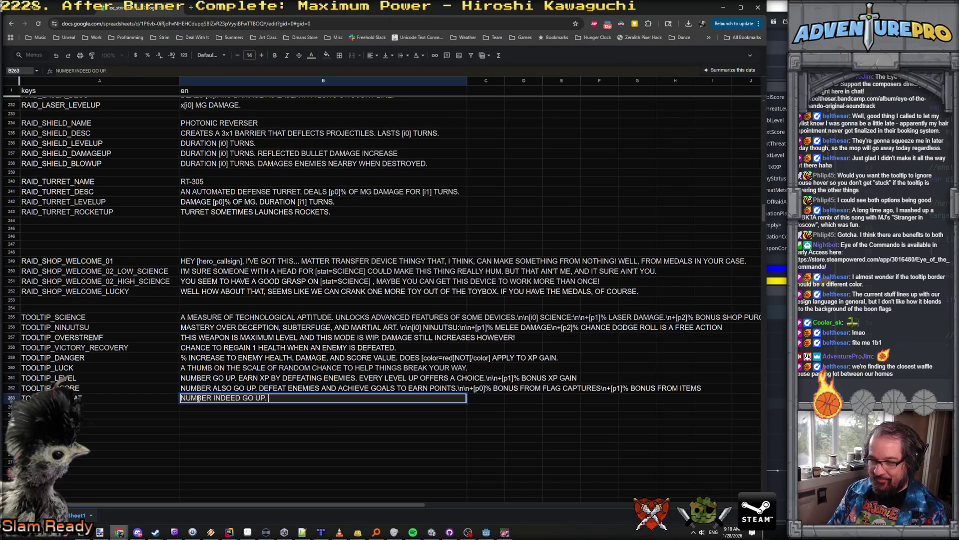
type(" EVERY ACTION INCREA")
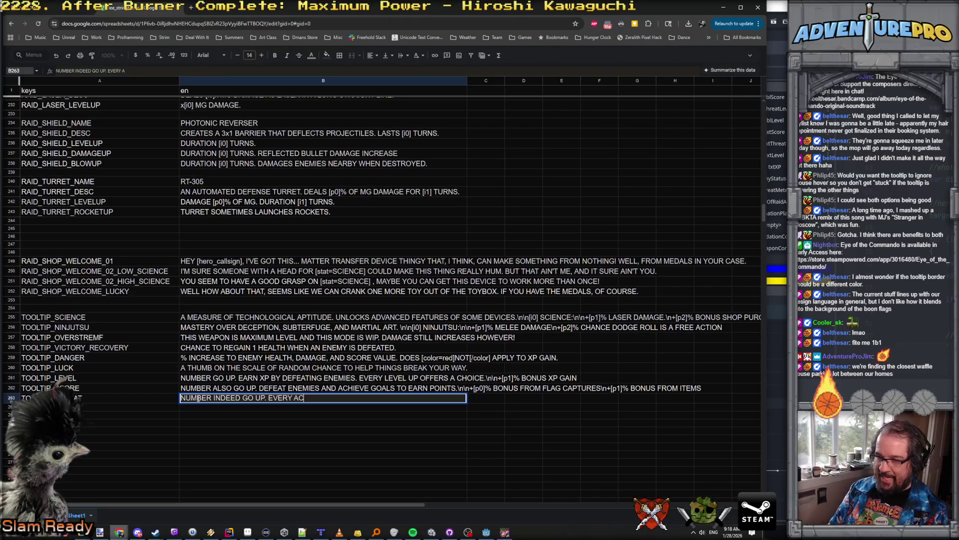
type("SES")
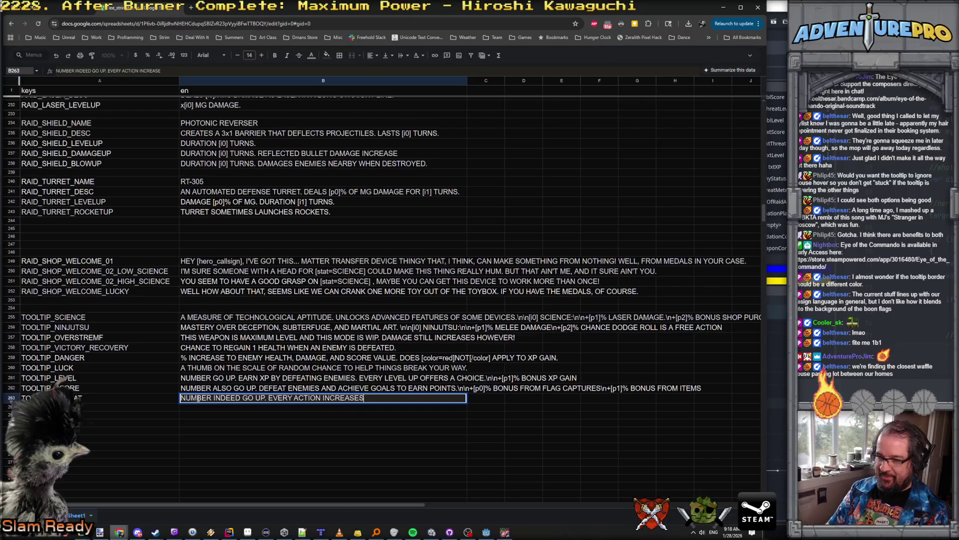
type(" THREAT. WHEN THREAT METER FI")
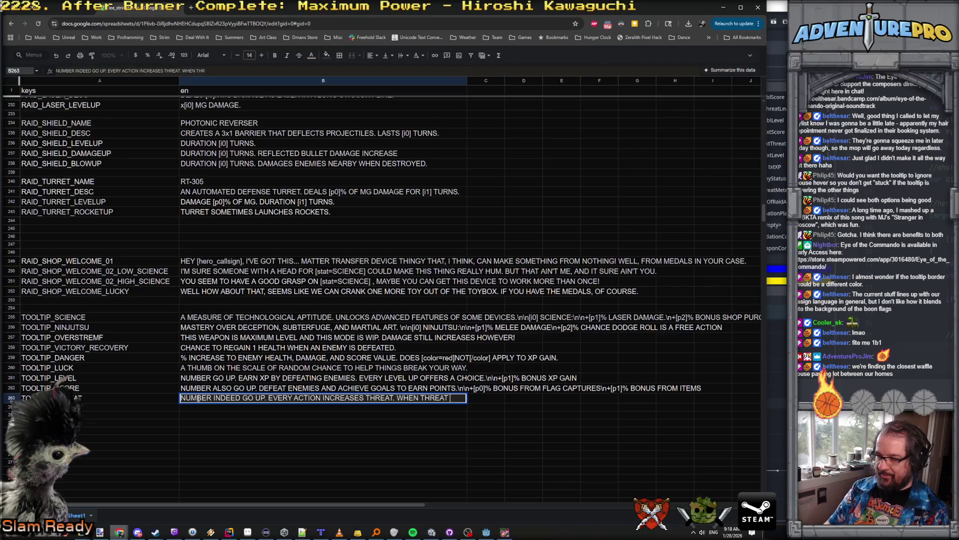
type("LLS, ENTER ")
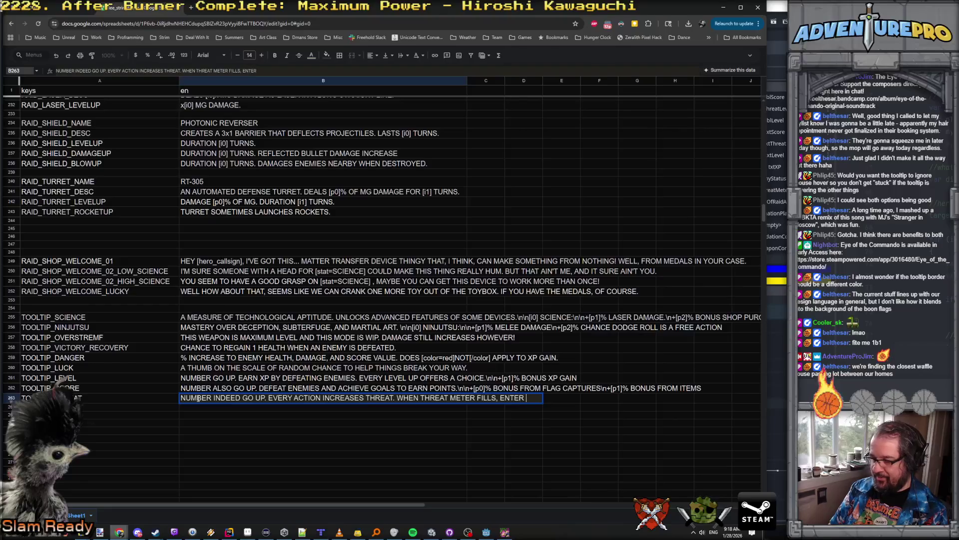
type("A")
type(" [color")
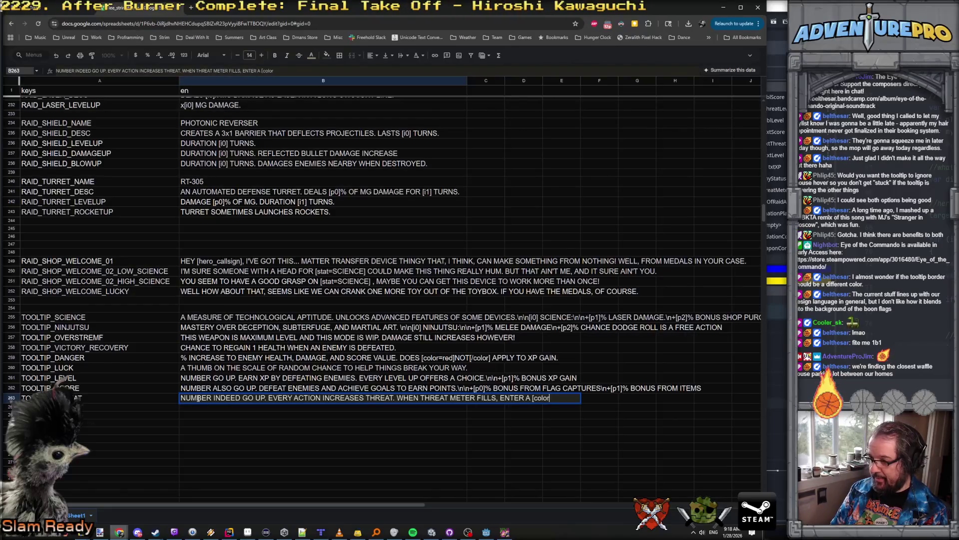
type("=red]STATE OF RA")
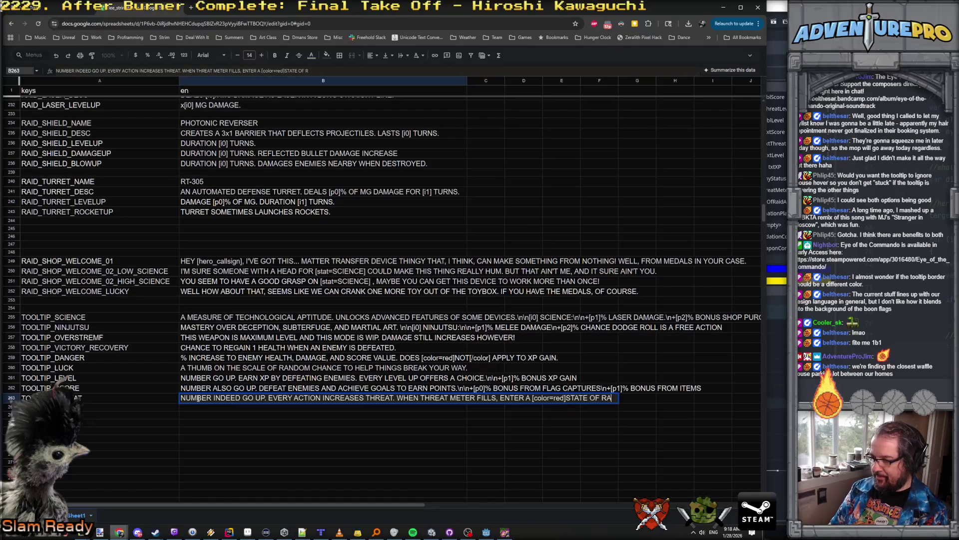
type("ID[/color")
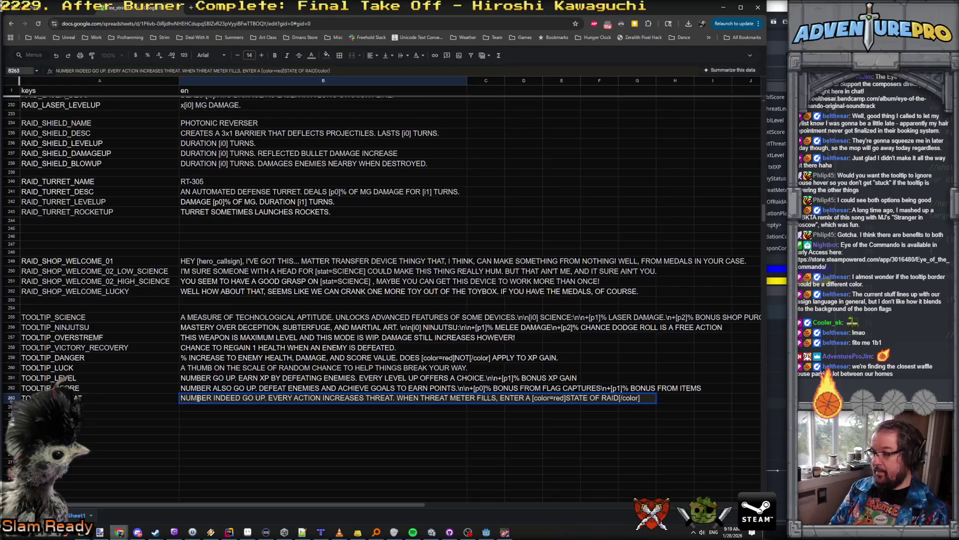
type("CLEAR THE STATE O")
type("F RAI")
key("BackSpace")
key("BackSpace")
key("BackSpace")
type("SURV")
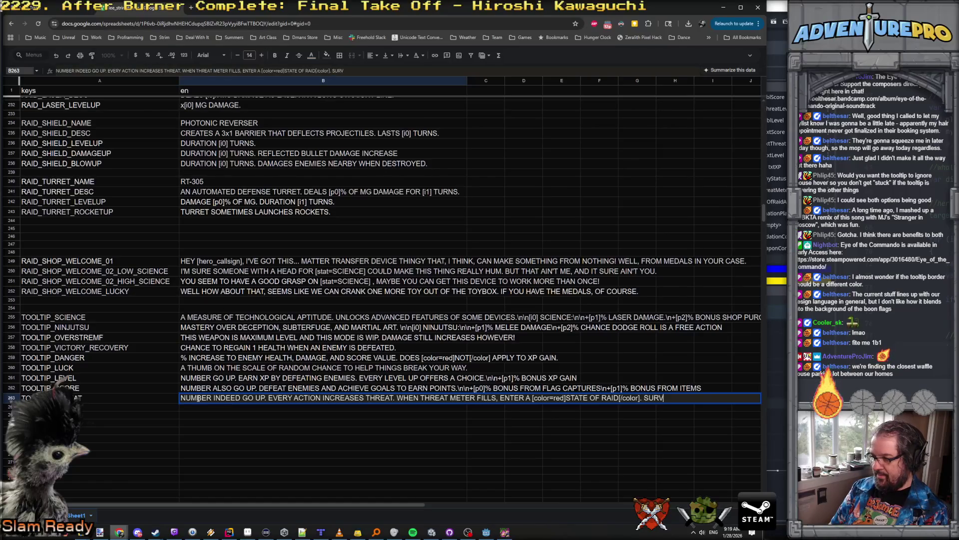
type("IVE THE AND ")
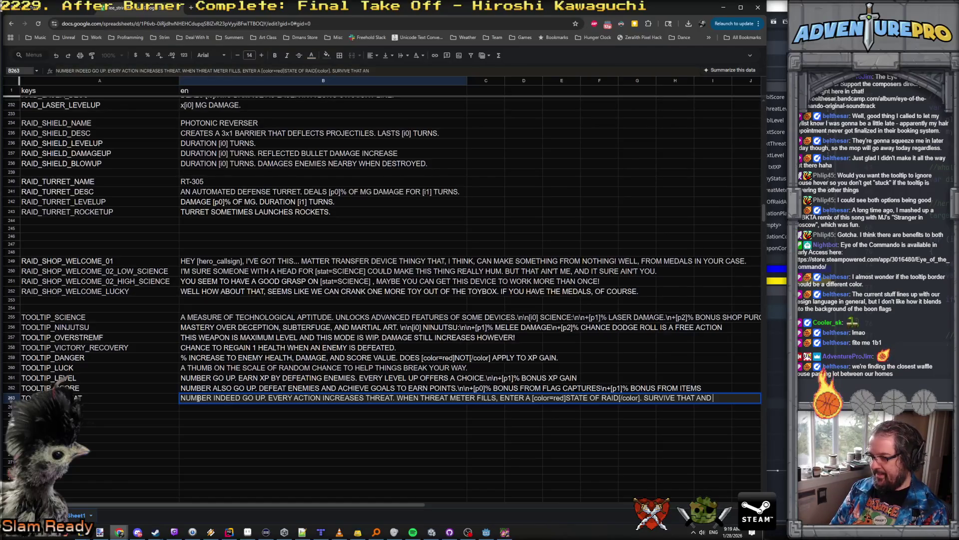
type("THE THREAT LEVEL IC")
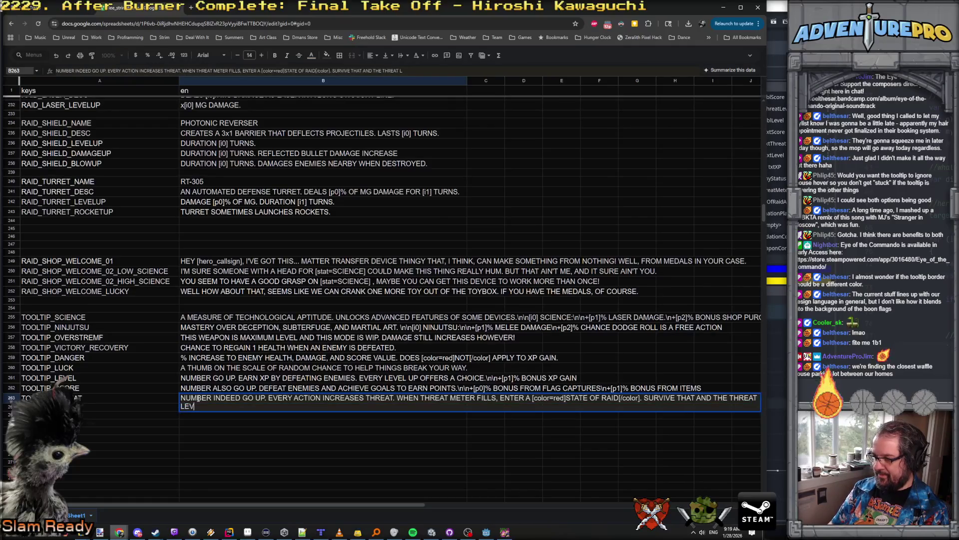
key("BackSpace")
type("NCRE")
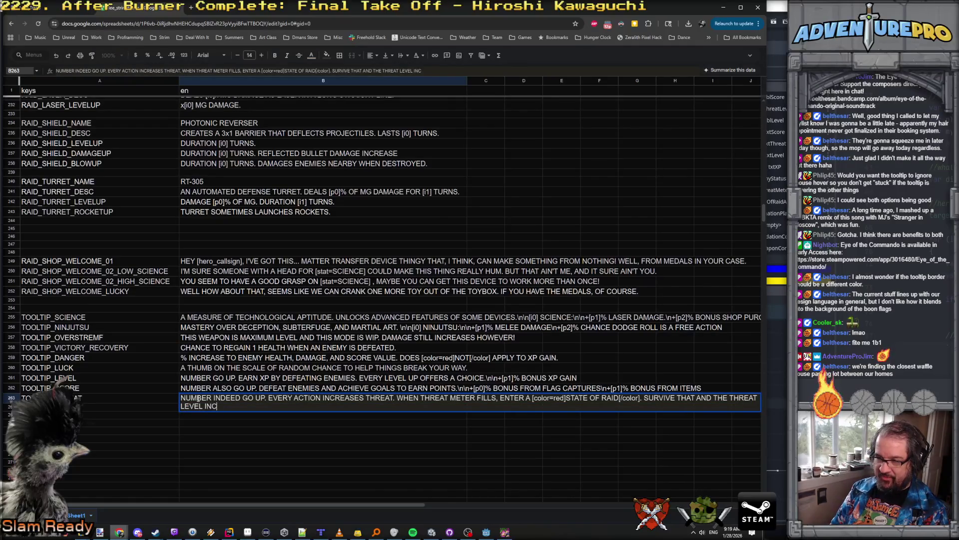
type("ASES")
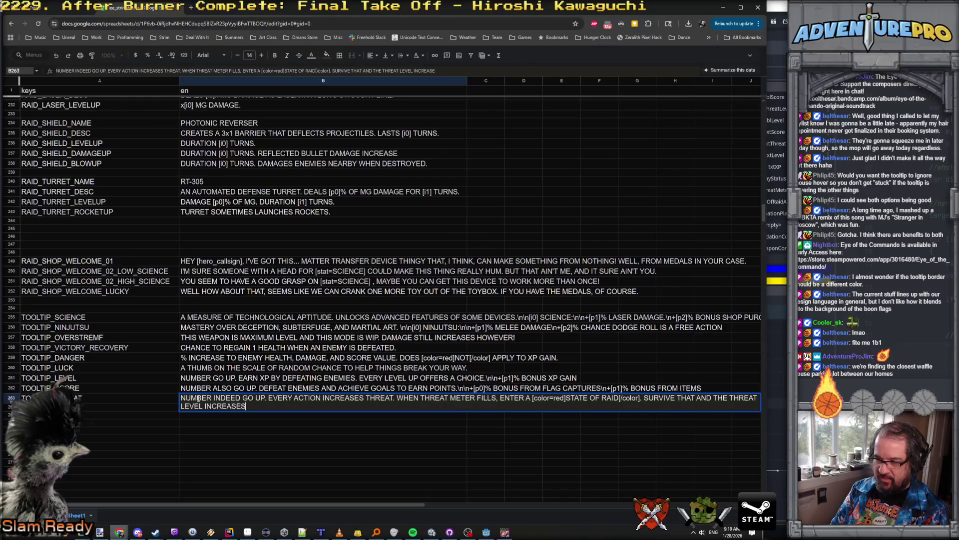